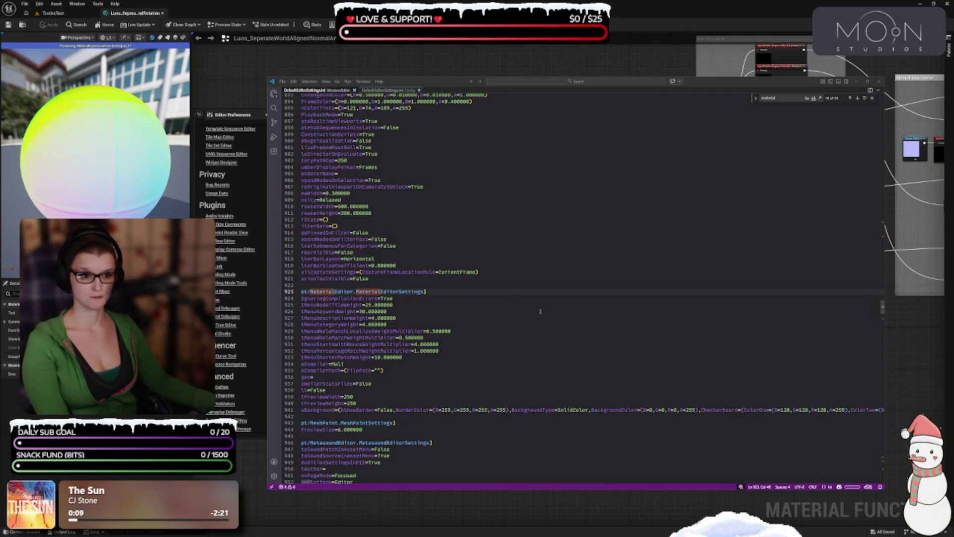
Insert an empty line below the [/Script/MaterialEditor.MaterialEditorSettings] header on line 923.
{"action": "left_click", "coordinate": [503, 294]}
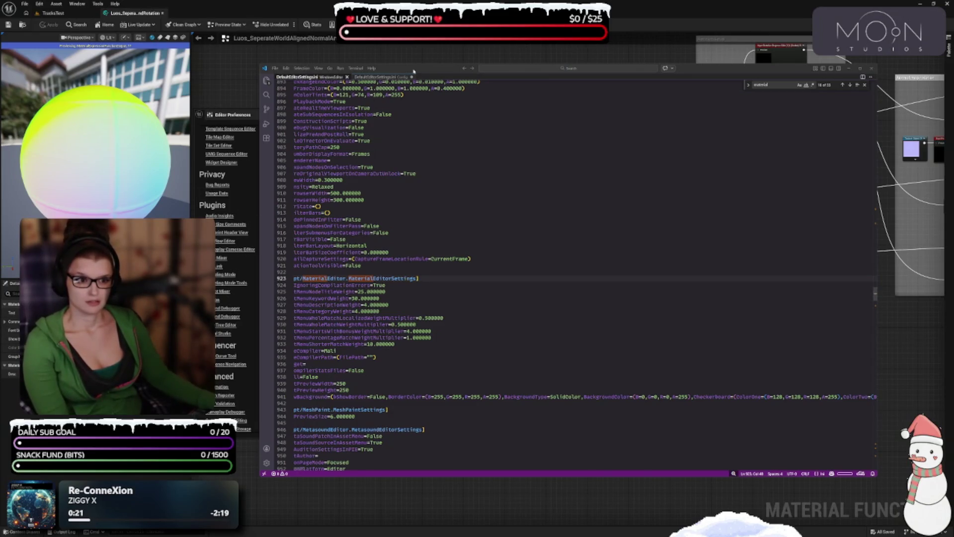
{"action": "left_click_drag", "start_coordinate": [413, 71], "coordinate": [407, 71]}
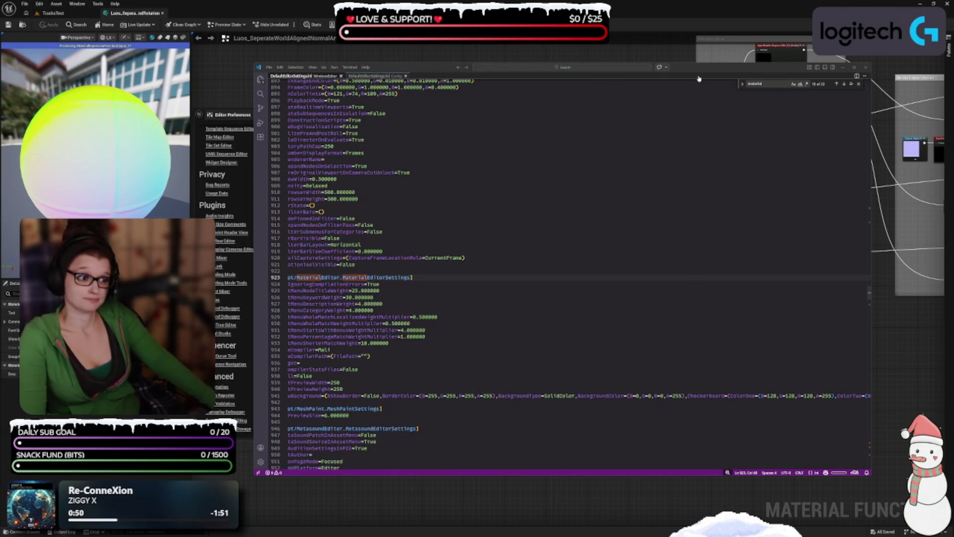
{"action": "left_click_drag", "start_coordinate": [700, 70], "coordinate": [696, 70]}
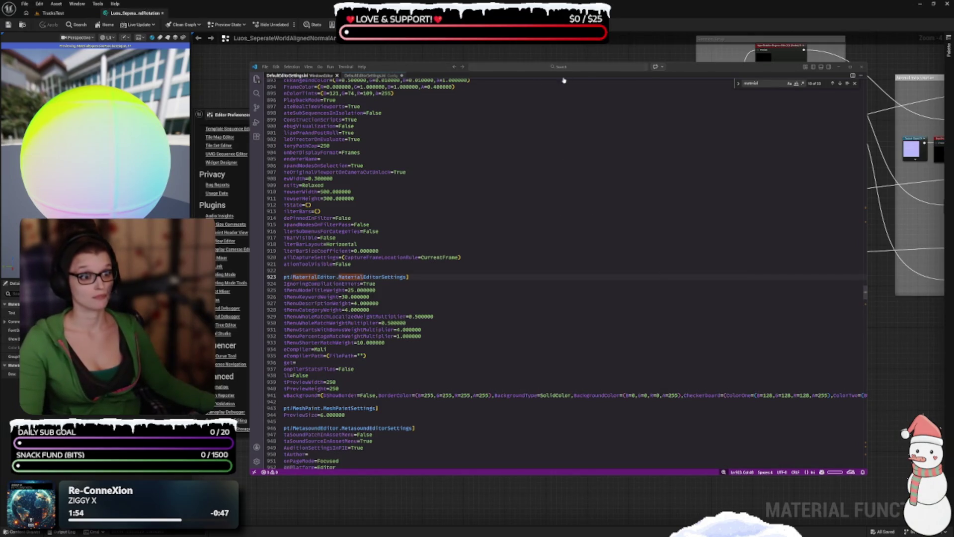
{"action": "left_click_drag", "start_coordinate": [572, 67], "coordinate": [574, 64]}
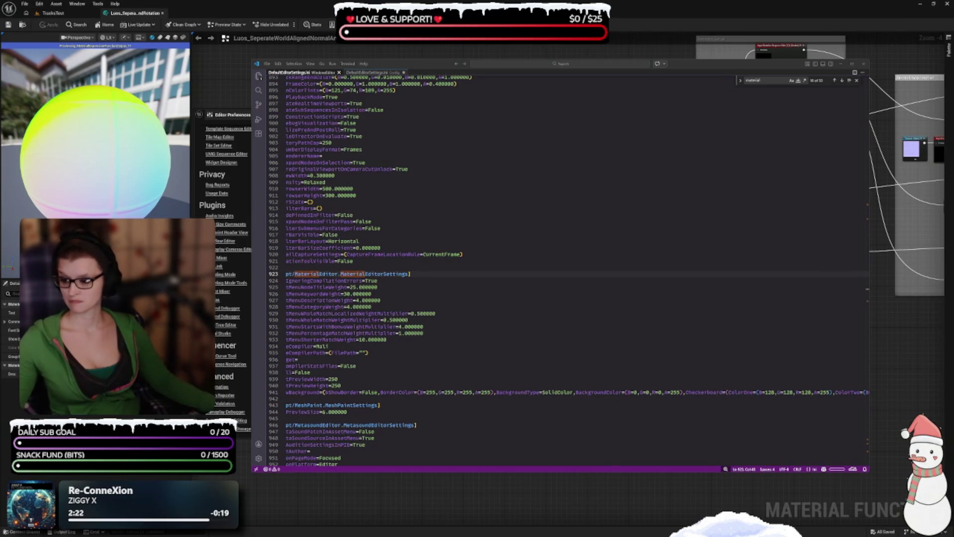
{"action": "scroll", "coordinate": [322, 280], "scroll_direction": "down", "scroll_amount": 1}
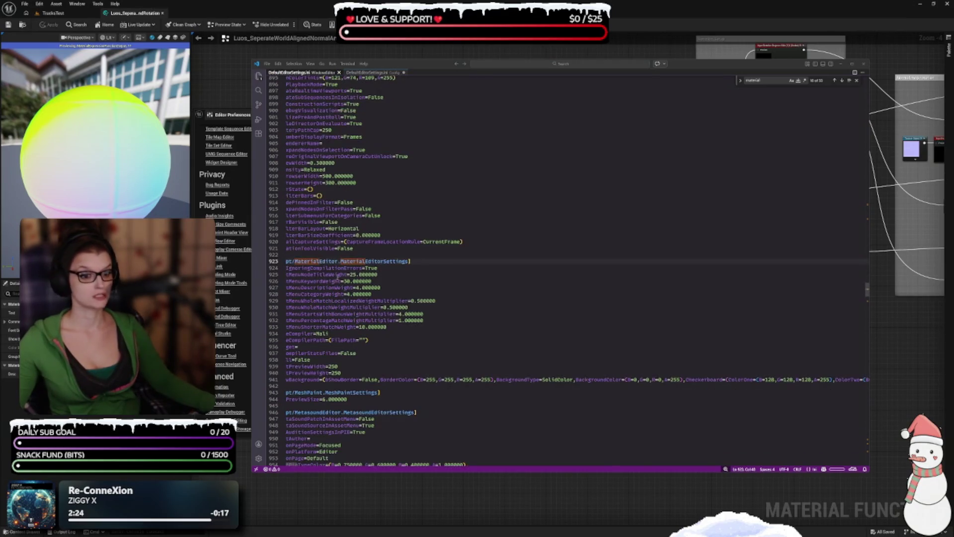
{"action": "left_click", "coordinate": [427, 261]}
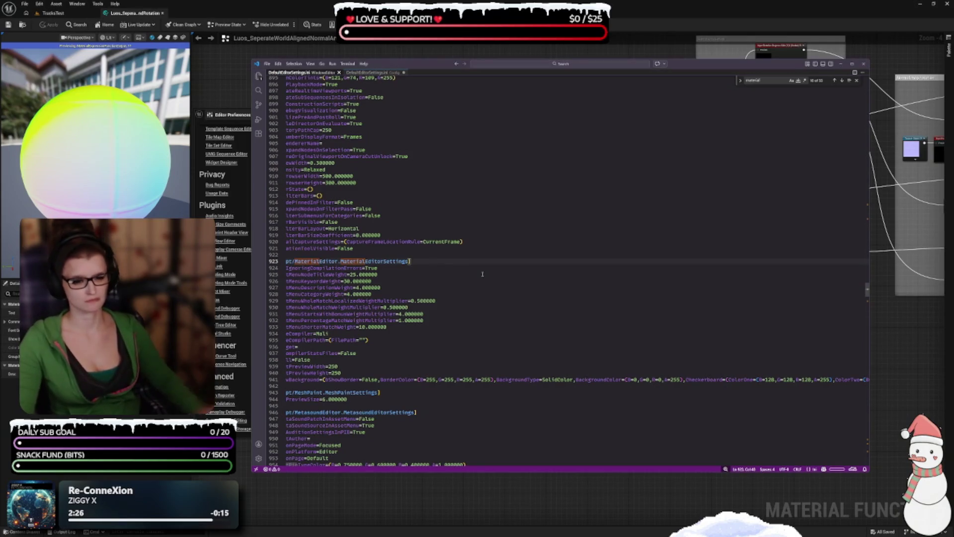
{"action": "key", "text": "Return"}
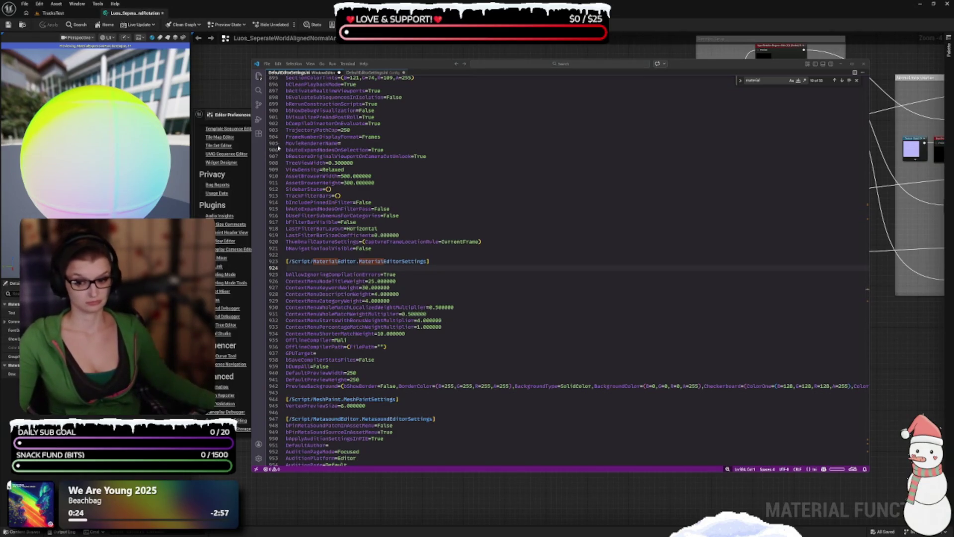
Put bAutomaticFormatting=True on line 924 by pasting the False version and changing its value.
{"action": "left_click", "coordinate": [313, 269]}
{"action": "type", "text": "bAutomaticFormatting=False"}
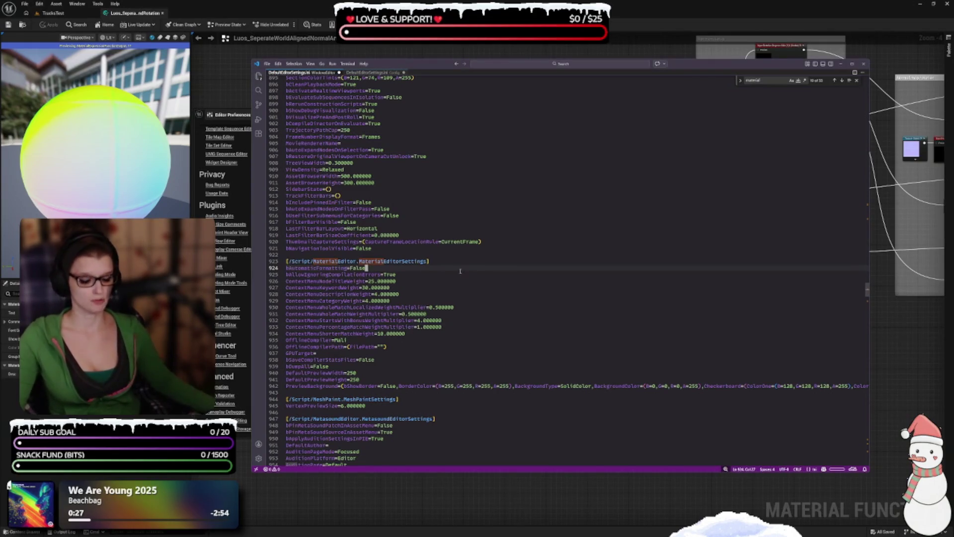
{"action": "key", "text": "BackSpace"}
{"action": "key", "text": "BackSpace"}
{"action": "key", "text": "BackSpace"}
{"action": "key", "text": "BackSpace"}
{"action": "type", "text": "True"}
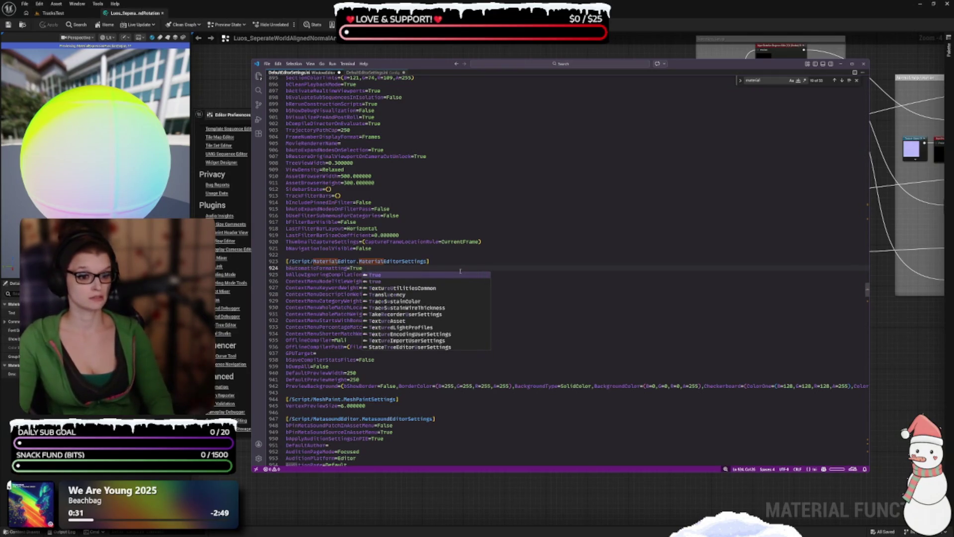
{"action": "key", "text": "Escape"}
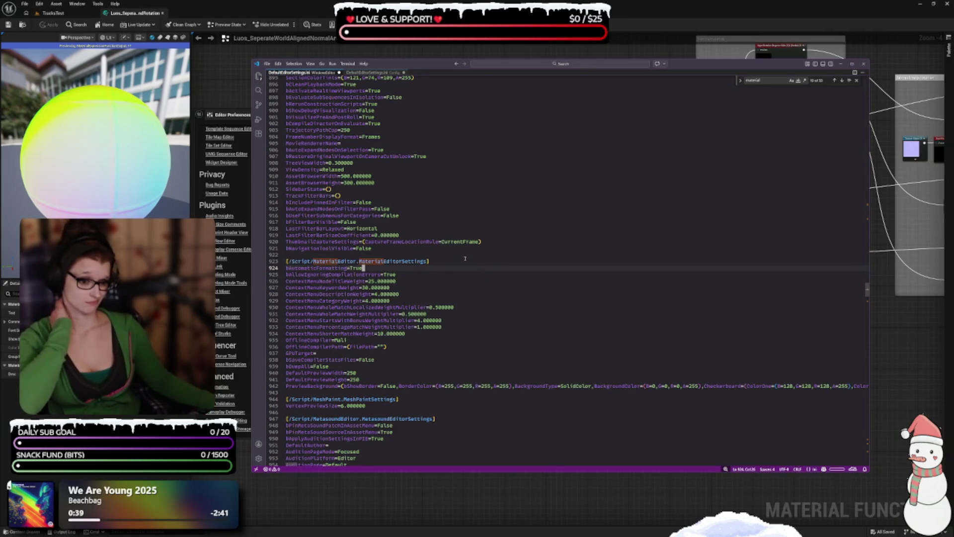
{"action": "scroll", "coordinate": [465, 259], "scroll_direction": "down", "scroll_amount": 4}
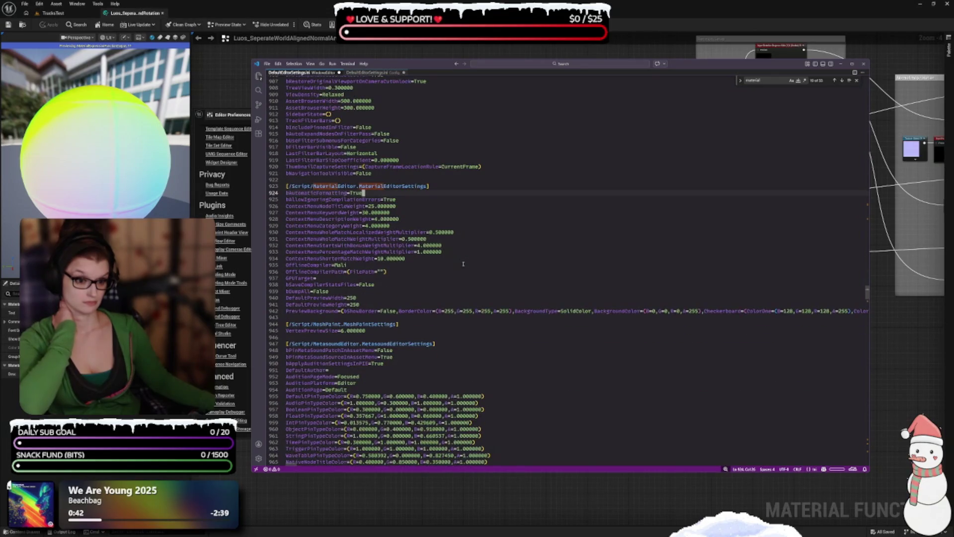
{"action": "left_click", "coordinate": [314, 193]}
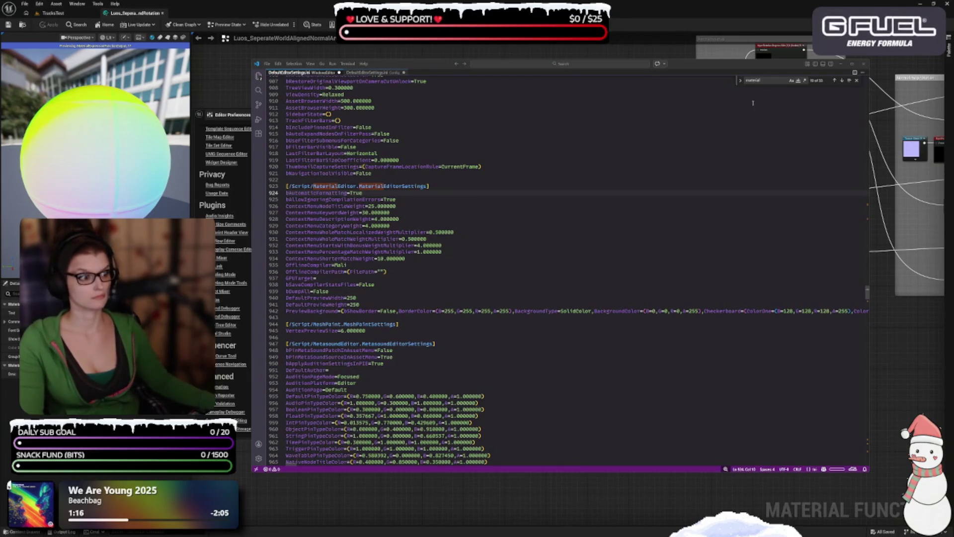
{"action": "left_click", "coordinate": [772, 81]}
Step past the remaining 'material' matches, then search 'autosize' to reach line 1389.
{"action": "key", "text": "Return"}
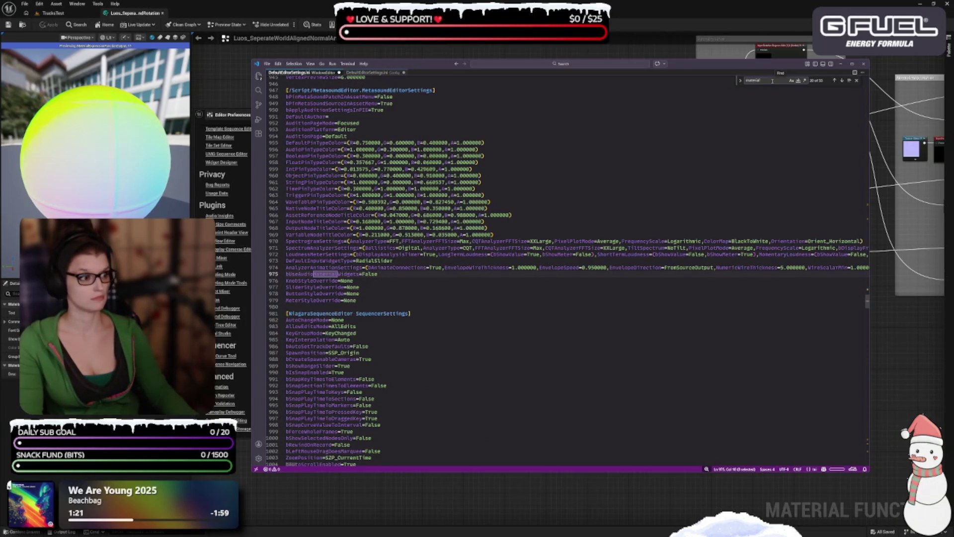
{"action": "key", "text": "Return"}
{"action": "key", "text": "Return"}
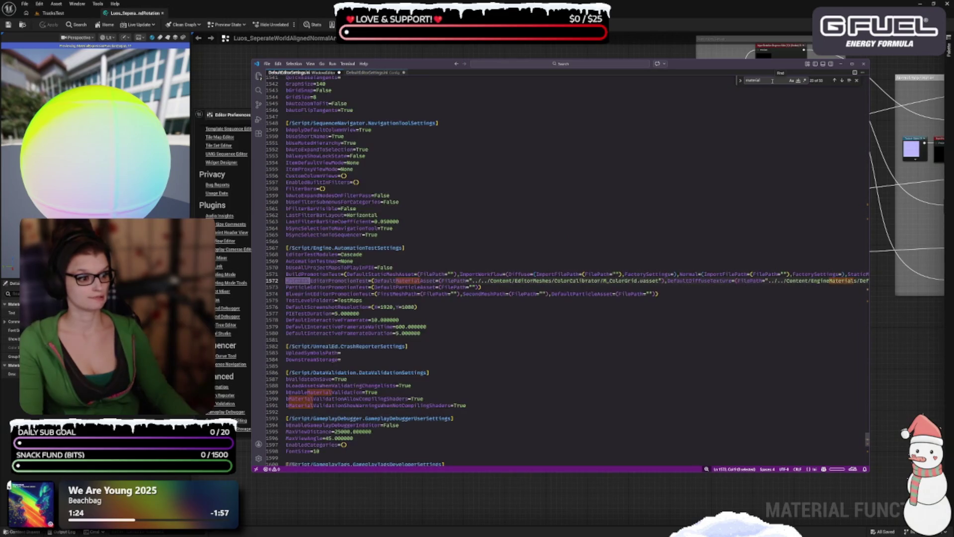
{"action": "key", "text": "Return"}
{"action": "key", "text": "Return"}
{"action": "key", "text": "Return"}
{"action": "key", "text": "Return"}
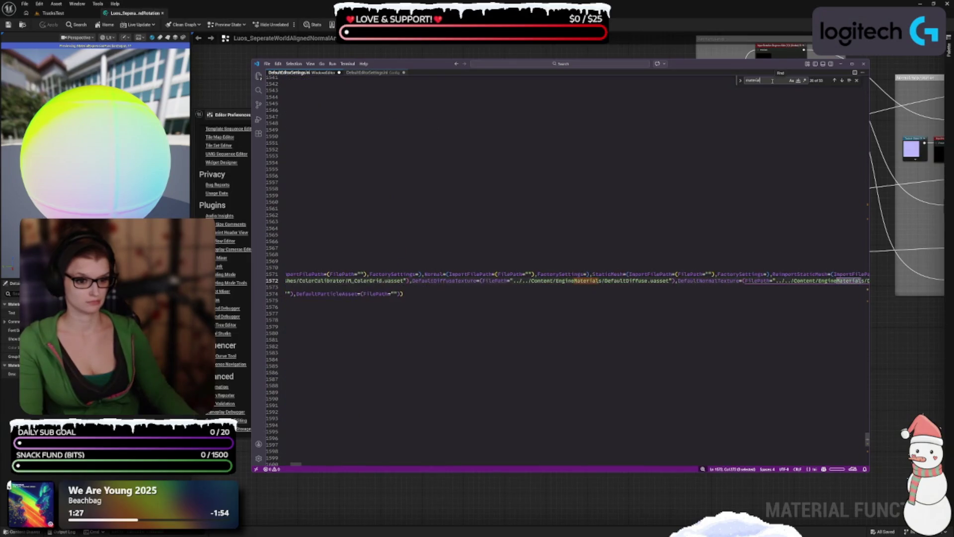
{"action": "key", "text": "Return"}
{"action": "key", "text": "Return"}
{"action": "key", "text": "Return"}
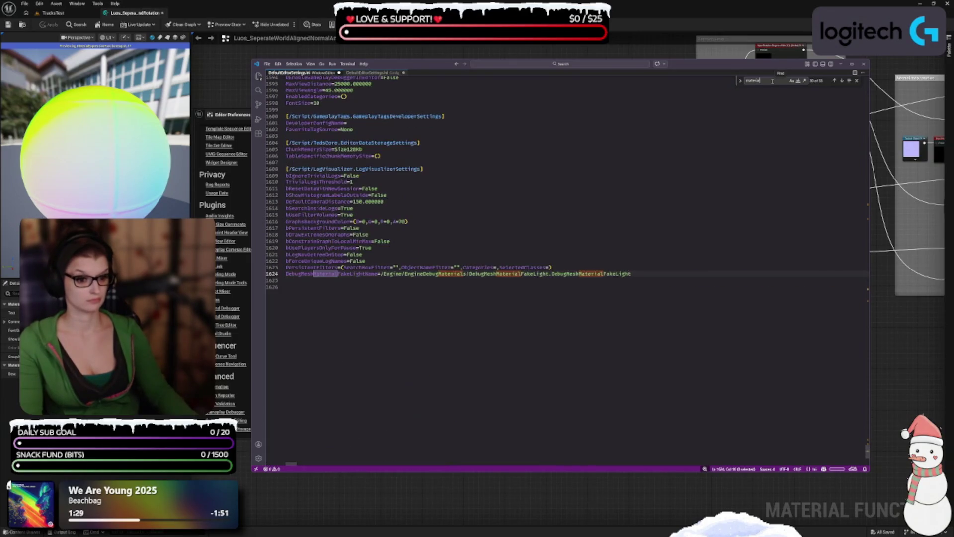
{"action": "key", "text": "Return"}
{"action": "key", "text": "Return"}
{"action": "key", "text": "Return"}
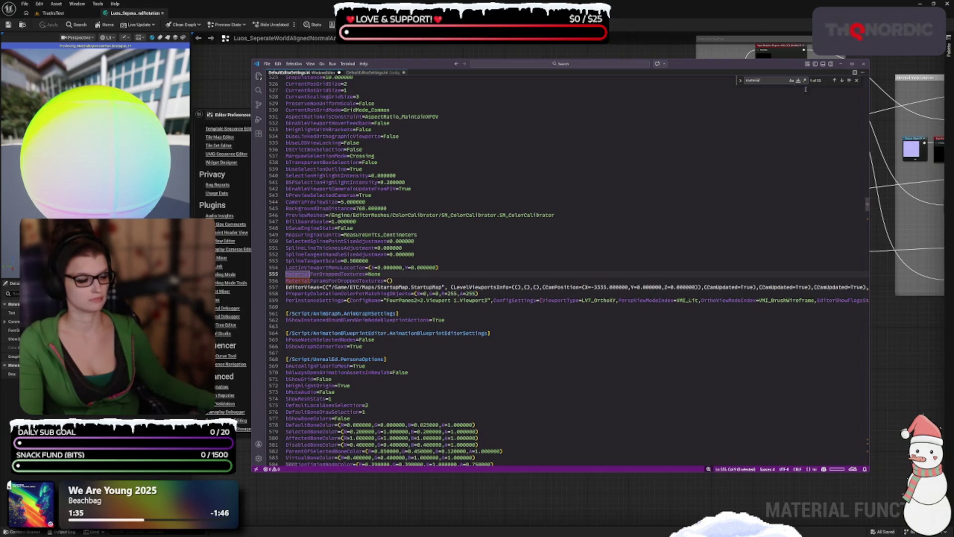
{"action": "type", "text": "autos"}
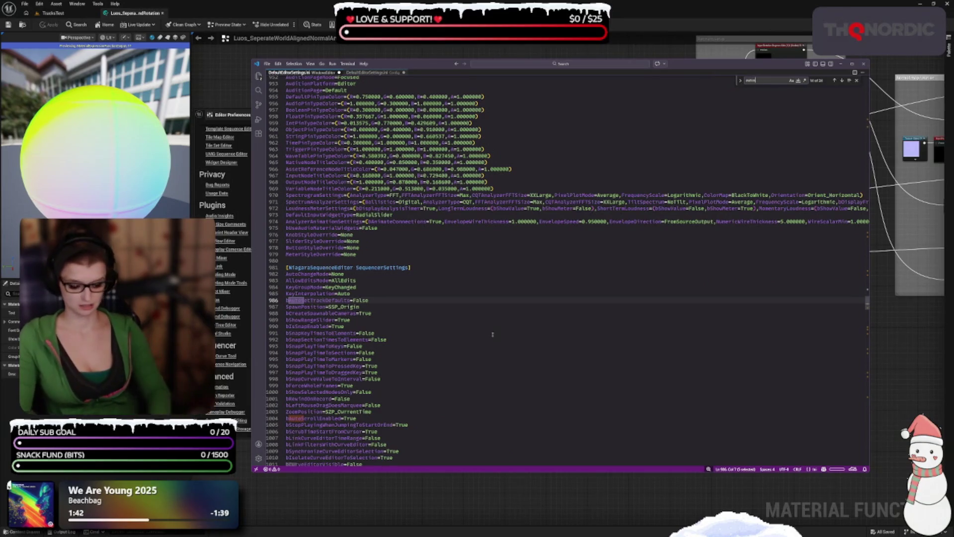
{"action": "type", "text": "ize"}
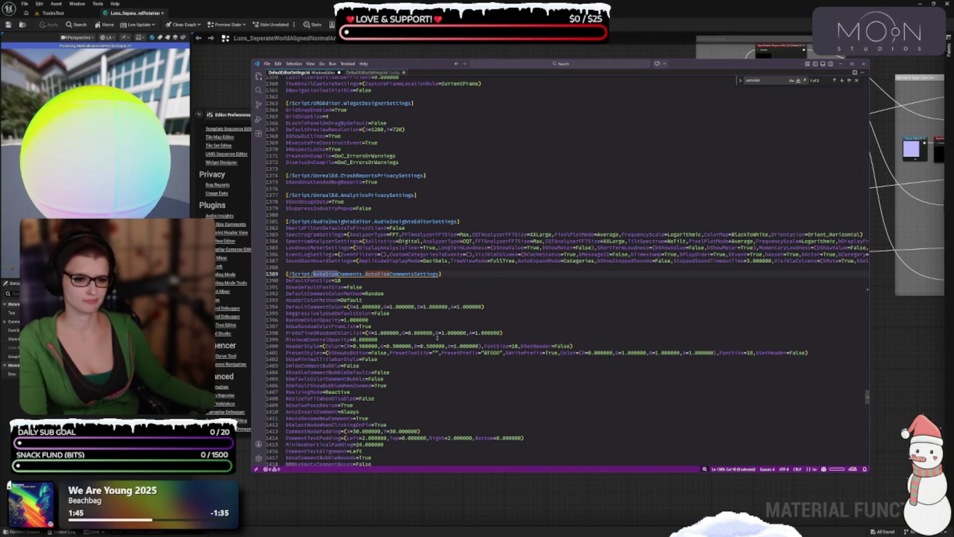
Scroll through the AutoSizeComments entries, such as ResizeCollisionMethod=Contained and bDisableTooltip=True.
{"action": "scroll", "coordinate": [402, 255], "scroll_direction": "down", "scroll_amount": 1}
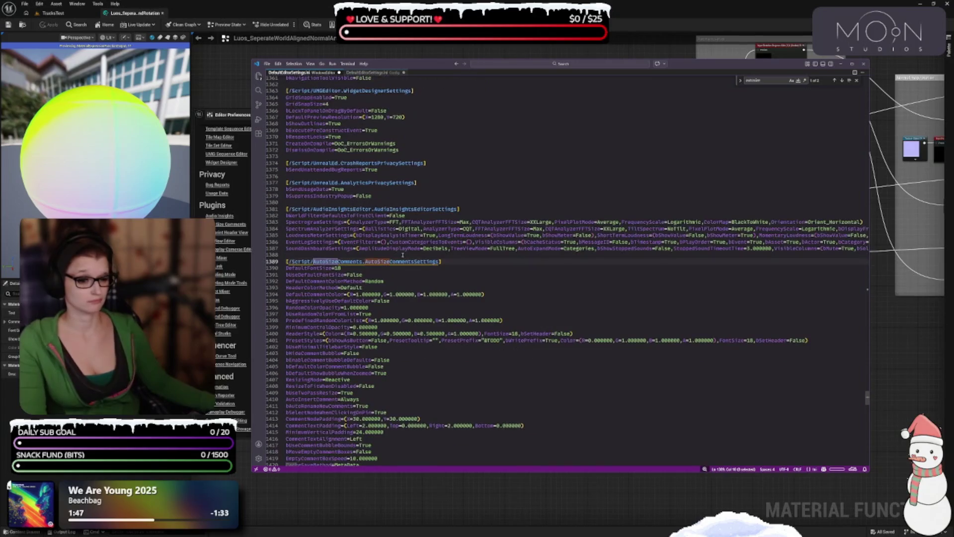
{"action": "scroll", "coordinate": [334, 275], "scroll_direction": "down", "scroll_amount": 3}
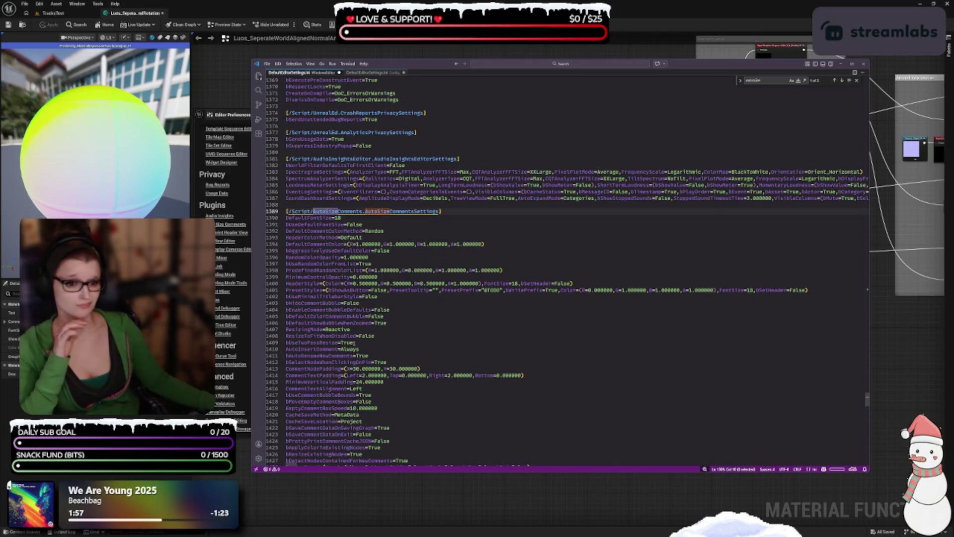
{"action": "scroll", "coordinate": [324, 369], "scroll_direction": "down", "scroll_amount": 5}
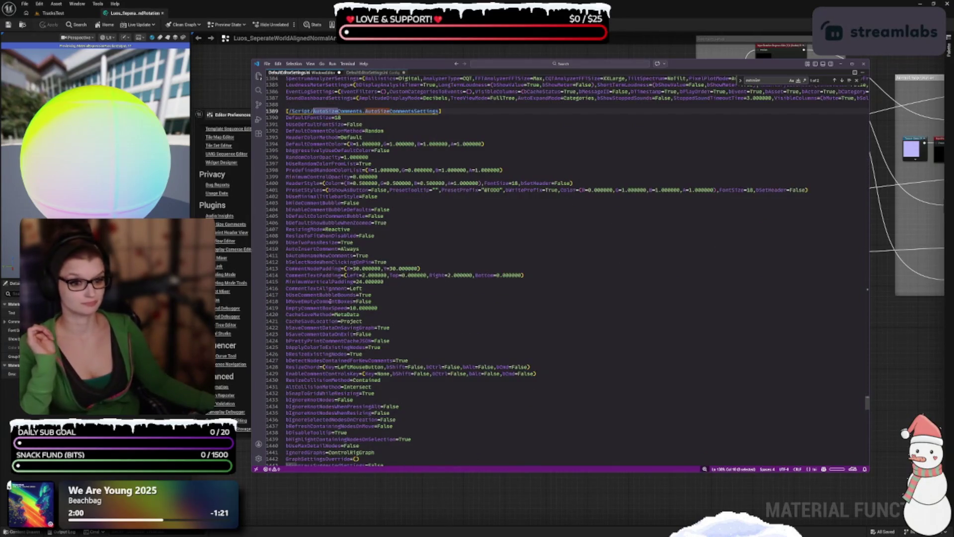
{"action": "scroll", "coordinate": [325, 300], "scroll_direction": "down", "scroll_amount": 2}
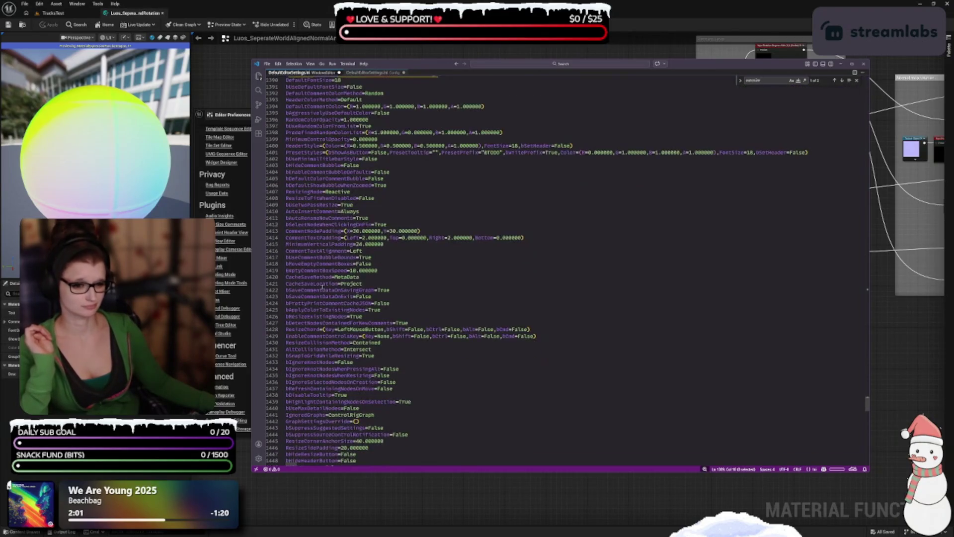
{"action": "scroll", "coordinate": [306, 298], "scroll_direction": "down", "scroll_amount": 3}
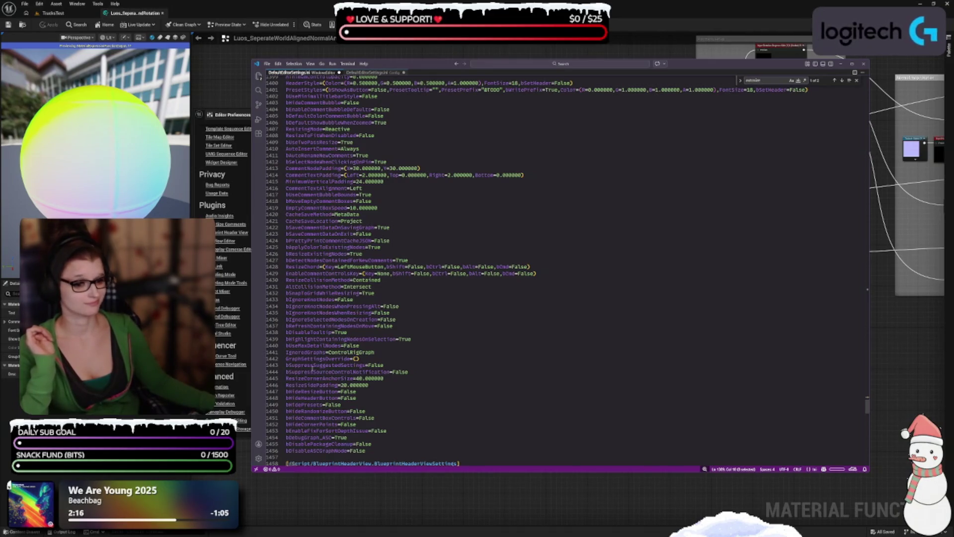
{"action": "scroll", "coordinate": [349, 403], "scroll_direction": "down", "scroll_amount": 3}
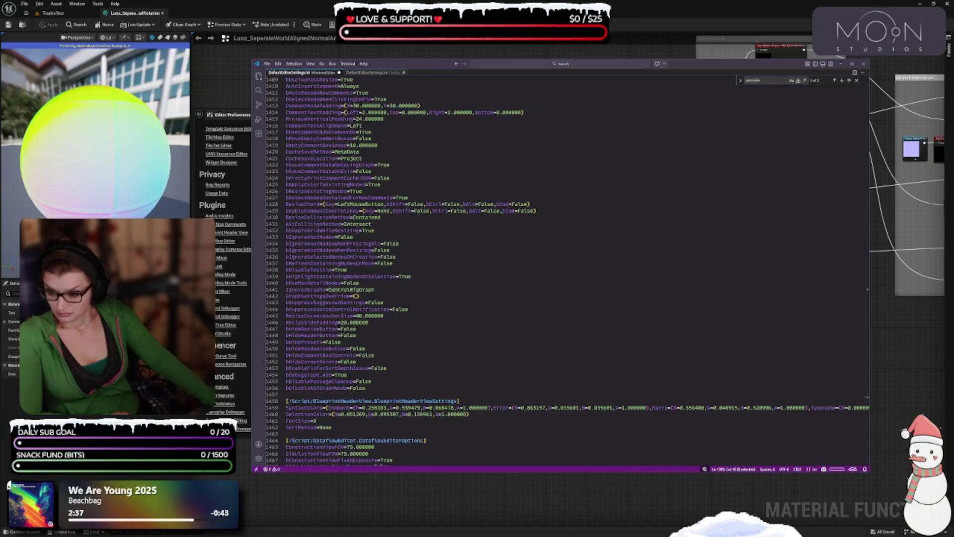
{"action": "key", "text": "ctrl+f"}
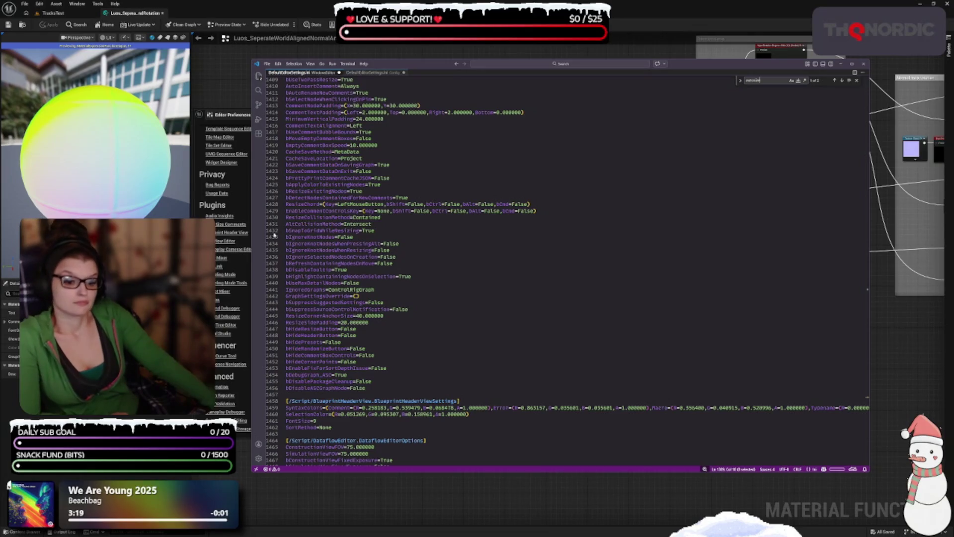
{"action": "scroll", "coordinate": [501, 179], "scroll_direction": "down", "scroll_amount": 4}
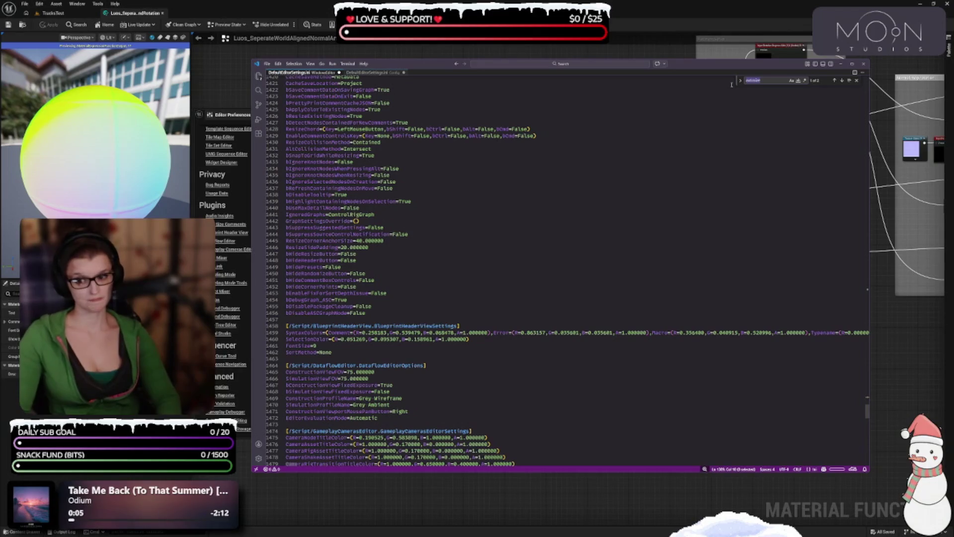
Search for 'material' and step through matches to the MaterialEditorSettings section.
{"action": "type", "text": "matin"}
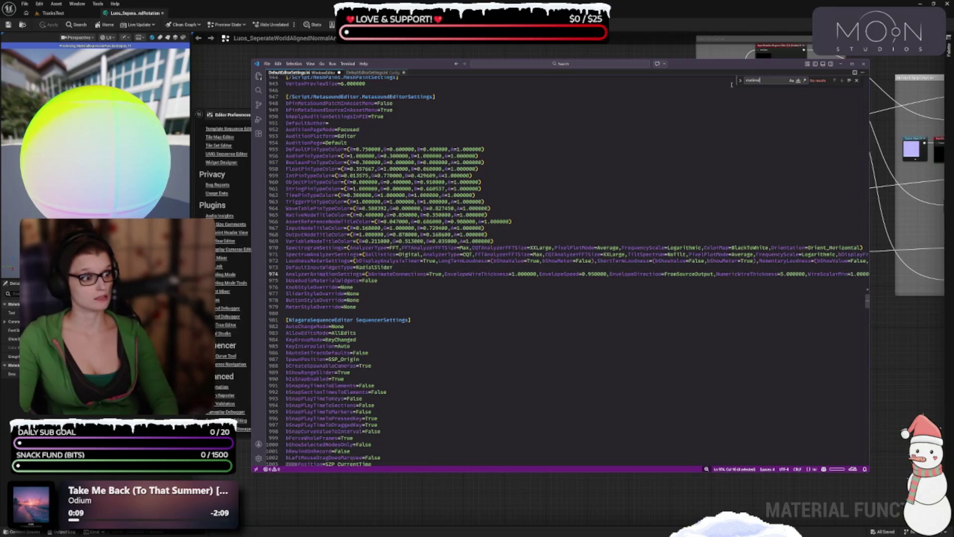
{"action": "key", "text": "BackSpace"}
{"action": "key", "text": "BackSpace"}
{"action": "type", "text": "erial"}
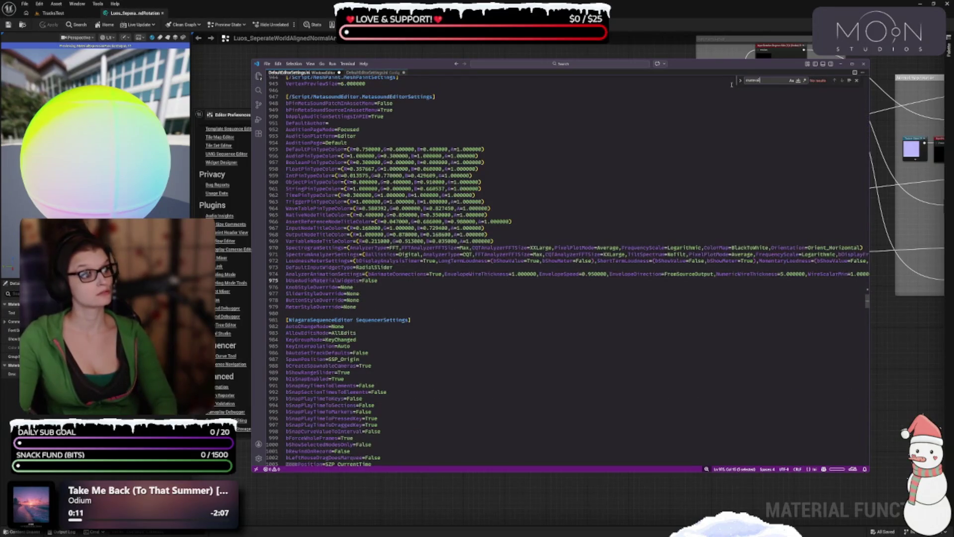
{"action": "key", "text": "BackSpace"}
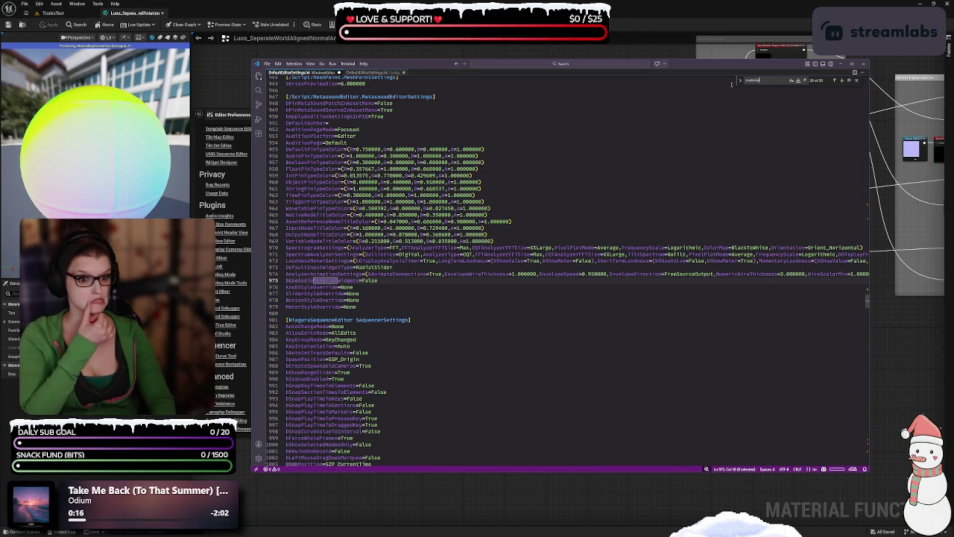
{"action": "key", "text": "Return"}
{"action": "key", "text": "Return"}
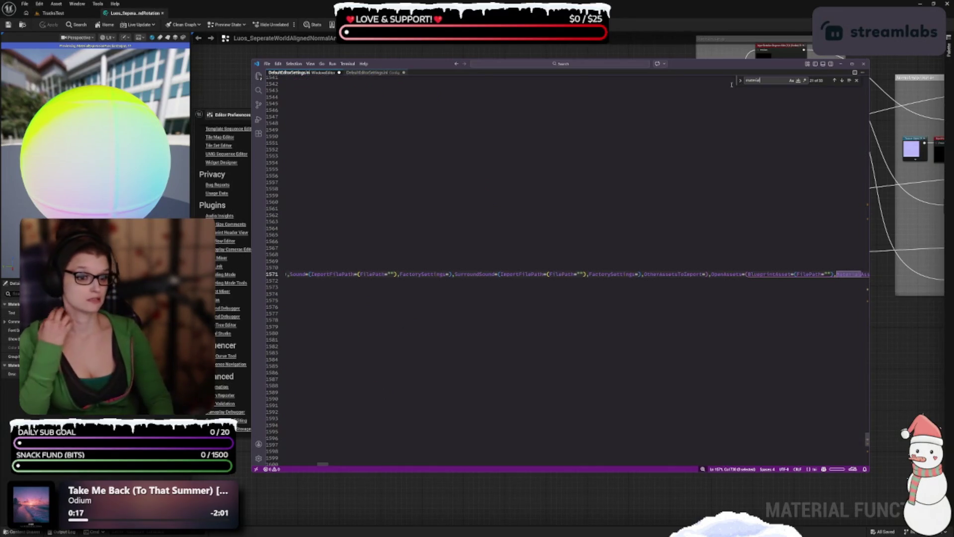
{"action": "key", "text": "Return"}
{"action": "key", "text": "Return"}
{"action": "key", "text": "Return"}
{"action": "key", "text": "Return"}
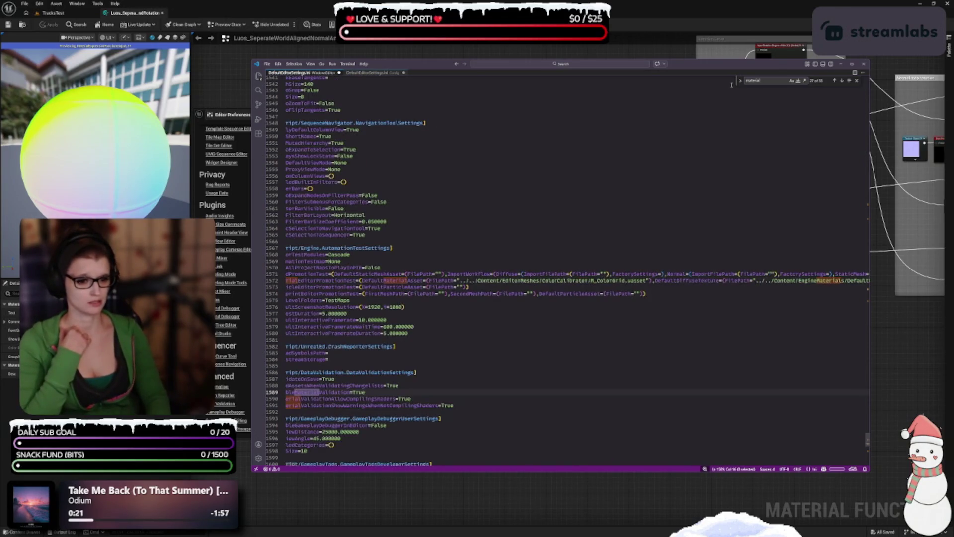
{"action": "key", "text": "Return"}
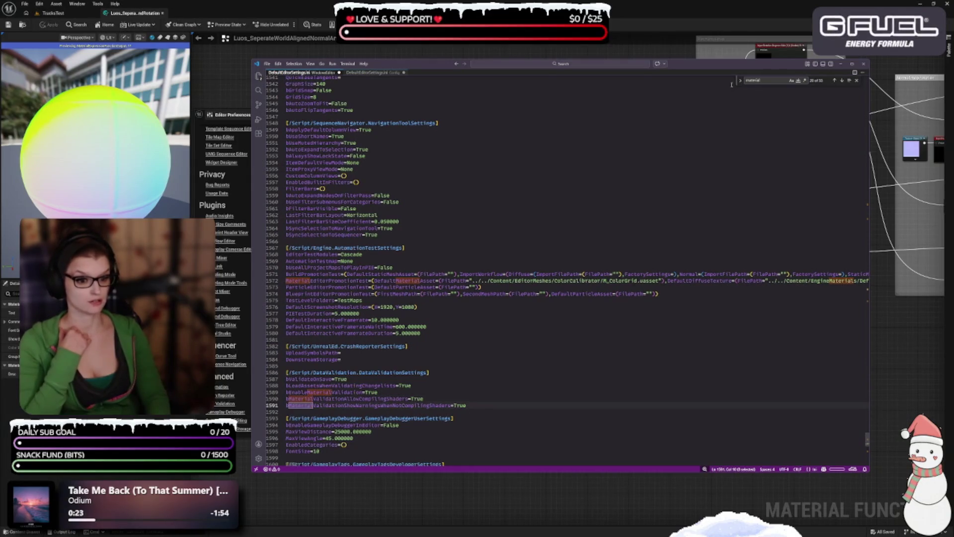
{"action": "key", "text": "Return"}
{"action": "key", "text": "Return"}
{"action": "key", "text": "Return"}
{"action": "key", "text": "Return"}
{"action": "key", "text": "Return"}
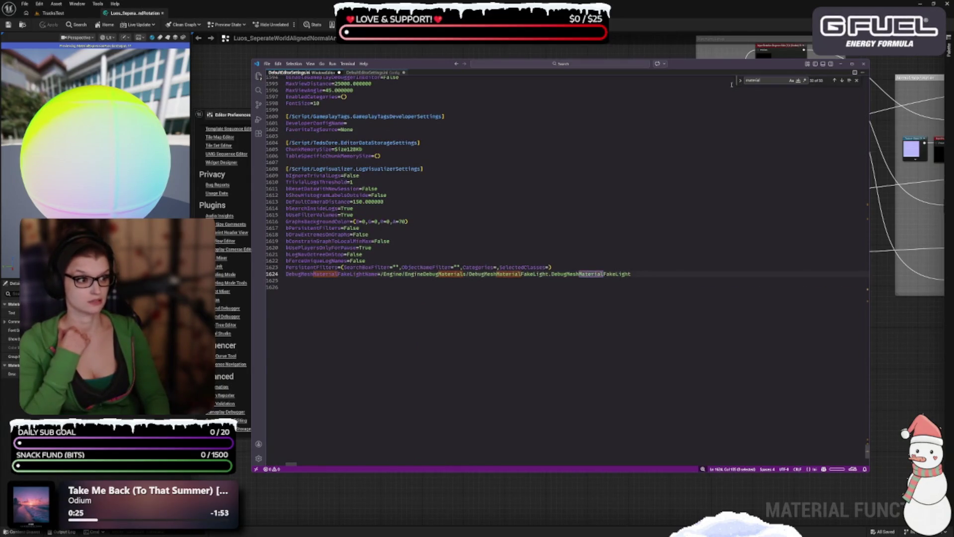
{"action": "key", "text": "Return"}
{"action": "key", "text": "Return"}
{"action": "key", "text": "Return"}
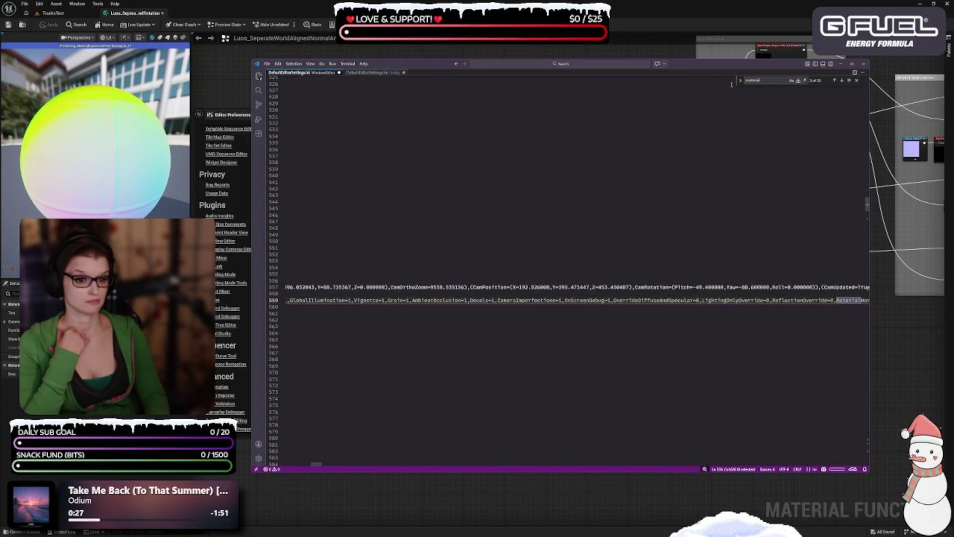
{"action": "key", "text": "Return"}
{"action": "key", "text": "Return"}
{"action": "key", "text": "Return"}
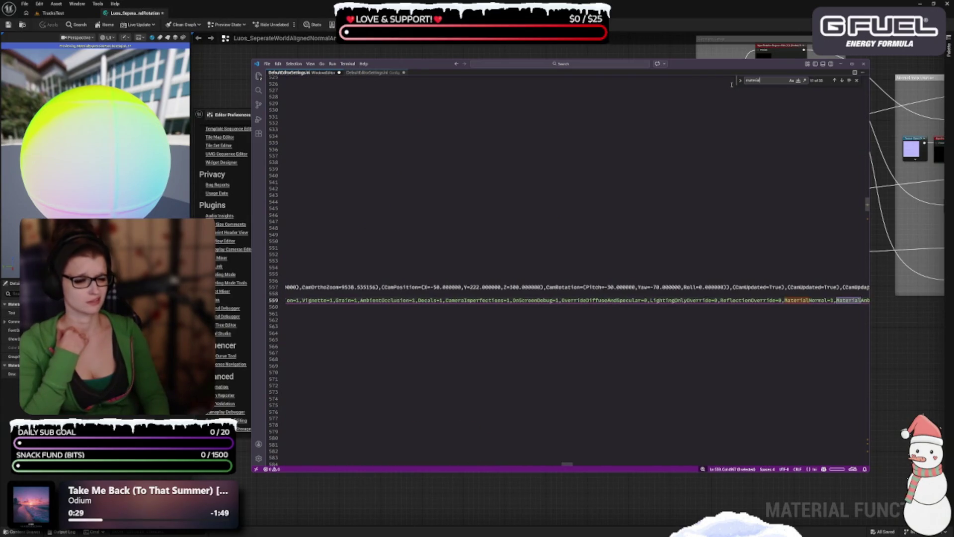
{"action": "key", "text": "Return"}
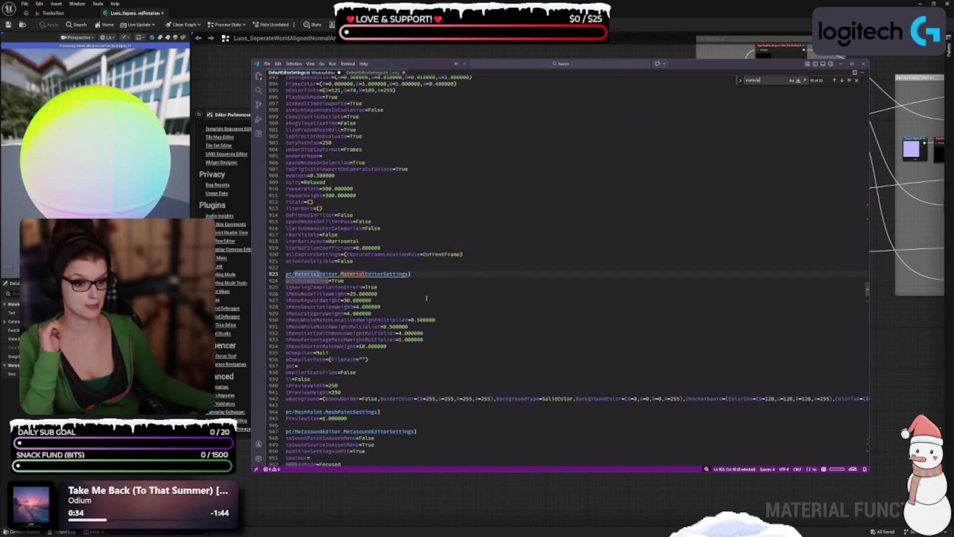
Inspect bAutomaticFormatting and the 4.000000 value, then switch to the Config DefaultEditorSettings.ini.
{"action": "left_click", "coordinate": [412, 374]}
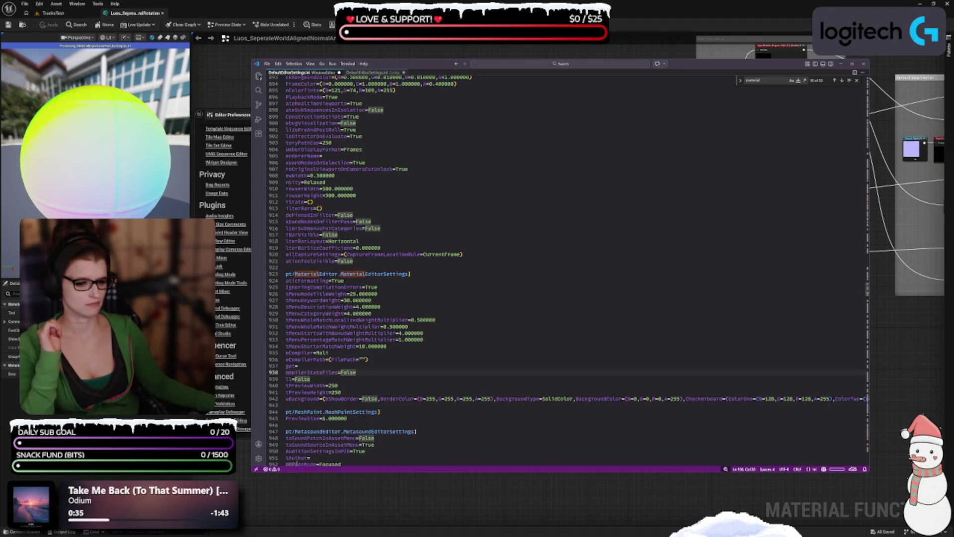
{"action": "scroll", "coordinate": [294, 461], "scroll_direction": "left", "scroll_amount": 2}
{"action": "left_click", "coordinate": [370, 281]}
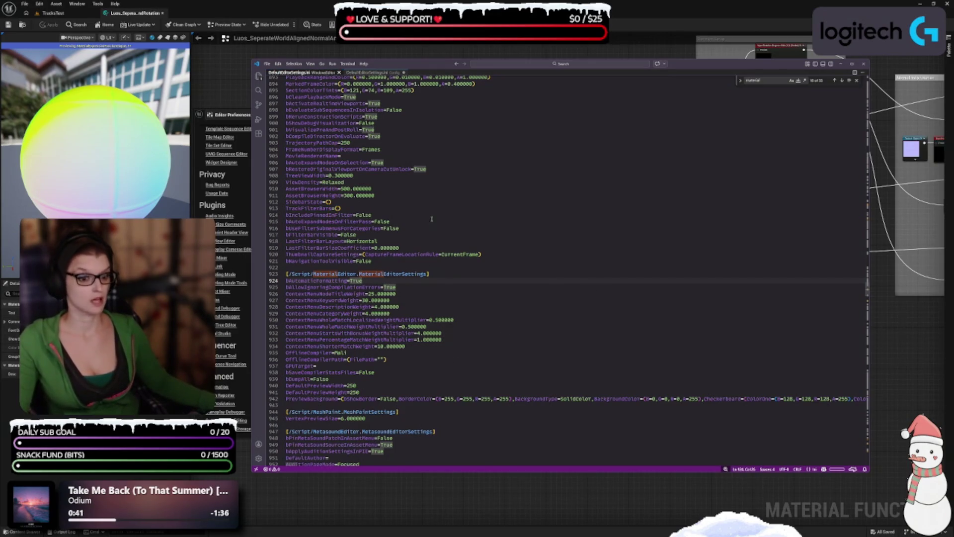
{"action": "double_click", "coordinate": [376, 314]}
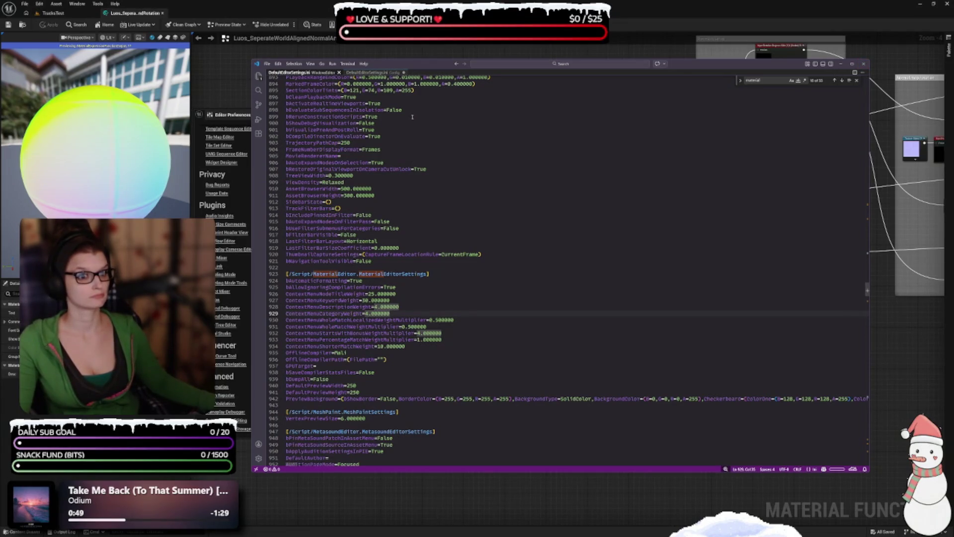
{"action": "left_click", "coordinate": [367, 73]}
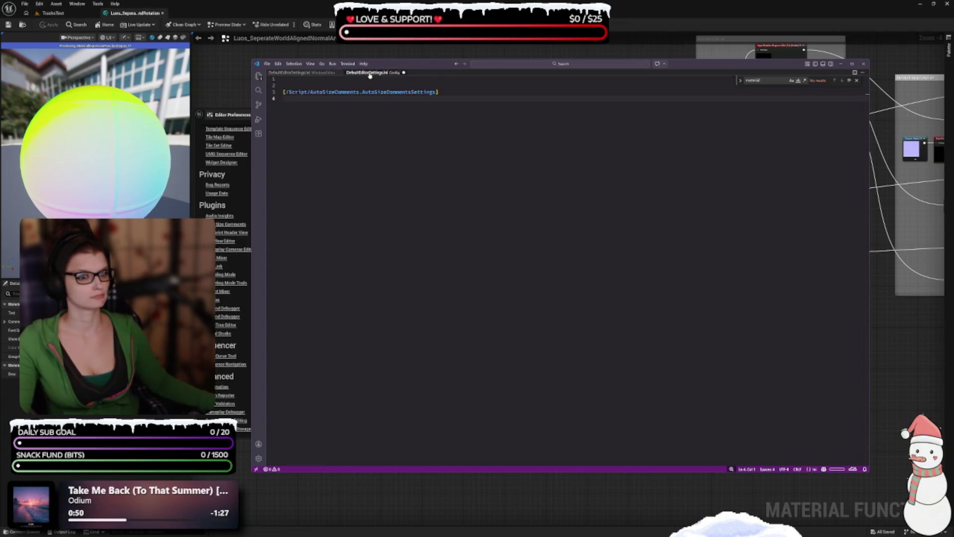
Close both DefaultEditorSettings.ini files, answering the save prompt, and quit Visual Studio Code.
{"action": "left_click", "coordinate": [404, 73]}
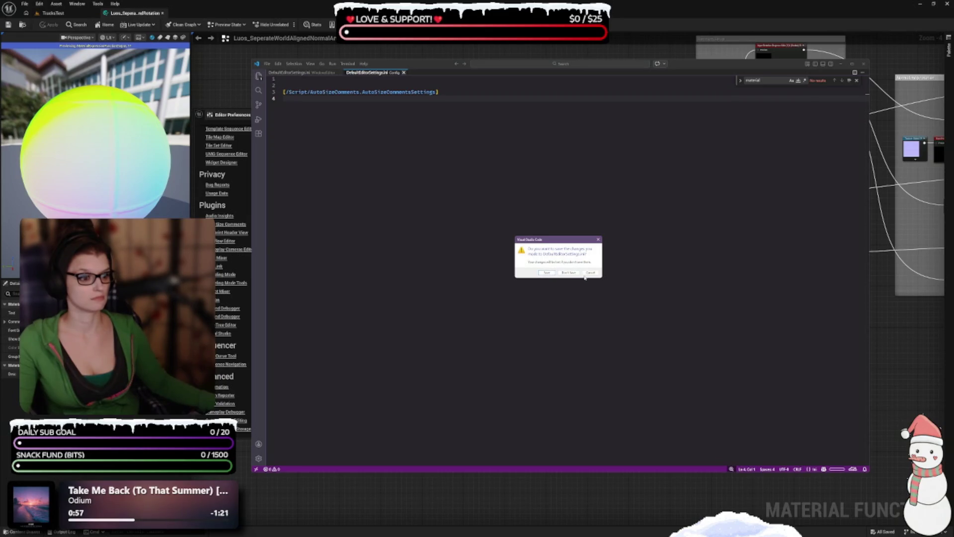
{"action": "left_click", "coordinate": [547, 272]}
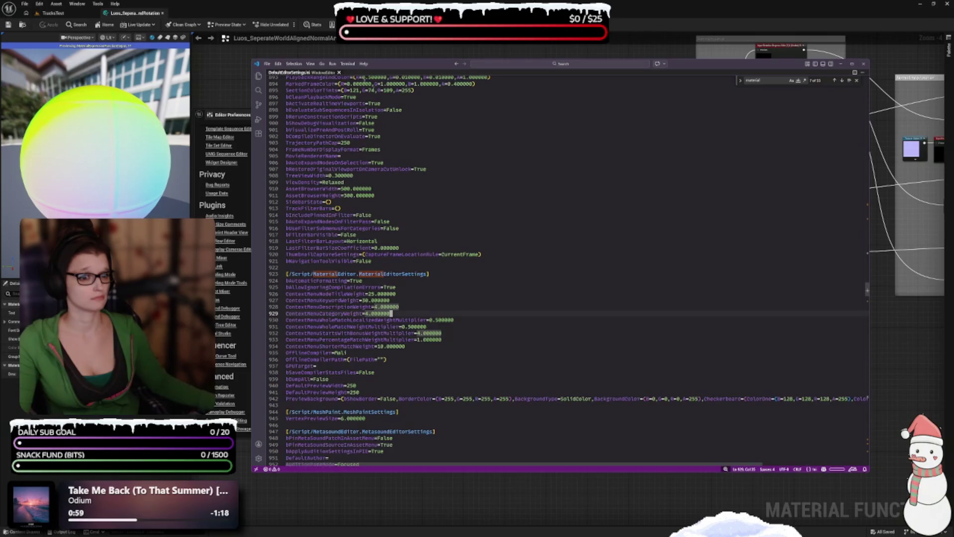
{"action": "left_click", "coordinate": [339, 73]}
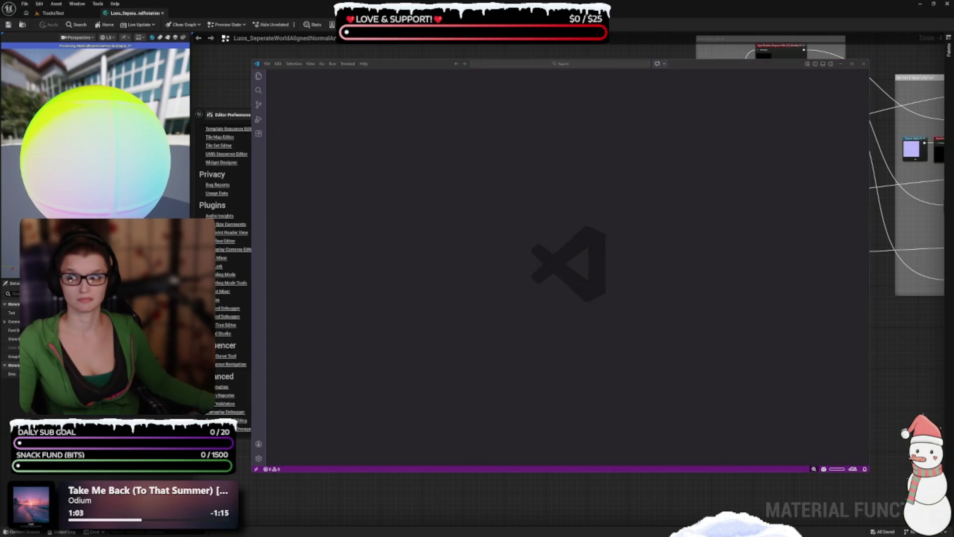
{"action": "left_click", "coordinate": [864, 63]}
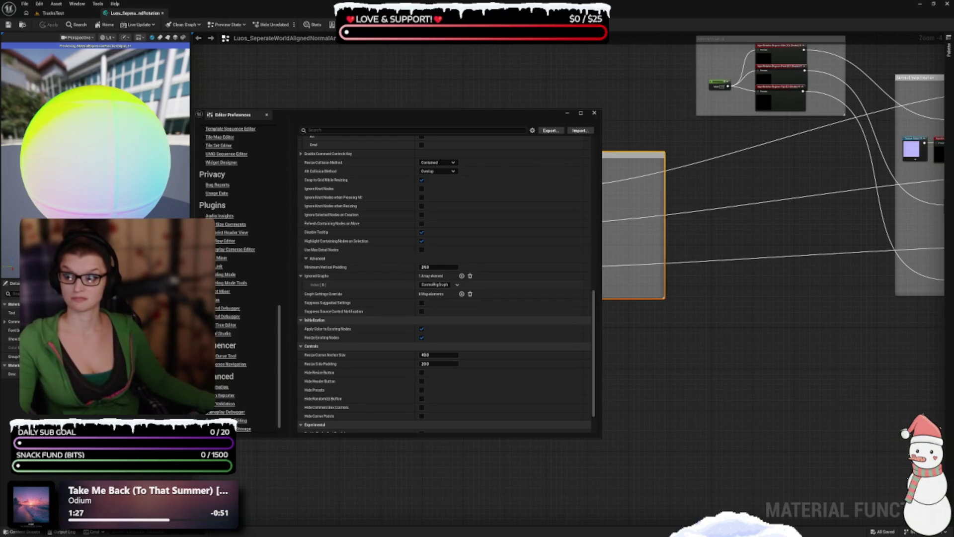
Scroll Editor Preferences up to the Plugins - Auto Size Comments header, showing Default Font Size 18.
{"action": "mouse_move", "coordinate": [343, 108]}
{"action": "left_mouse_down"}
{"action": "mouse_move", "coordinate": [348, 146]}
{"action": "mouse_move", "coordinate": [380, 101]}
{"action": "left_mouse_up"}
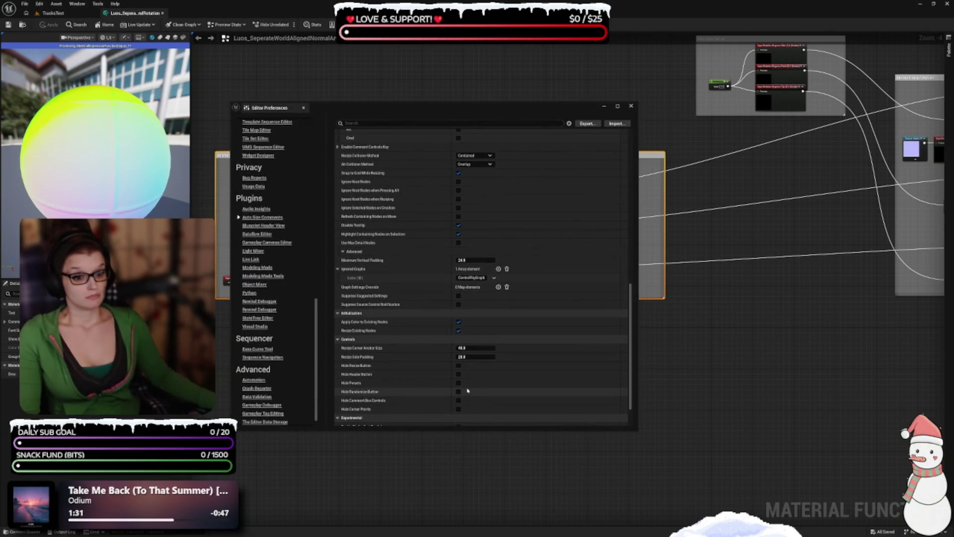
{"action": "scroll", "coordinate": [508, 377], "scroll_direction": "down", "scroll_amount": 3}
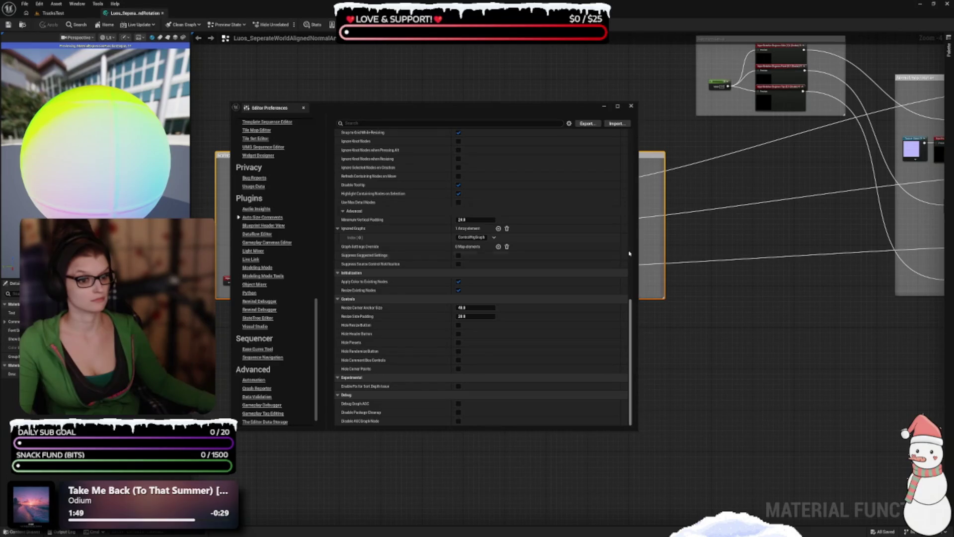
{"action": "left_click", "coordinate": [638, 249]}
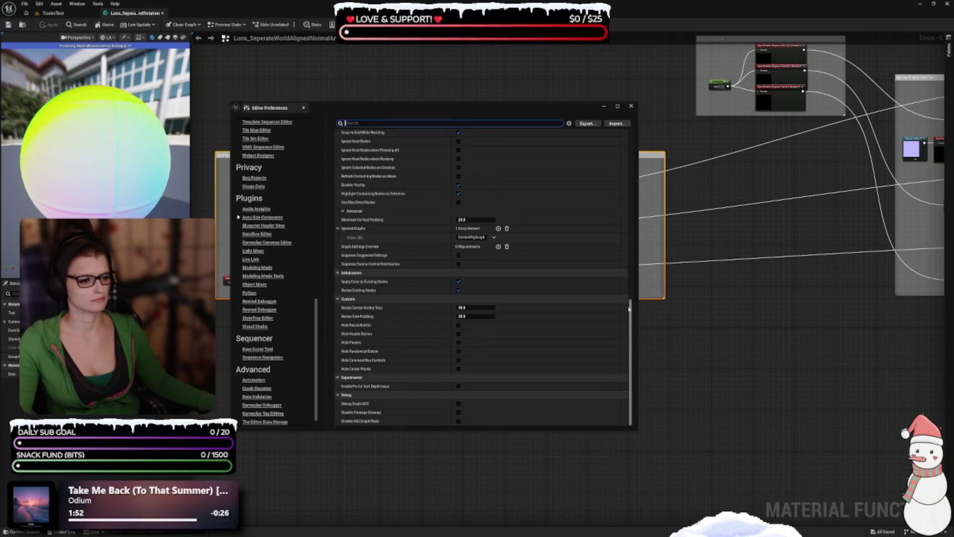
{"action": "scroll", "coordinate": [637, 209], "scroll_direction": "up", "scroll_amount": 3}
{"action": "scroll", "coordinate": [359, 195], "scroll_direction": "up", "scroll_amount": 5}
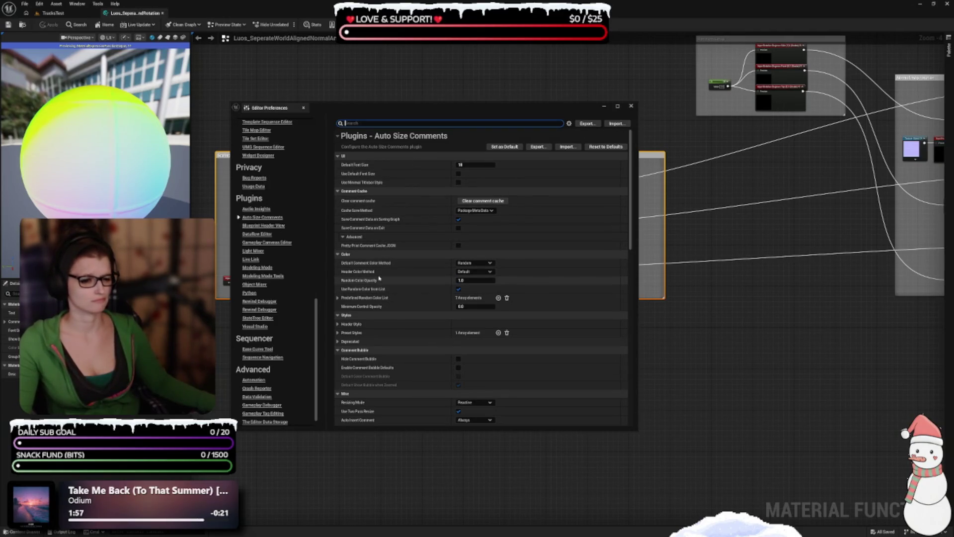
Expand Header Style, Preset Styles, Index [0] and Deprecated, then collapse the advanced cache options.
{"action": "left_click", "coordinate": [379, 268]}
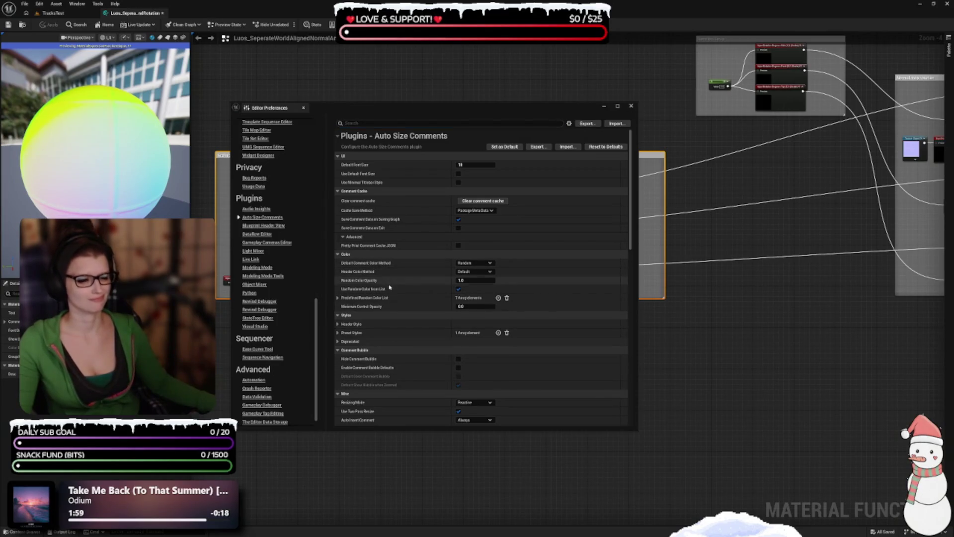
{"action": "left_click", "coordinate": [338, 324]}
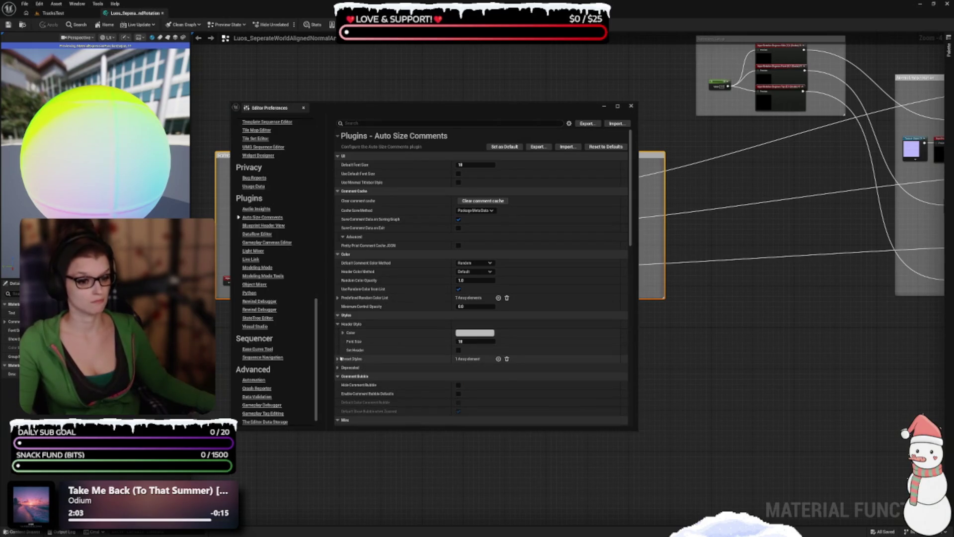
{"action": "left_click", "coordinate": [337, 358]}
{"action": "left_click", "coordinate": [343, 368]}
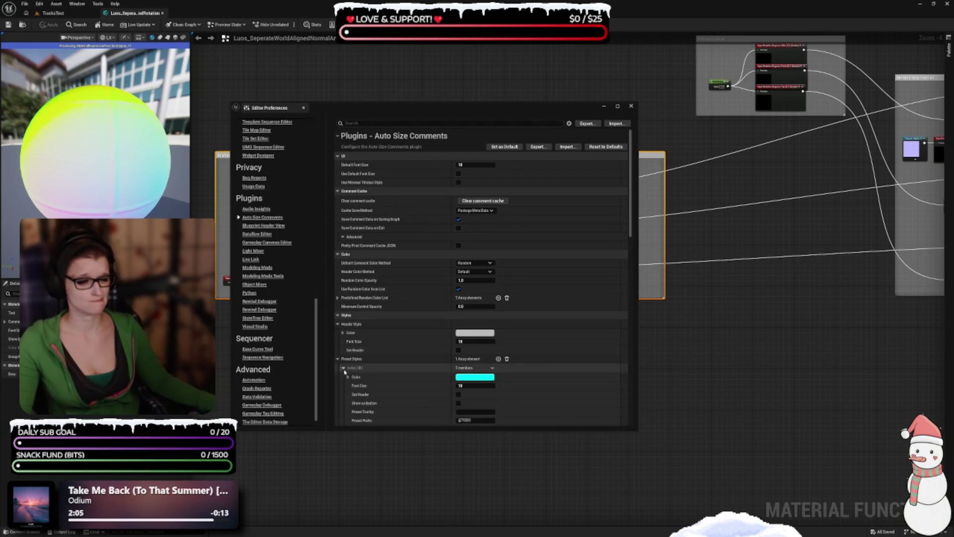
{"action": "scroll", "coordinate": [389, 337], "scroll_direction": "down", "scroll_amount": 2}
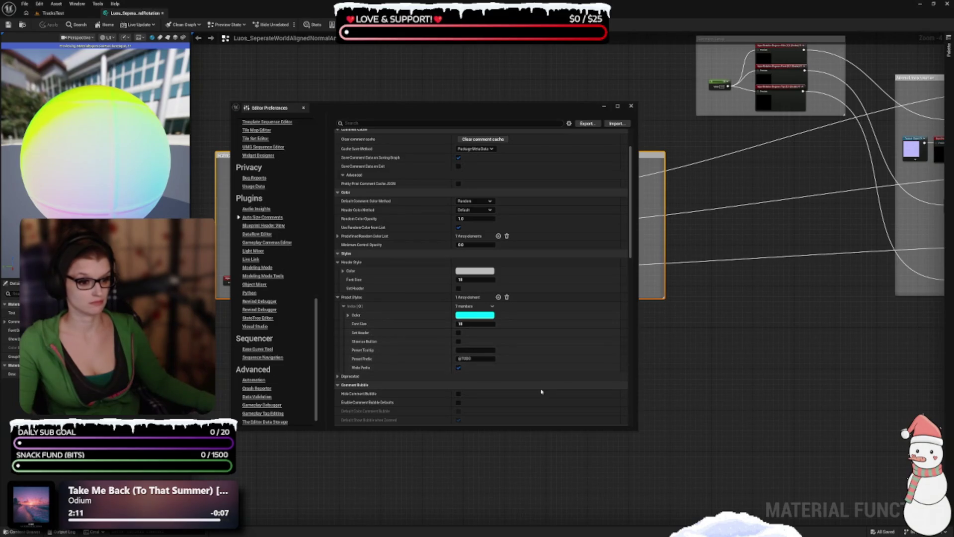
{"action": "left_click", "coordinate": [338, 377]}
{"action": "scroll", "coordinate": [348, 373], "scroll_direction": "down", "scroll_amount": 2}
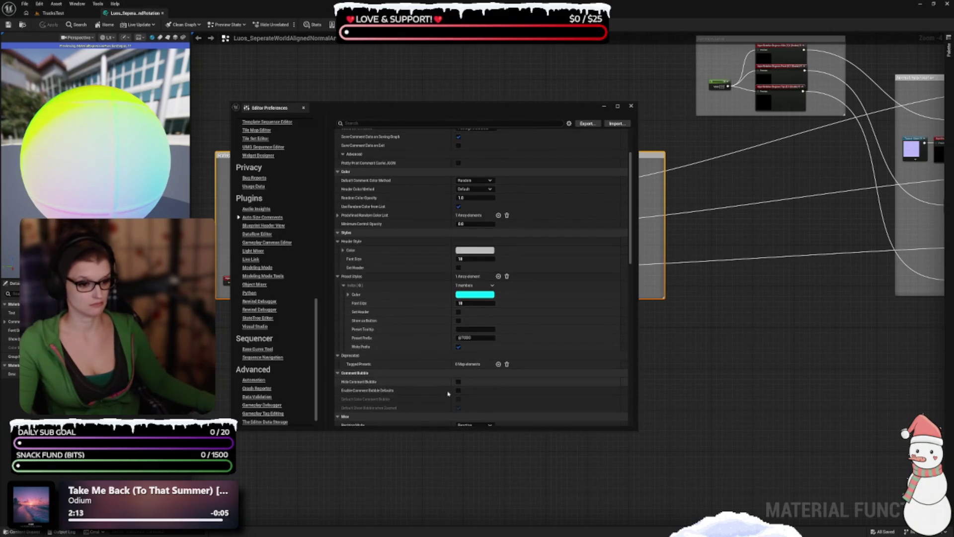
{"action": "scroll", "coordinate": [354, 368], "scroll_direction": "down", "scroll_amount": 1}
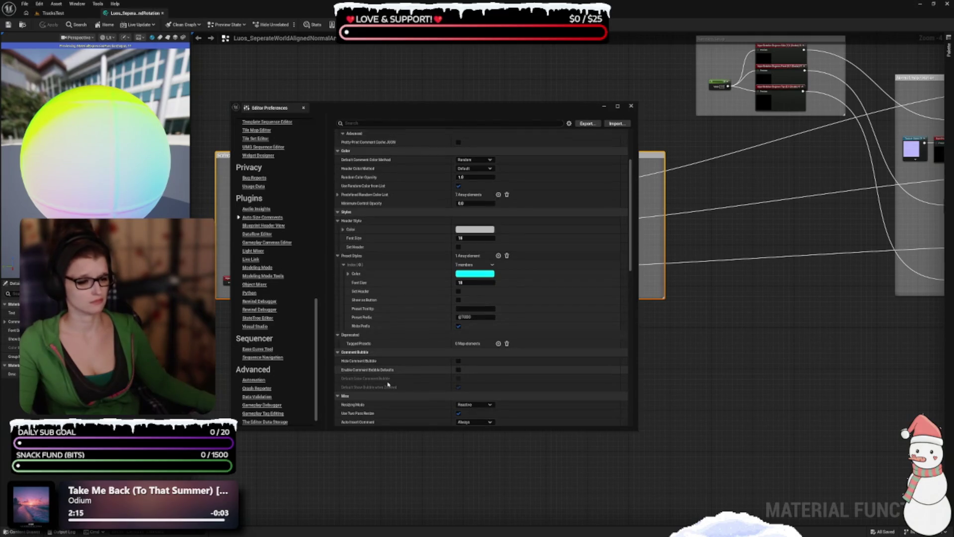
{"action": "scroll", "coordinate": [421, 403], "scroll_direction": "up", "scroll_amount": 5}
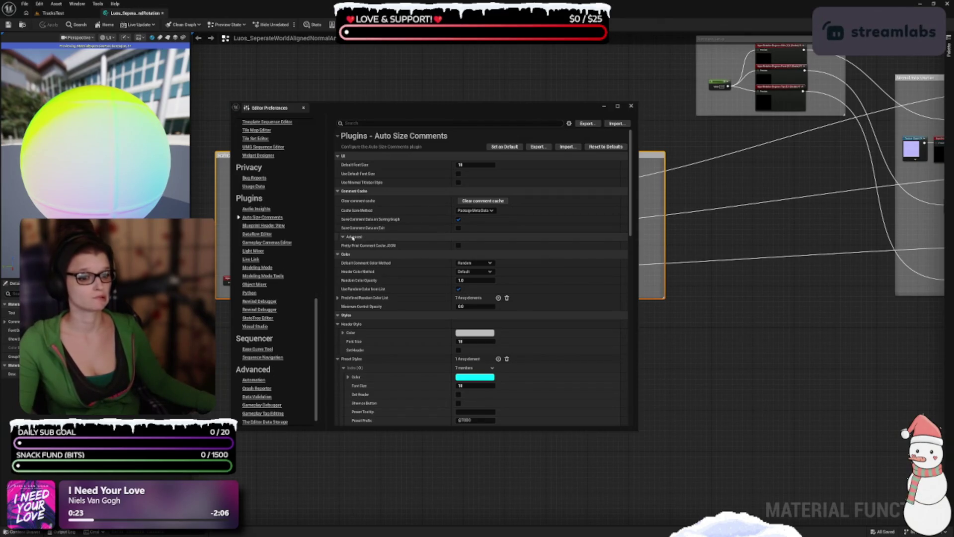
{"action": "left_click", "coordinate": [344, 238]}
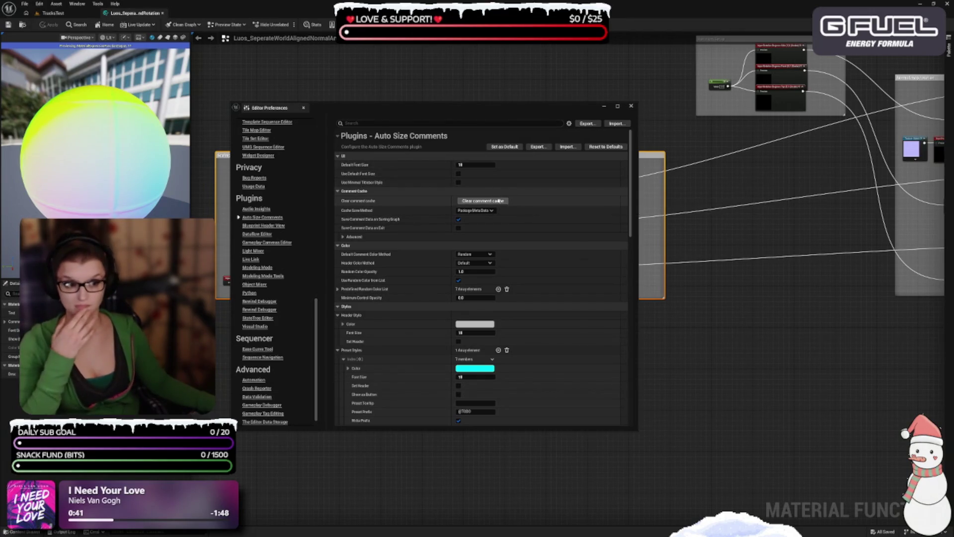
Clear the comment cache, close Editor Preferences, and close the Luos material function editor.
{"action": "left_click", "coordinate": [497, 201]}
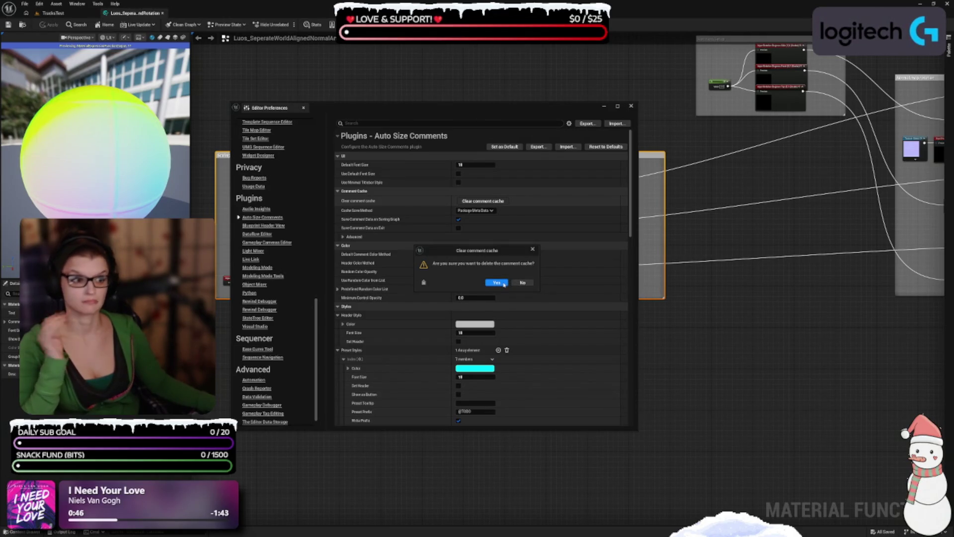
{"action": "left_click", "coordinate": [503, 284]}
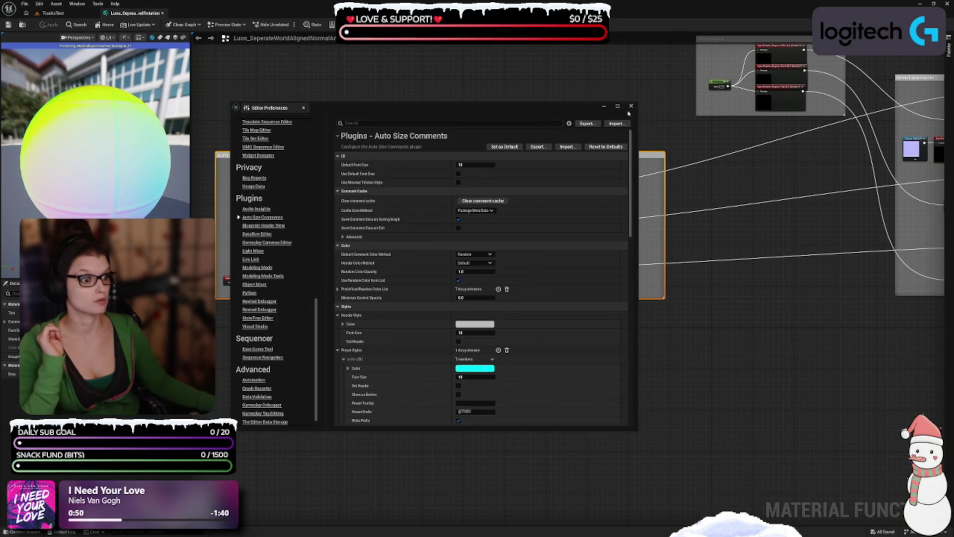
{"action": "left_click", "coordinate": [631, 106]}
{"action": "left_click_drag", "start_coordinate": [482, 395], "coordinate": [555, 426]}
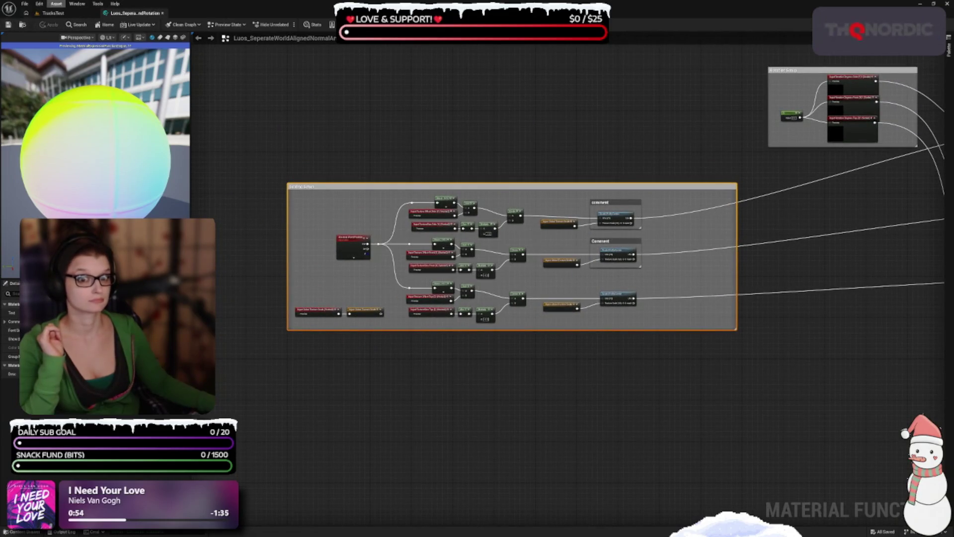
{"action": "left_click", "coordinate": [163, 12]}
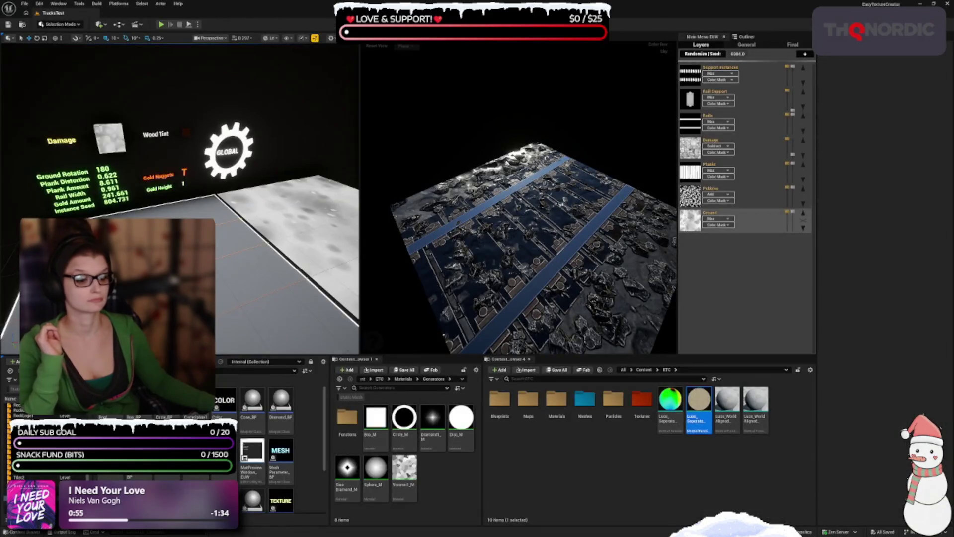
Open Circle_BP and wrap the Mat and Return Node nodes in a new Comment box.
{"action": "left_click", "coordinate": [492, 500]}
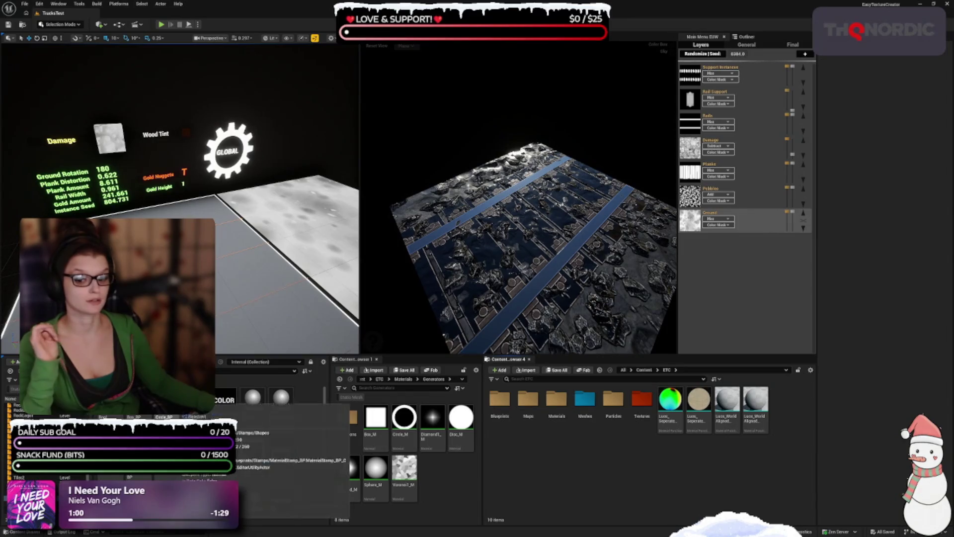
{"action": "double_click", "coordinate": [164, 416]}
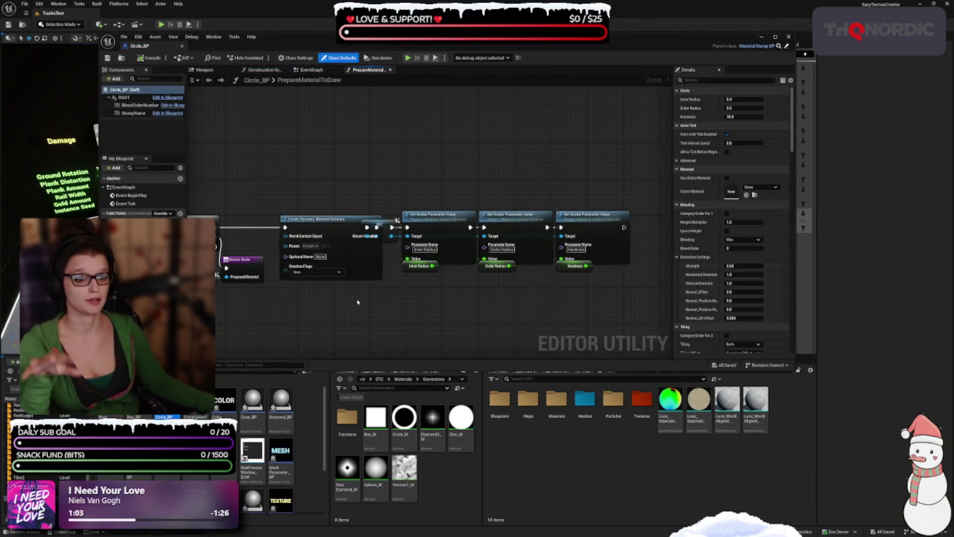
{"action": "mouse_move", "coordinate": [373, 314]}
{"action": "left_mouse_down"}
{"action": "mouse_move", "coordinate": [390, 278]}
{"action": "mouse_move", "coordinate": [582, 267]}
{"action": "mouse_move", "coordinate": [475, 254]}
{"action": "left_mouse_up"}
{"action": "left_click_drag", "start_coordinate": [414, 207], "coordinate": [413, 207]}
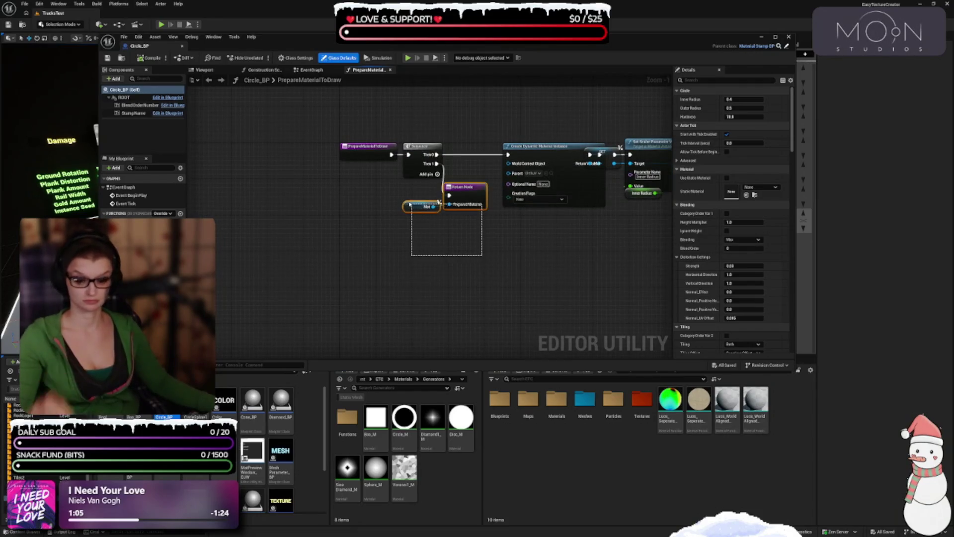
{"action": "key", "text": "c"}
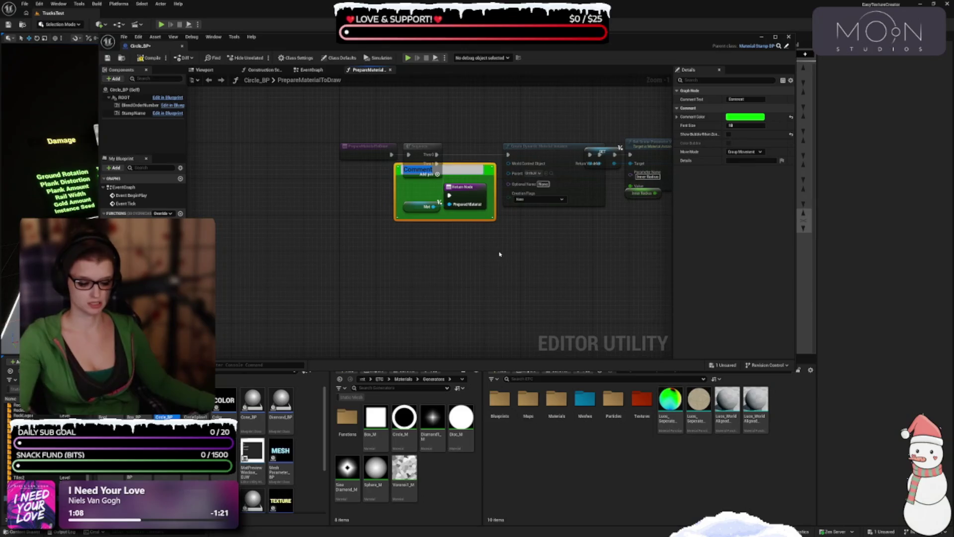
{"action": "key", "text": "Return"}
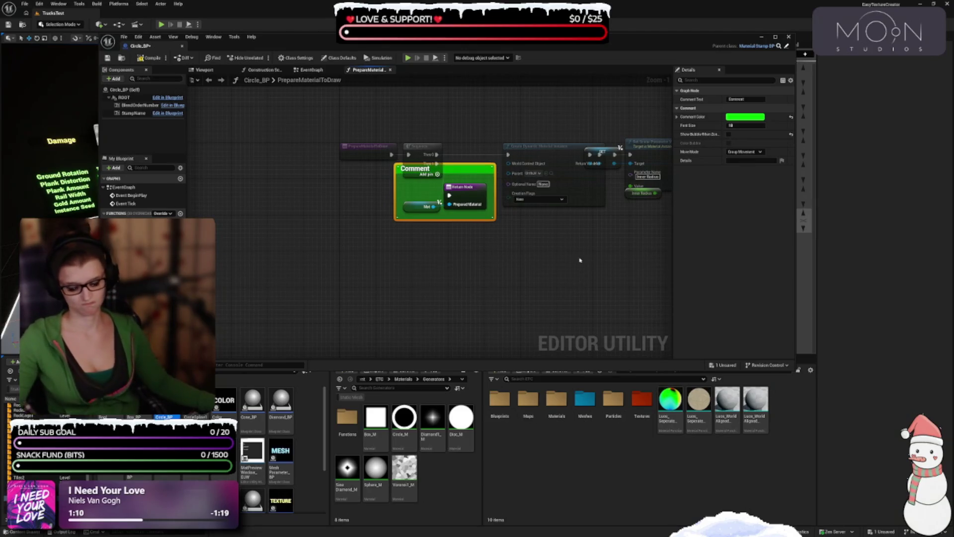
{"action": "left_click", "coordinate": [480, 198]}
{"action": "left_click", "coordinate": [462, 193]}
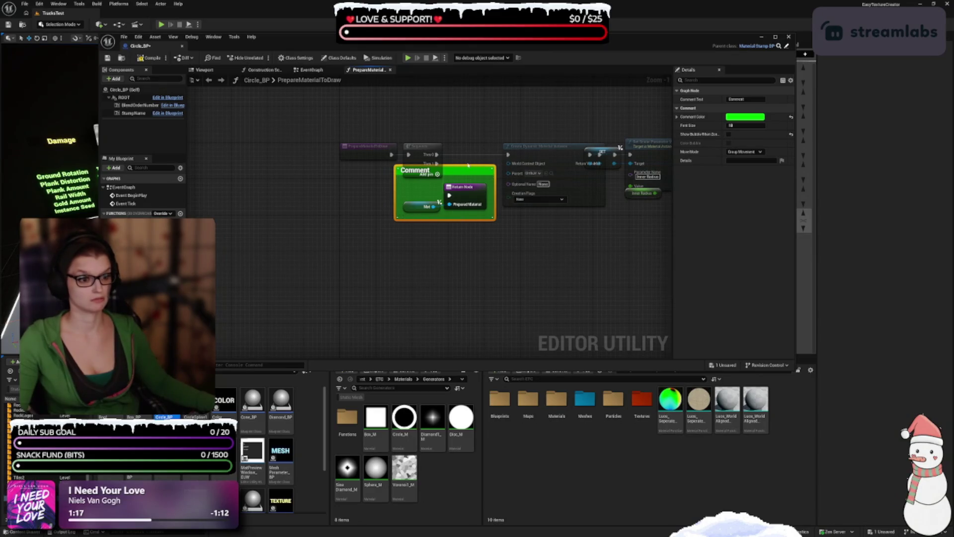
{"action": "mouse_move", "coordinate": [465, 171]}
{"action": "left_mouse_down"}
{"action": "mouse_move", "coordinate": [464, 194]}
{"action": "mouse_move", "coordinate": [385, 193]}
{"action": "mouse_move", "coordinate": [420, 233]}
{"action": "left_mouse_up"}
{"action": "key", "text": "ctrl+z"}
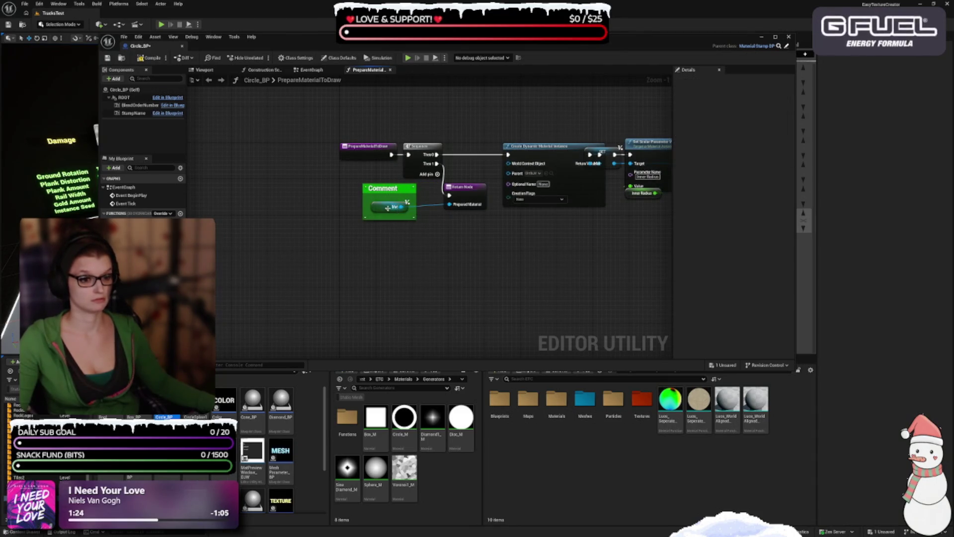
Move the Comment box beside Mat, shrink it to about 70x60, and compile Circle_BP.
{"action": "left_click", "coordinate": [386, 209]}
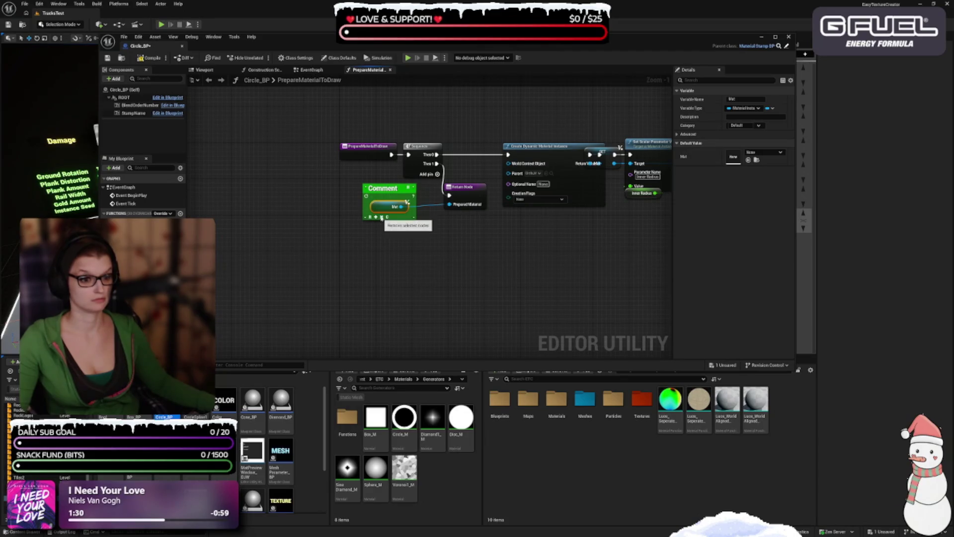
{"action": "key", "text": "Home"}
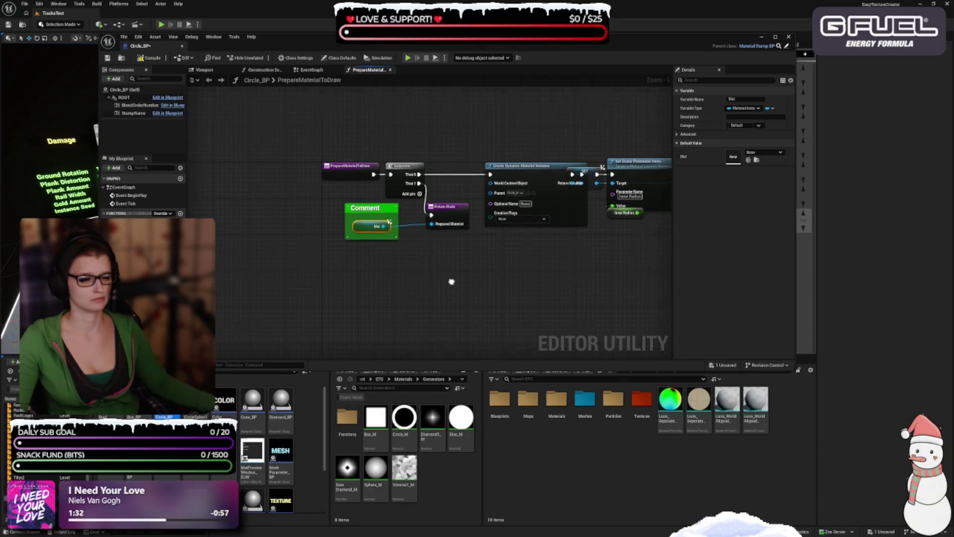
{"action": "left_click", "coordinate": [377, 242]}
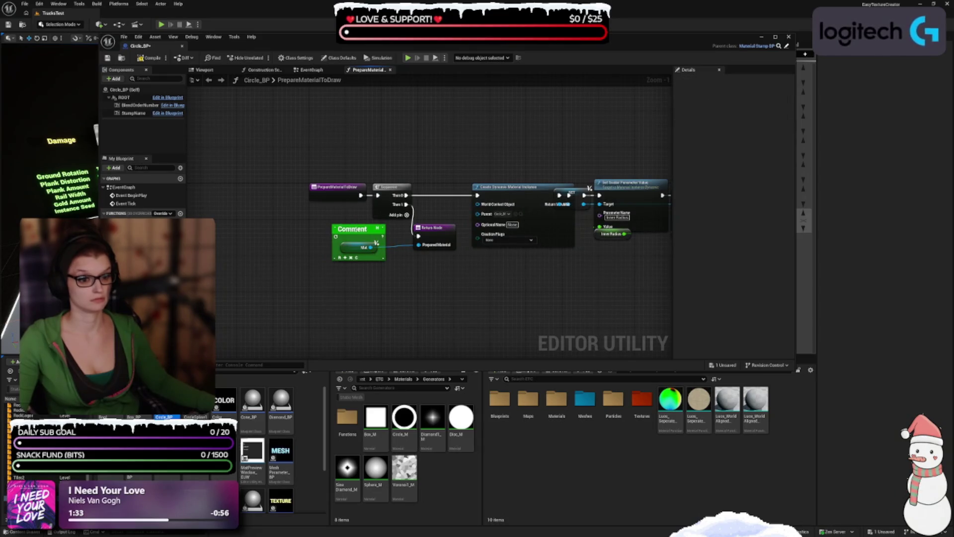
{"action": "left_click", "coordinate": [354, 228]}
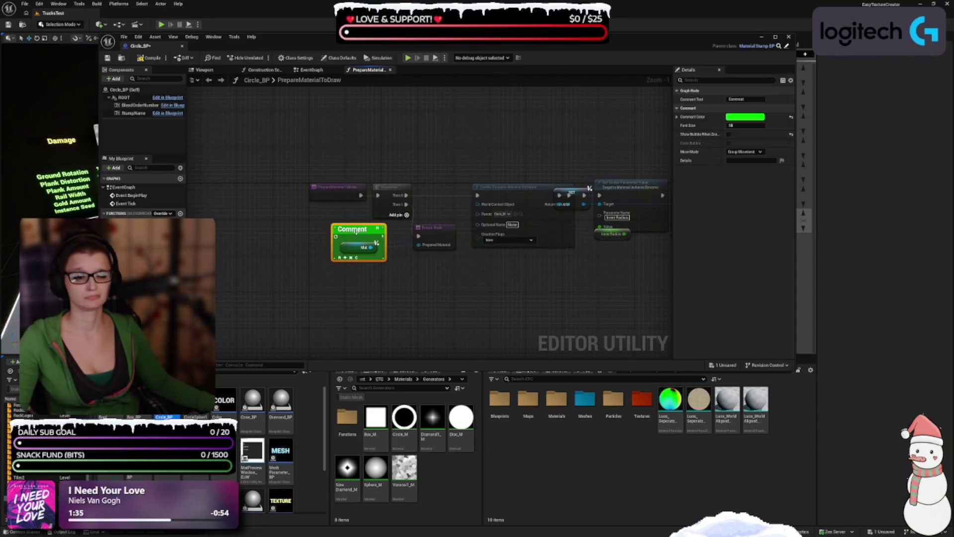
{"action": "left_click", "coordinate": [388, 254]}
{"action": "mouse_move", "coordinate": [353, 229]}
{"action": "left_mouse_down"}
{"action": "mouse_move", "coordinate": [291, 218]}
{"action": "mouse_move", "coordinate": [263, 247]}
{"action": "left_mouse_up"}
{"action": "left_click", "coordinate": [266, 279]}
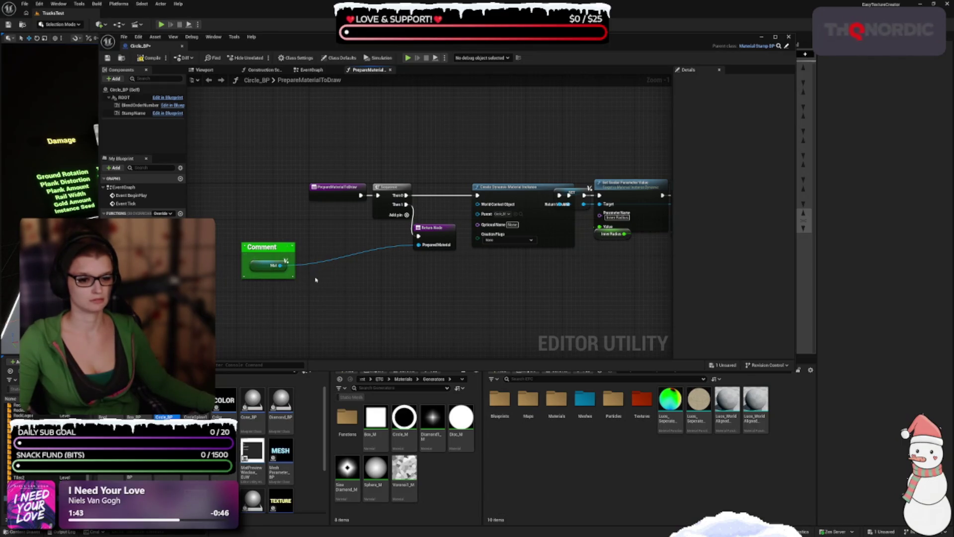
{"action": "mouse_move", "coordinate": [294, 277]}
{"action": "left_mouse_down"}
{"action": "mouse_move", "coordinate": [277, 273]}
{"action": "mouse_move", "coordinate": [415, 247]}
{"action": "mouse_move", "coordinate": [398, 250]}
{"action": "left_mouse_up"}
{"action": "left_click", "coordinate": [353, 283]}
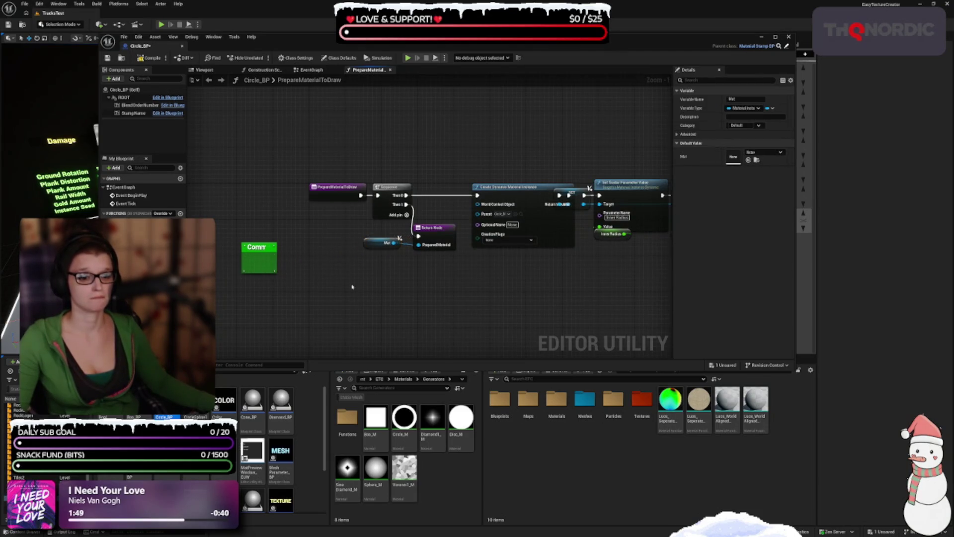
{"action": "left_click", "coordinate": [147, 62]}
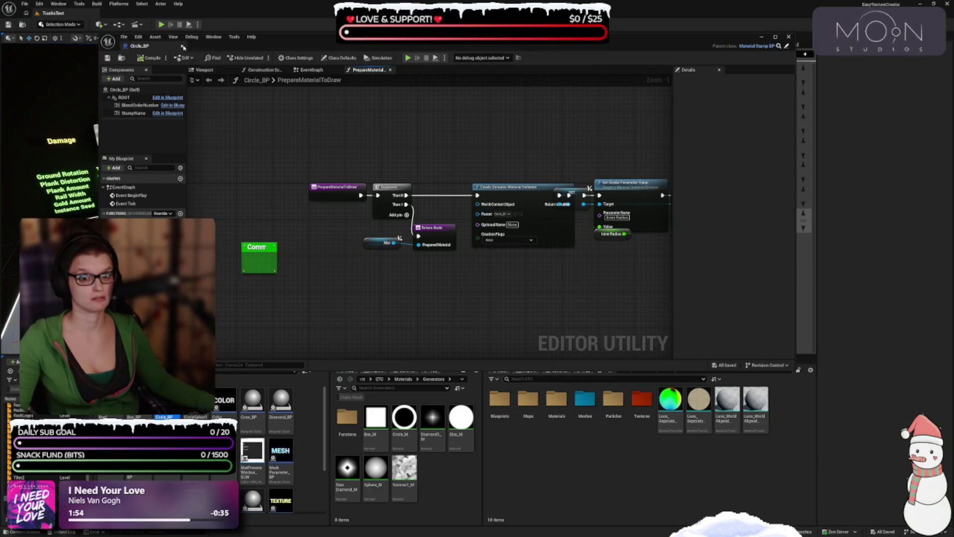
Close Circle_BP, then open Brush_Additive_CavityMasked_M, look over its graph, and close it without applying changes.
{"action": "left_click", "coordinate": [182, 46]}
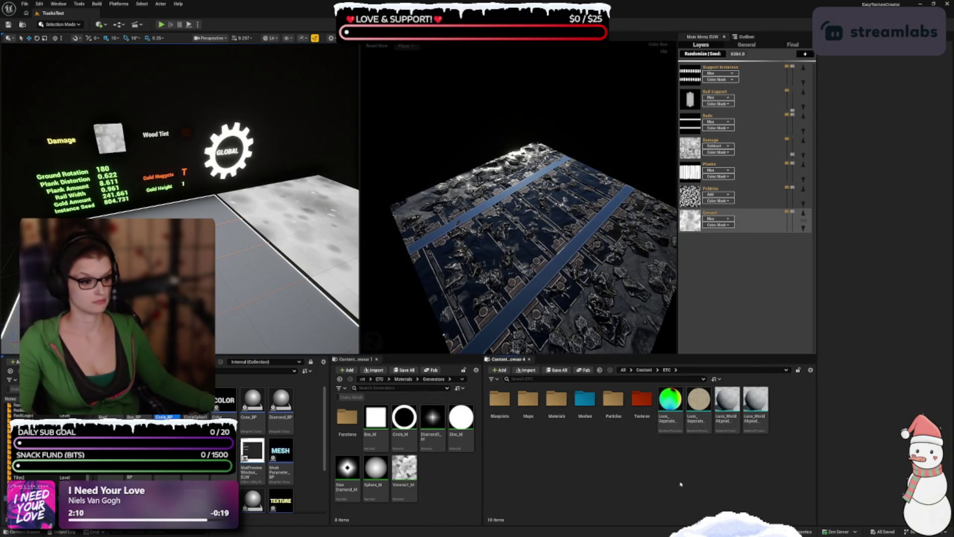
{"action": "double_click", "coordinate": [670, 402]}
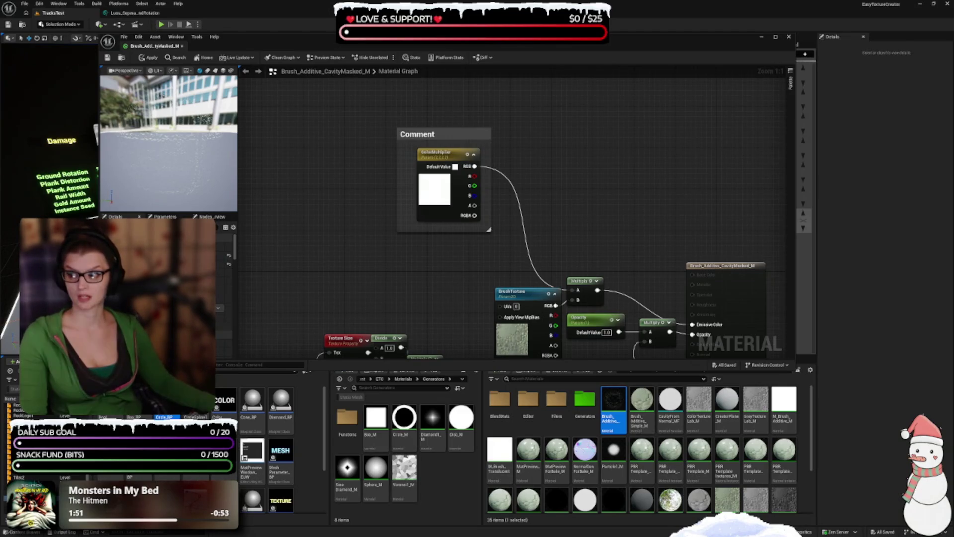
{"action": "left_click_drag", "start_coordinate": [380, 285], "coordinate": [384, 223]}
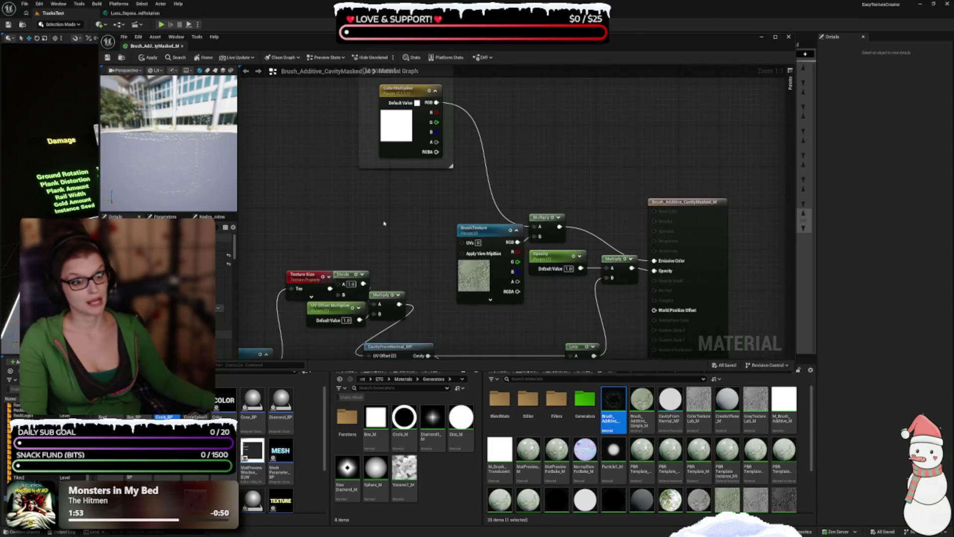
{"action": "left_click", "coordinate": [182, 45]}
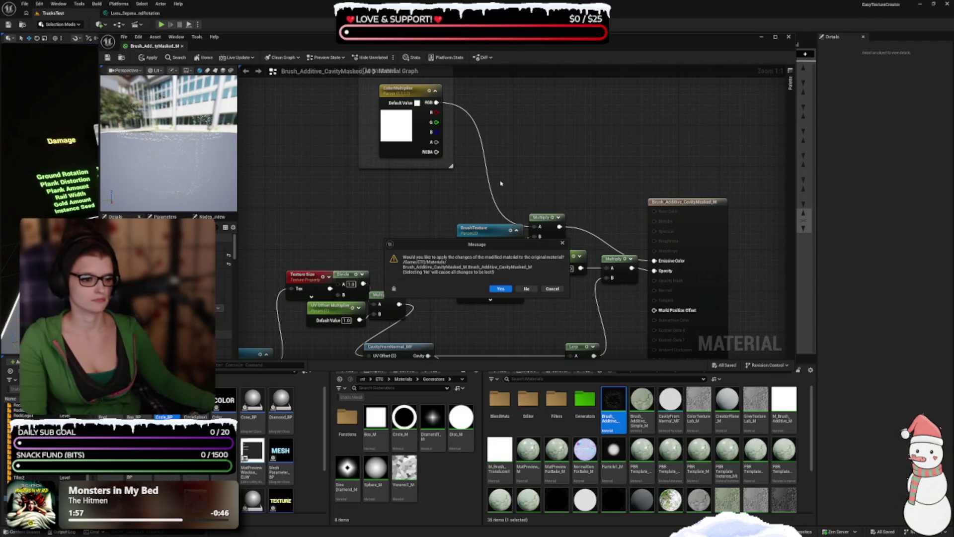
{"action": "left_click", "coordinate": [527, 288]}
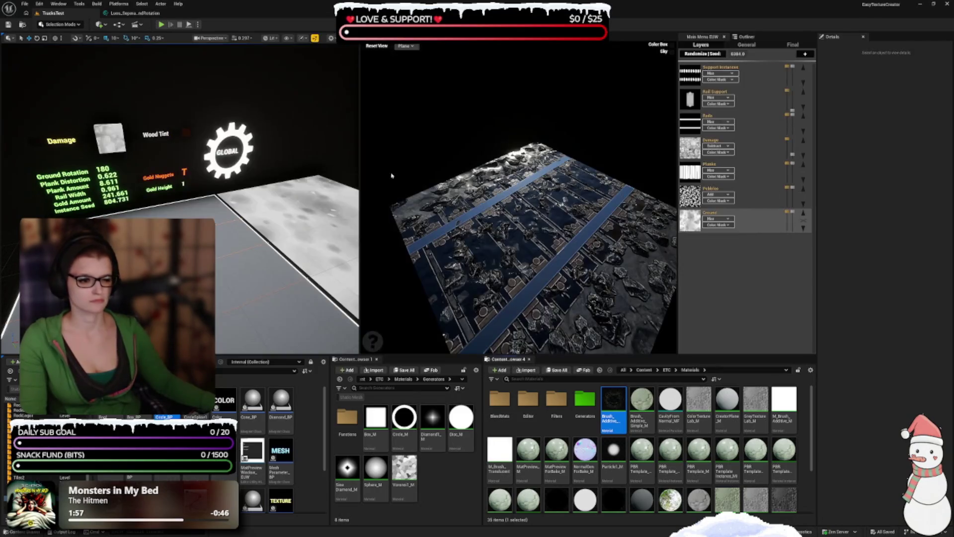
In Edit > Plugins under Installed > Editor, uncheck AutoSizeComments and close the Plugins window.
{"action": "left_click", "coordinate": [40, 4]}
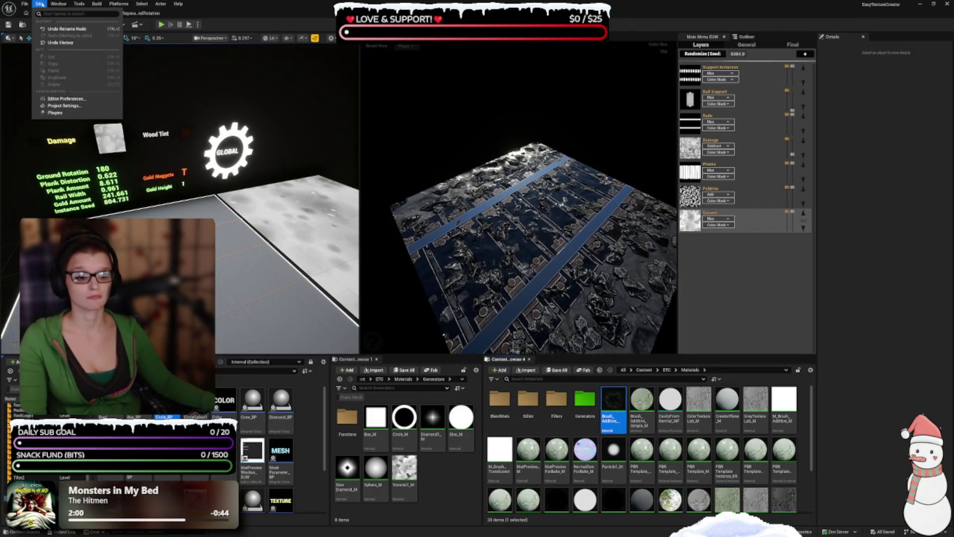
{"action": "left_click", "coordinate": [55, 112]}
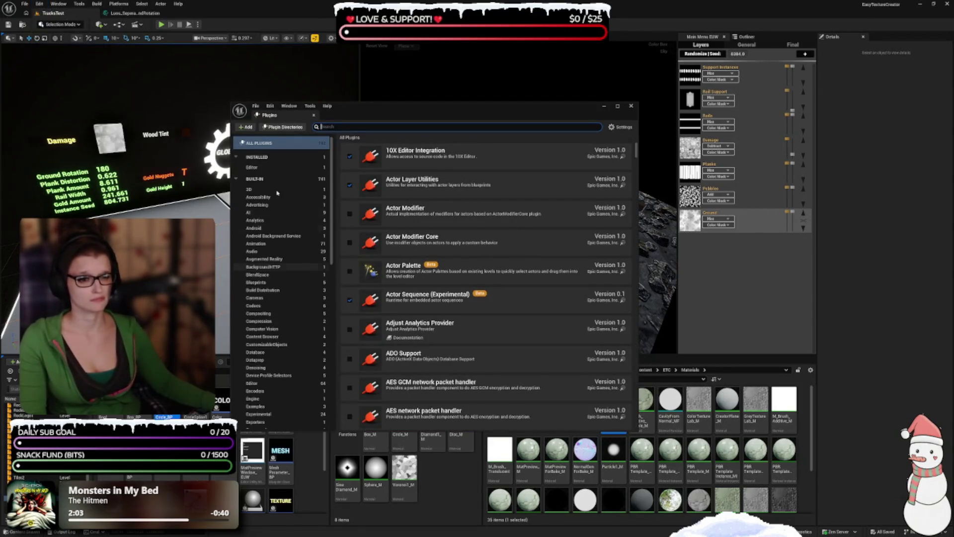
{"action": "left_click", "coordinate": [259, 167]}
{"action": "left_click", "coordinate": [349, 157]}
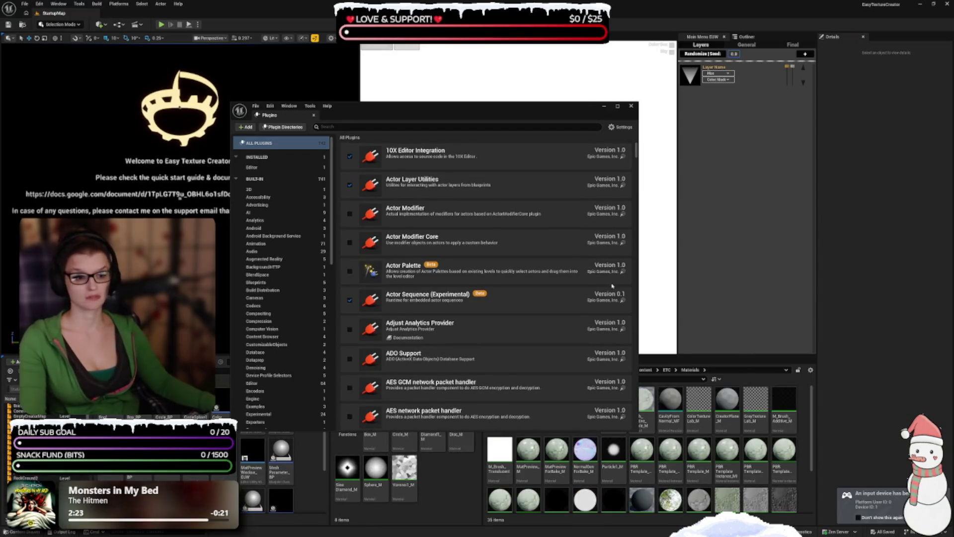
{"action": "left_click", "coordinate": [631, 107]}
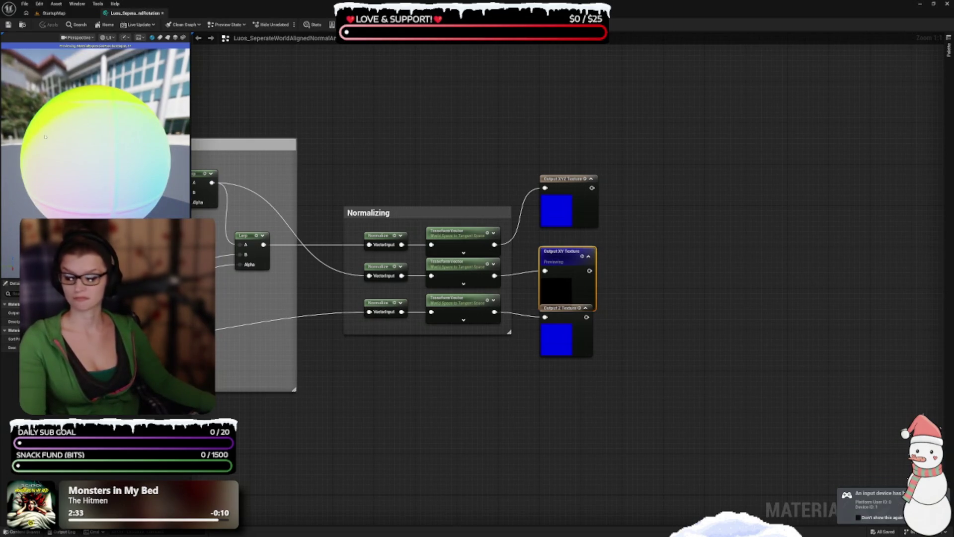
Lower the Output Z Texture node slightly, then return to the level editor and orbit the rail-track preview.
{"action": "mouse_move", "coordinate": [439, 441]}
{"action": "left_mouse_down"}
{"action": "mouse_move", "coordinate": [460, 435]}
{"action": "mouse_move", "coordinate": [399, 282]}
{"action": "left_mouse_up"}
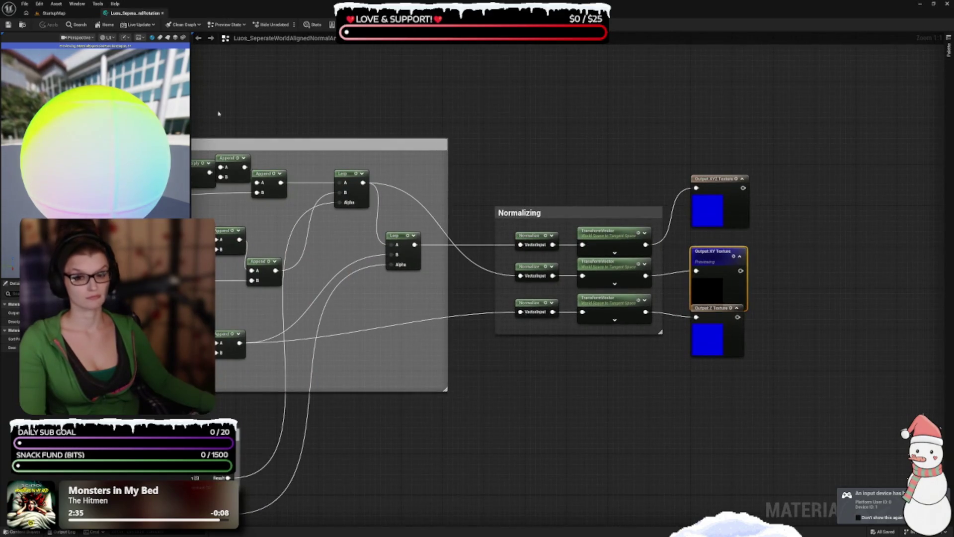
{"action": "left_click_drag", "start_coordinate": [734, 340], "coordinate": [733, 355]}
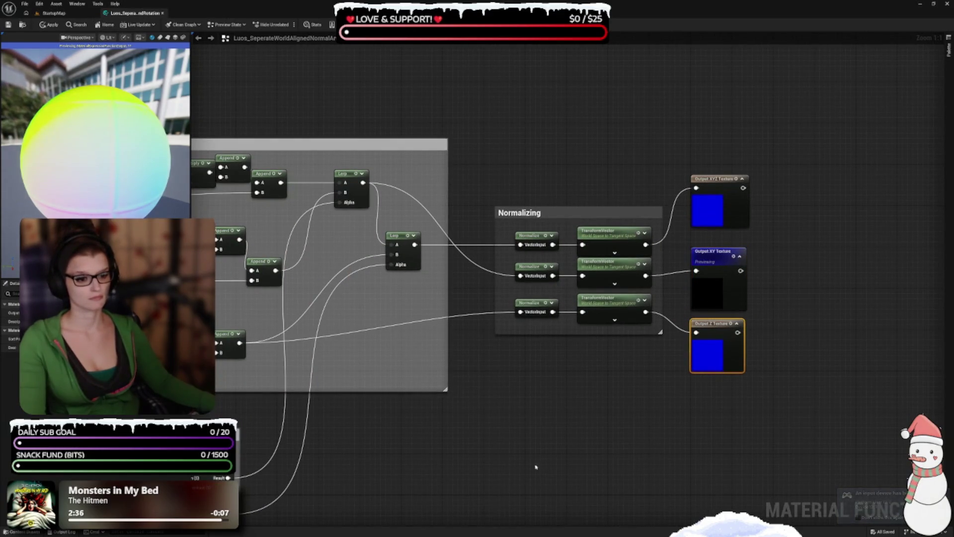
{"action": "left_click", "coordinate": [54, 13]}
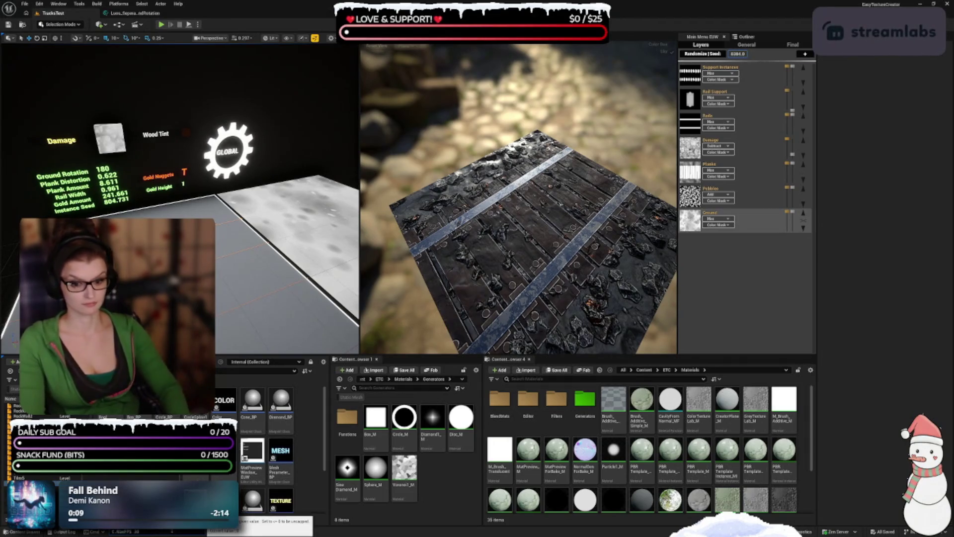
{"action": "left_click_drag", "start_coordinate": [557, 234], "coordinate": [586, 237]}
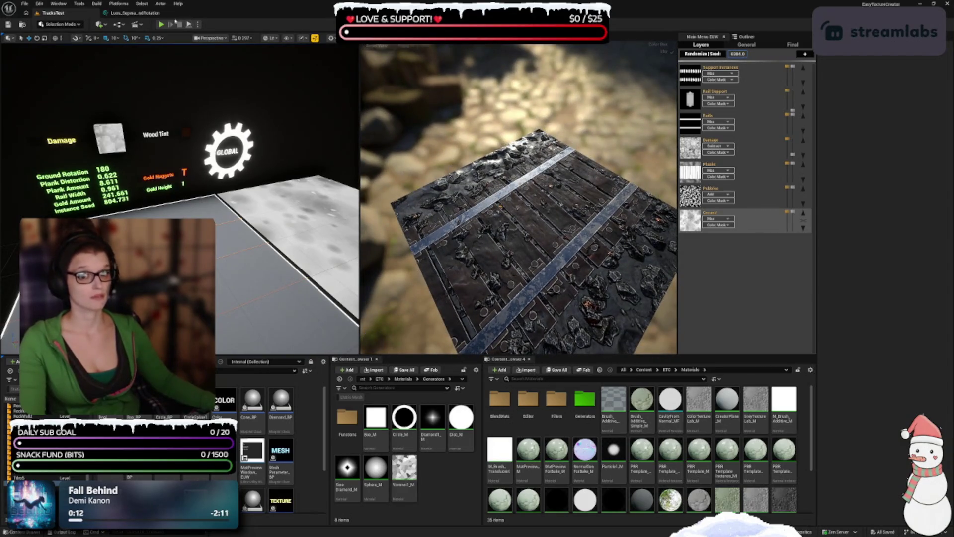
In the Luos graph's Scaling Setup region, delete the two leftover Comment boxes.
{"action": "left_click", "coordinate": [135, 12]}
{"action": "left_click_drag", "start_coordinate": [459, 474], "coordinate": [718, 397]}
{"action": "scroll", "coordinate": [612, 445], "scroll_direction": "down", "scroll_amount": 3}
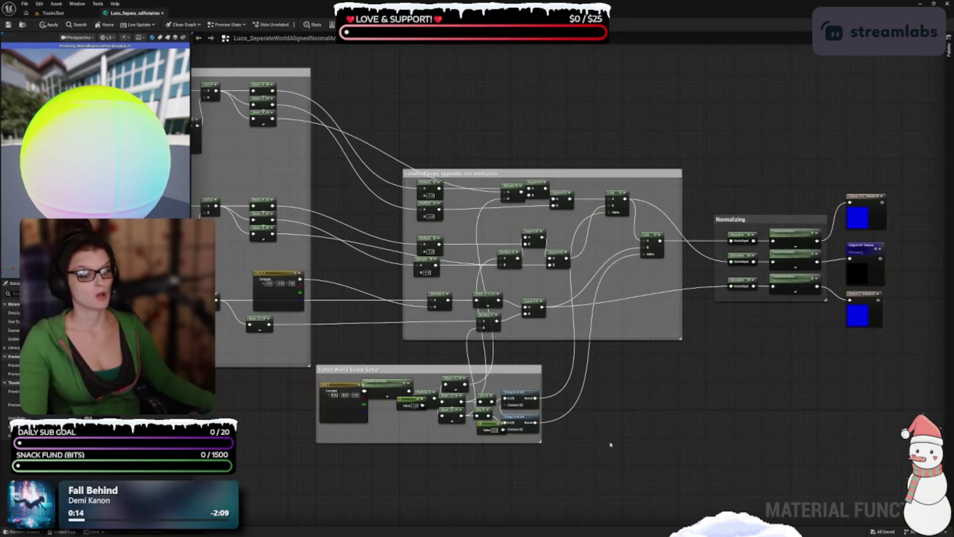
{"action": "scroll", "coordinate": [592, 456], "scroll_direction": "up", "scroll_amount": 3}
{"action": "left_click_drag", "start_coordinate": [359, 457], "coordinate": [673, 379]}
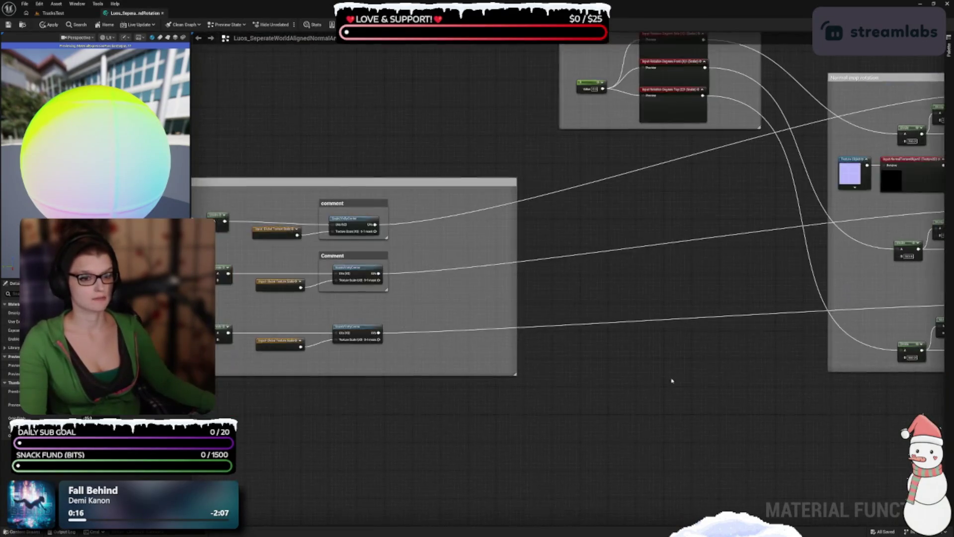
{"action": "scroll", "coordinate": [467, 418], "scroll_direction": "down", "scroll_amount": 3}
{"action": "scroll", "coordinate": [572, 355], "scroll_direction": "up", "scroll_amount": 3}
{"action": "scroll", "coordinate": [613, 366], "scroll_direction": "up", "scroll_amount": 2}
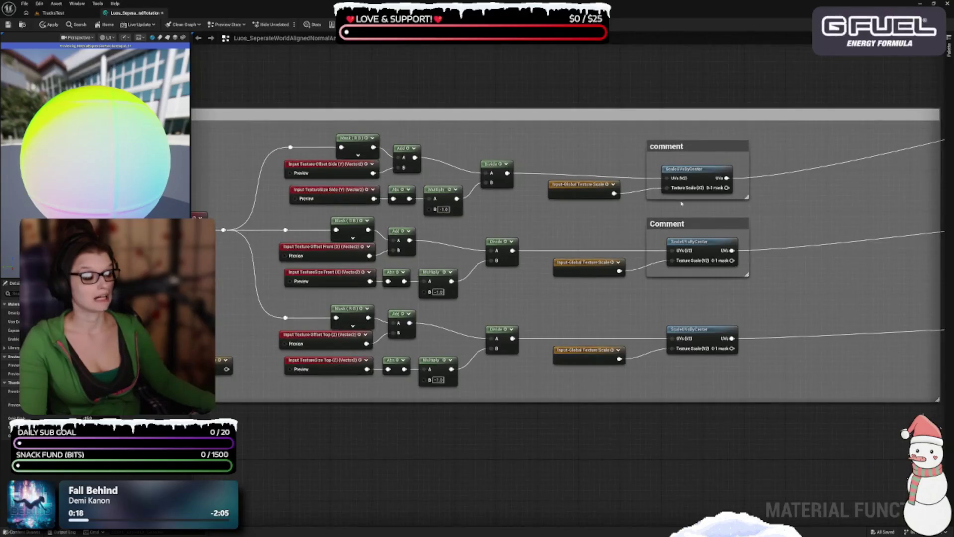
{"action": "left_click", "coordinate": [703, 222]}
{"action": "key", "text": "Delete"}
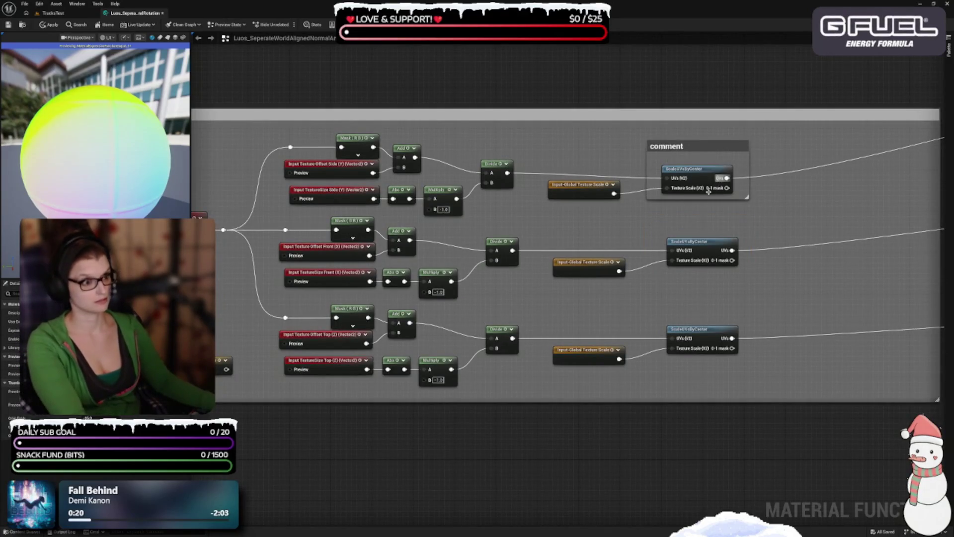
{"action": "left_click", "coordinate": [690, 147]}
{"action": "key", "text": "Delete"}
Move the Input-Global Texture Scale and ScaleUVsByCenter nodes of all three rows left, closer to their Divides.
{"action": "left_click_drag", "start_coordinate": [489, 441], "coordinate": [665, 437]}
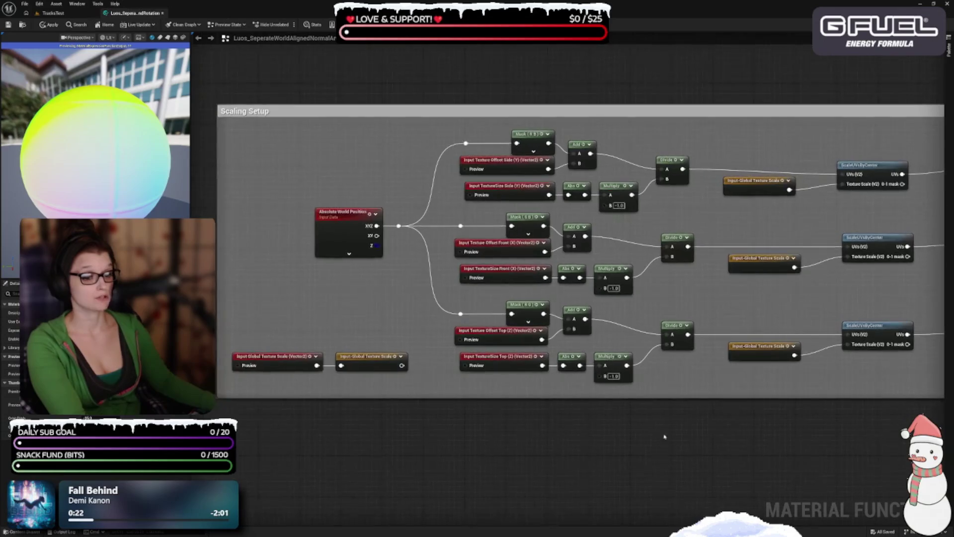
{"action": "left_click_drag", "start_coordinate": [463, 441], "coordinate": [605, 162]}
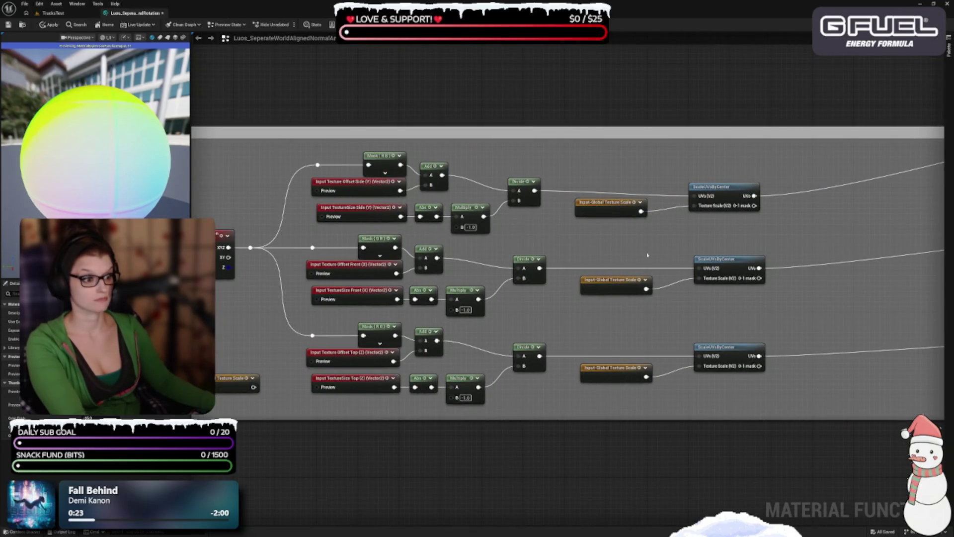
{"action": "left_click_drag", "start_coordinate": [724, 189], "coordinate": [694, 182]}
{"action": "left_click_drag", "start_coordinate": [609, 203], "coordinate": [542, 219]}
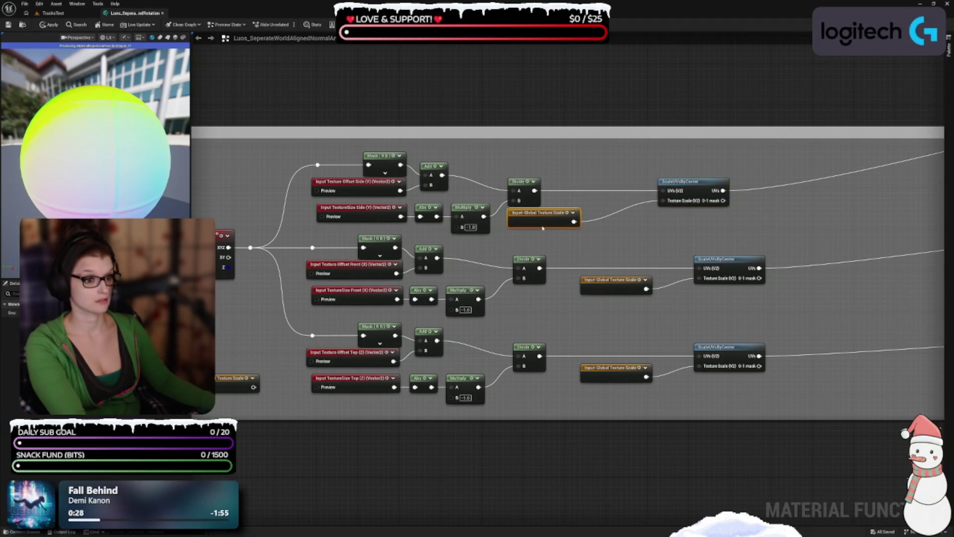
{"action": "mouse_move", "coordinate": [696, 184]}
{"action": "left_mouse_down"}
{"action": "mouse_move", "coordinate": [611, 185]}
{"action": "mouse_move", "coordinate": [646, 185]}
{"action": "mouse_move", "coordinate": [640, 198]}
{"action": "left_mouse_up"}
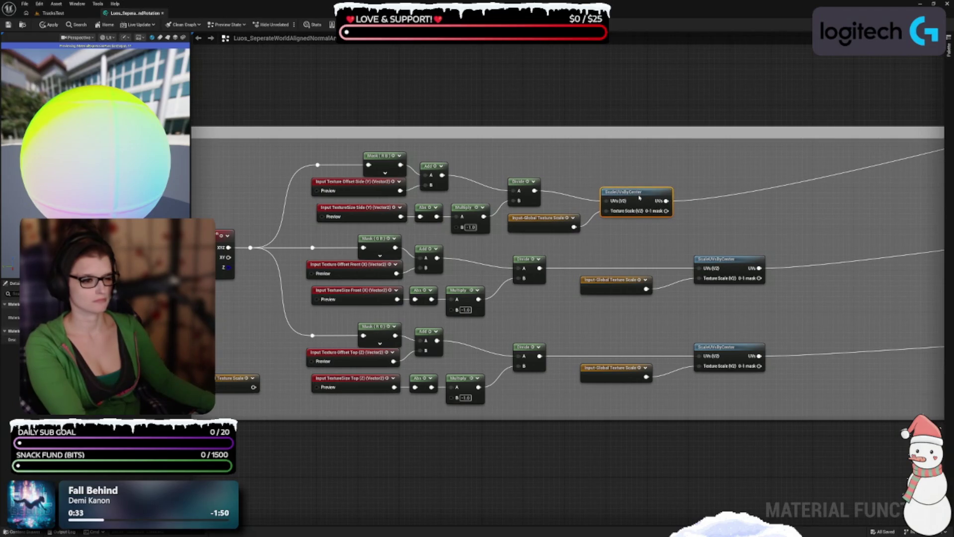
{"action": "left_click_drag", "start_coordinate": [623, 286], "coordinate": [555, 306]}
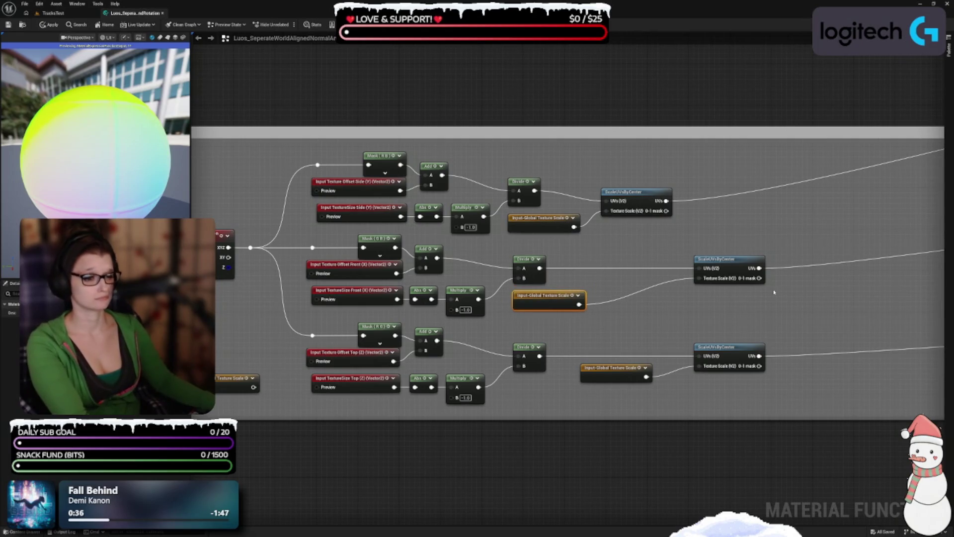
{"action": "mouse_move", "coordinate": [719, 257]}
{"action": "left_mouse_down"}
{"action": "mouse_move", "coordinate": [646, 263]}
{"action": "mouse_move", "coordinate": [631, 275]}
{"action": "mouse_move", "coordinate": [629, 267]}
{"action": "left_mouse_up"}
{"action": "mouse_move", "coordinate": [607, 363]}
{"action": "left_mouse_down"}
{"action": "mouse_move", "coordinate": [525, 387]}
{"action": "mouse_move", "coordinate": [540, 387]}
{"action": "left_mouse_up"}
{"action": "left_click_drag", "start_coordinate": [733, 350], "coordinate": [640, 365]}
{"action": "left_click_drag", "start_coordinate": [542, 389], "coordinate": [542, 385]}
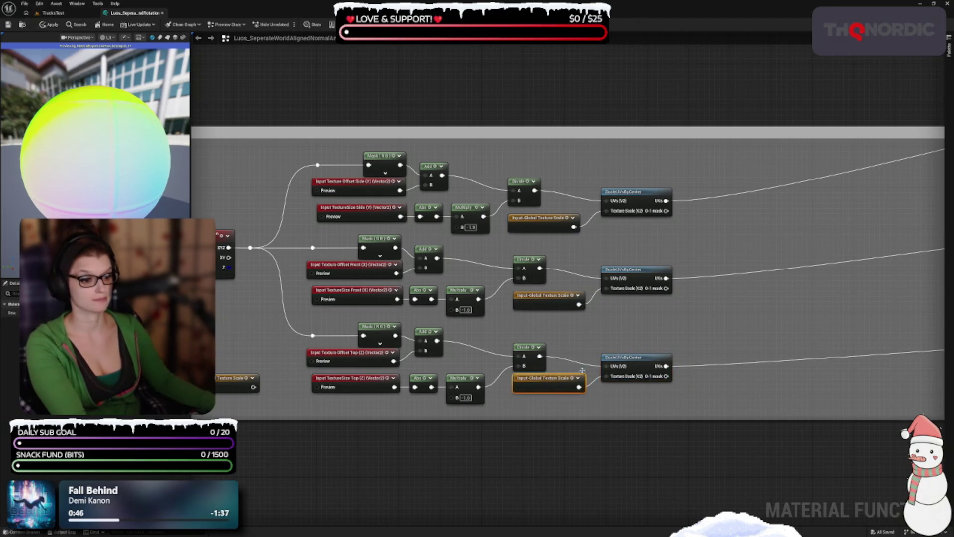
{"action": "left_click", "coordinate": [641, 360]}
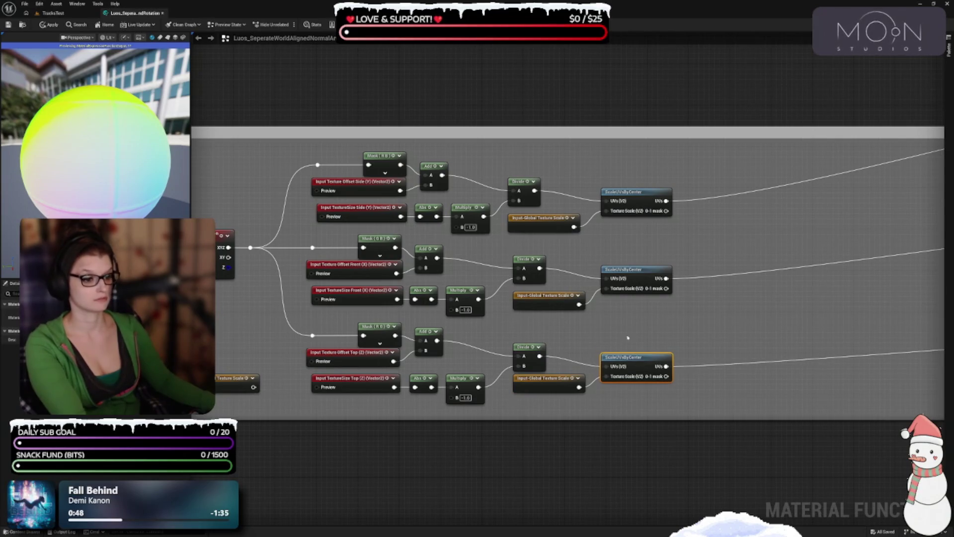
Align the bottom row's Divide, global texture scale and ScaleUVsByCenter nodes into a neat line.
{"action": "left_click_drag", "start_coordinate": [536, 351], "coordinate": [569, 349]}
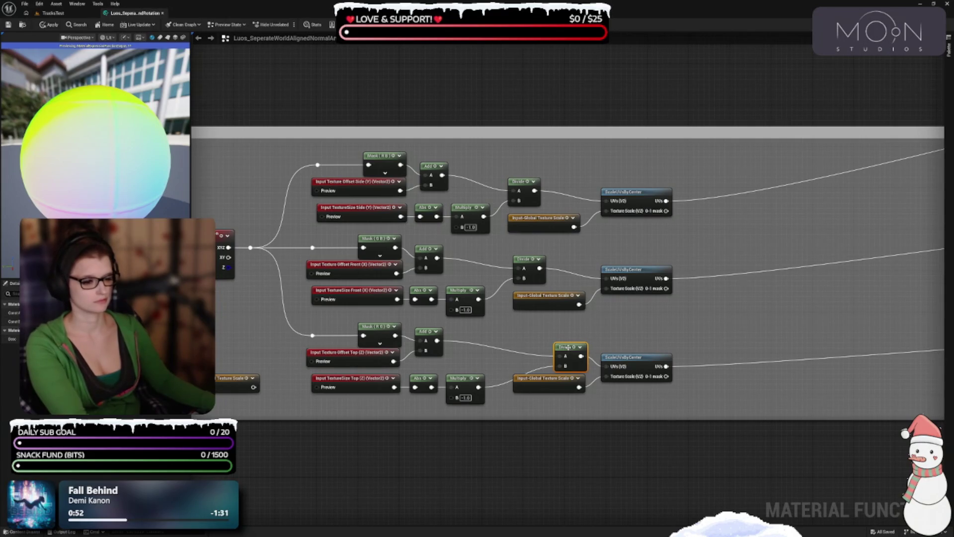
{"action": "left_click_drag", "start_coordinate": [541, 390], "coordinate": [542, 398]}
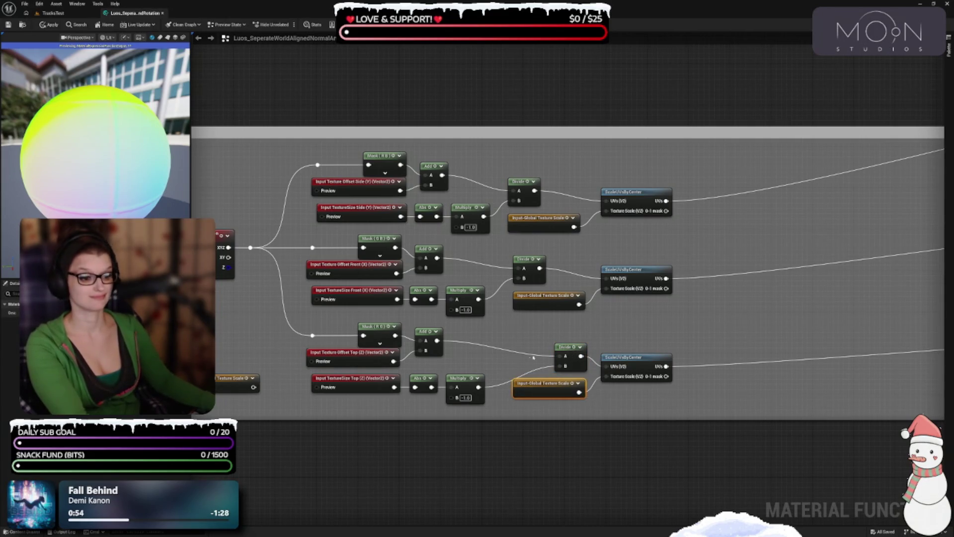
{"action": "left_click_drag", "start_coordinate": [568, 347], "coordinate": [552, 349]}
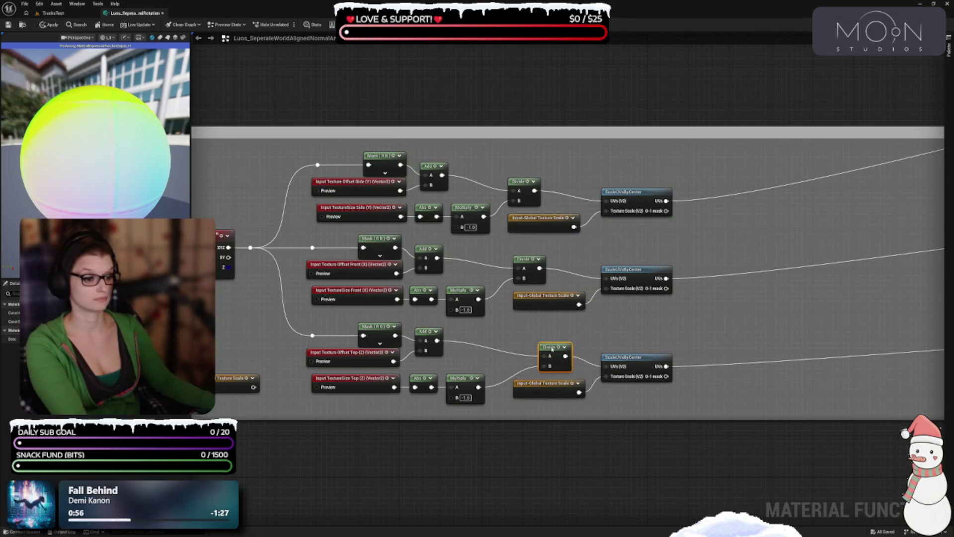
{"action": "mouse_move", "coordinate": [496, 333]}
{"action": "left_mouse_down"}
{"action": "mouse_move", "coordinate": [586, 393]}
{"action": "mouse_move", "coordinate": [642, 386]}
{"action": "left_mouse_up"}
{"action": "left_click_drag", "start_coordinate": [555, 391], "coordinate": [545, 391]}
{"action": "left_click", "coordinate": [541, 346]}
{"action": "mouse_move", "coordinate": [542, 350]}
{"action": "left_mouse_down"}
{"action": "mouse_move", "coordinate": [544, 342]}
{"action": "mouse_move", "coordinate": [528, 347]}
{"action": "left_mouse_up"}
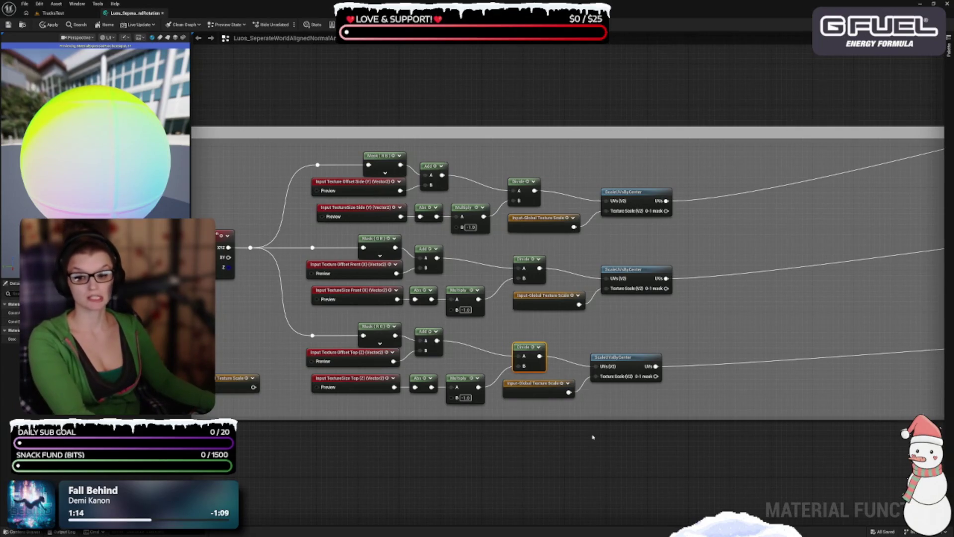
{"action": "left_click_drag", "start_coordinate": [395, 336], "coordinate": [412, 341]}
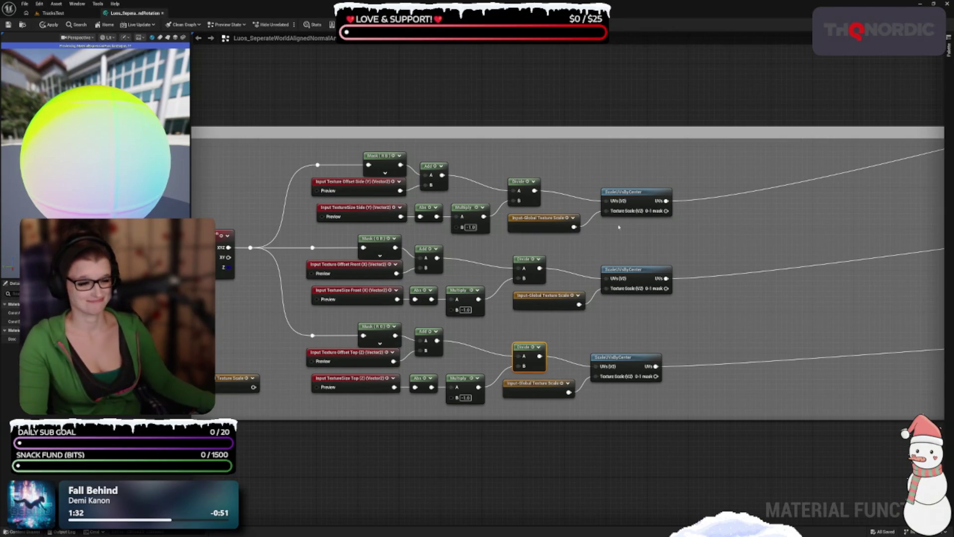
{"action": "left_click", "coordinate": [696, 341]}
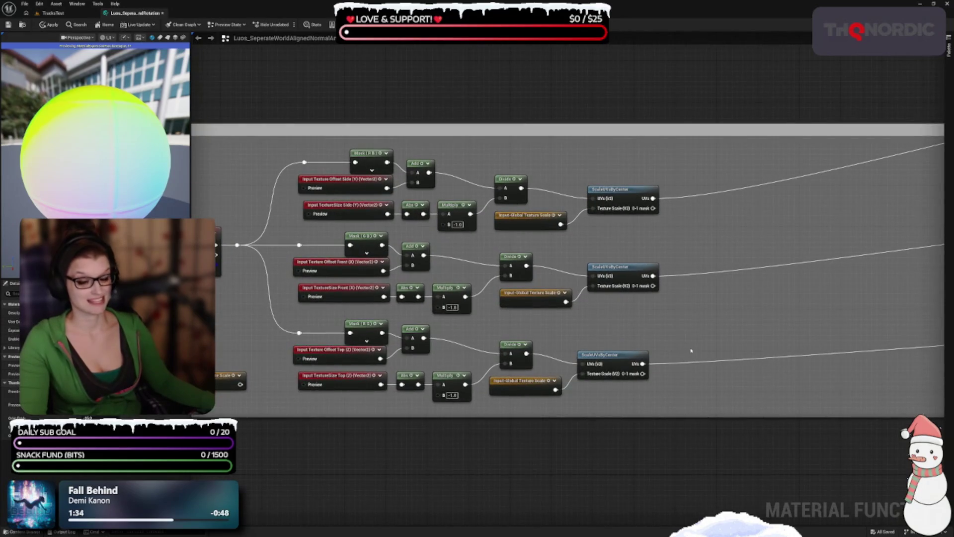
Align the top row's Divide, global texture scale and ScaleUVsByCenter nodes.
{"action": "left_click_drag", "start_coordinate": [525, 218], "coordinate": [526, 219]}
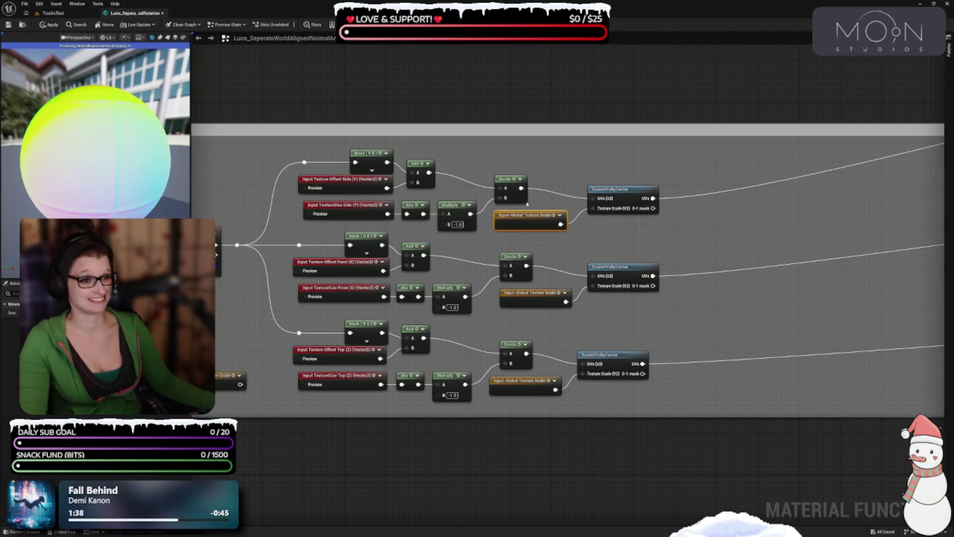
{"action": "left_click_drag", "start_coordinate": [502, 183], "coordinate": [519, 177]}
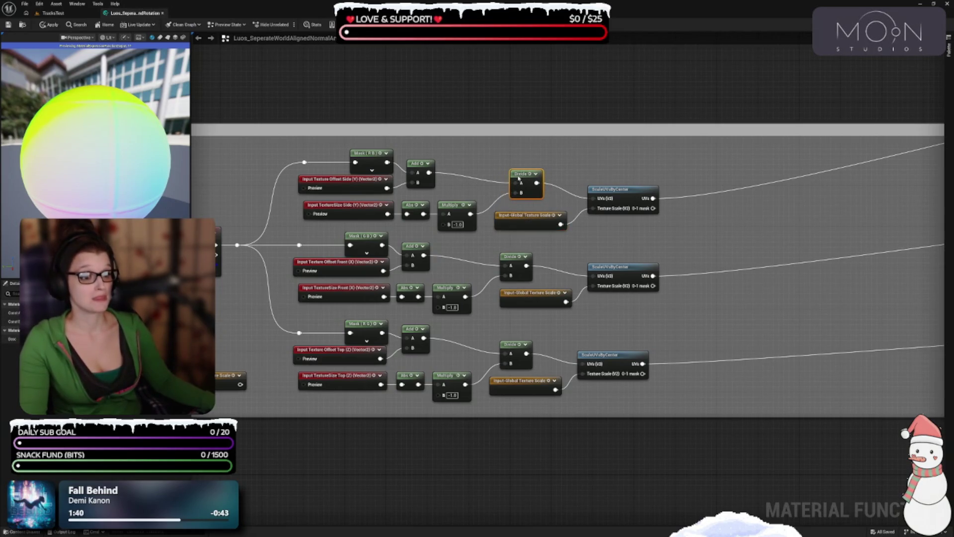
{"action": "left_click_drag", "start_coordinate": [537, 217], "coordinate": [541, 216]}
{"action": "mouse_move", "coordinate": [626, 191]}
{"action": "left_mouse_down"}
{"action": "mouse_move", "coordinate": [626, 182]}
{"action": "mouse_move", "coordinate": [626, 190]}
{"action": "left_mouse_up"}
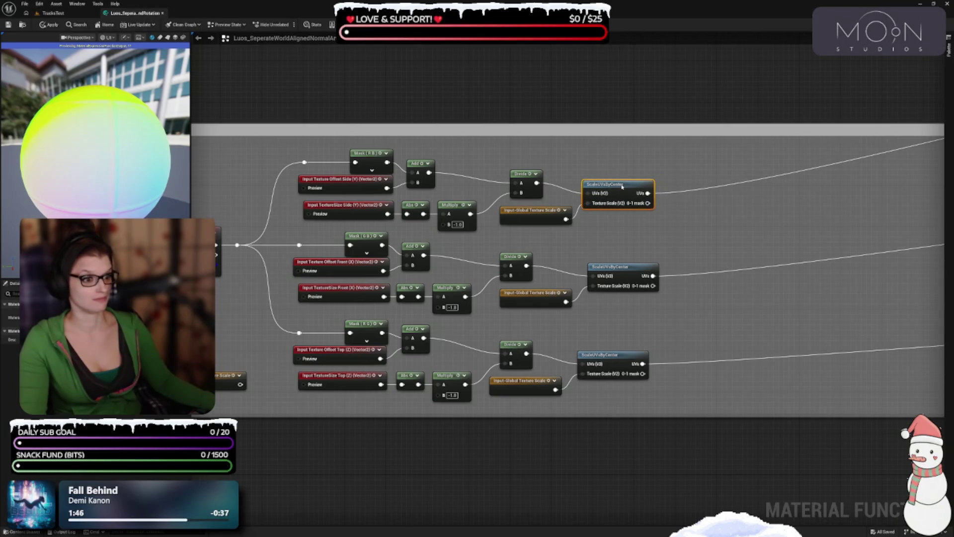
{"action": "left_click", "coordinate": [566, 239]}
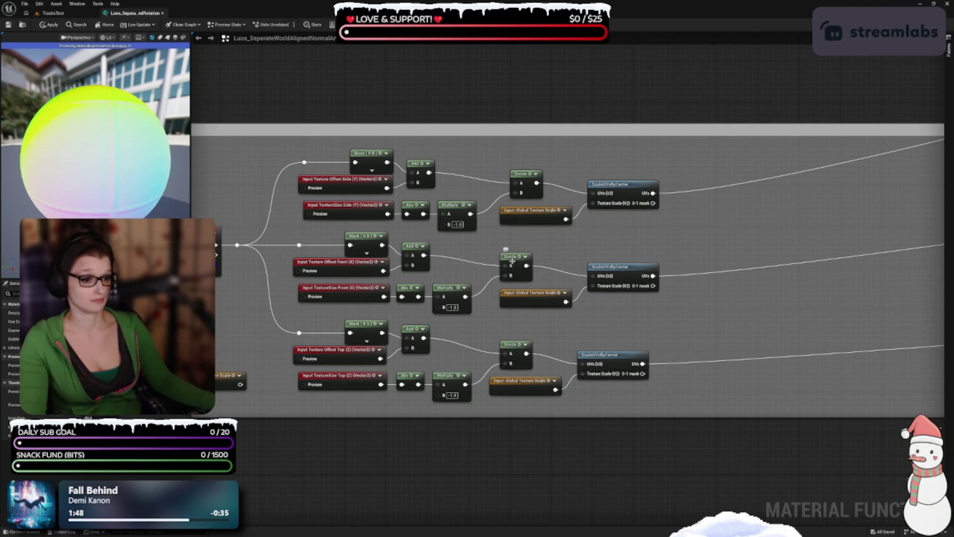
{"action": "mouse_move", "coordinate": [511, 168]}
{"action": "left_mouse_down"}
{"action": "mouse_move", "coordinate": [594, 219]}
{"action": "mouse_move", "coordinate": [517, 216]}
{"action": "mouse_move", "coordinate": [527, 217]}
{"action": "left_mouse_up"}
{"action": "left_click", "coordinate": [521, 238]}
Nudge the middle row's Divide, global texture scale and ScaleUVsByCenter nodes into alignment.
{"action": "left_click_drag", "start_coordinate": [514, 256], "coordinate": [519, 257]}
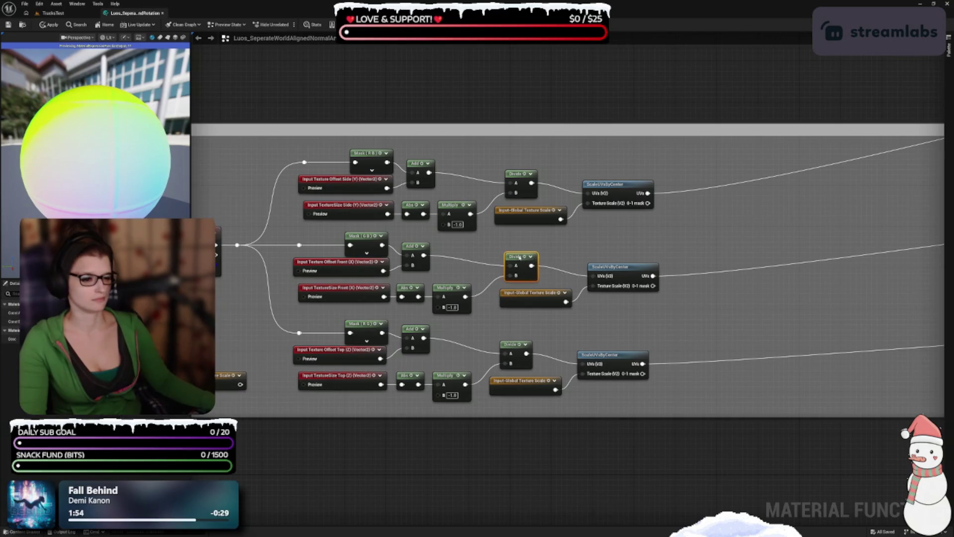
{"action": "left_click_drag", "start_coordinate": [526, 301], "coordinate": [523, 294]}
{"action": "left_click_drag", "start_coordinate": [627, 269], "coordinate": [623, 268]}
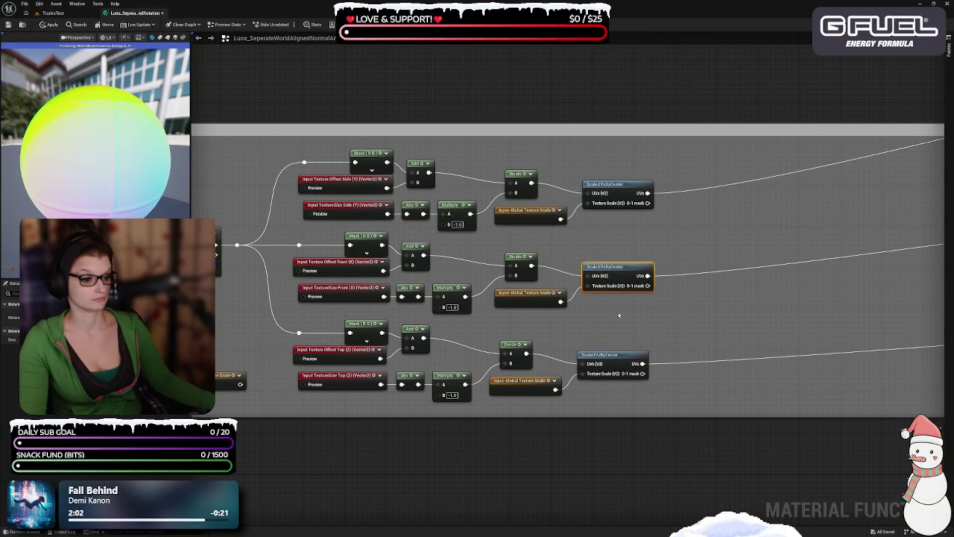
{"action": "left_click", "coordinate": [619, 315]}
{"action": "left_click_drag", "start_coordinate": [506, 313], "coordinate": [517, 254]}
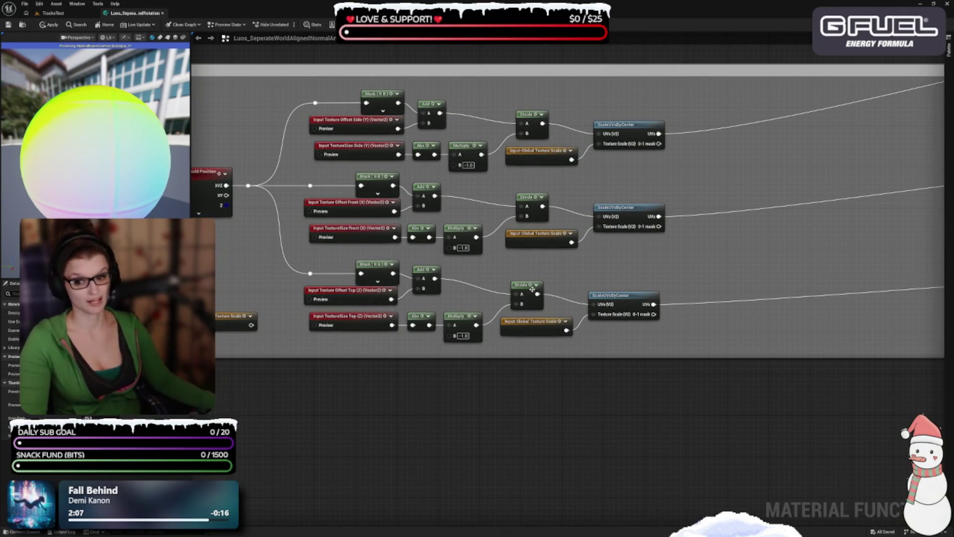
Select both Input Global Texture Scale nodes and raise them about 146 px, beside Absolute World Position.
{"action": "scroll", "coordinate": [447, 338], "scroll_direction": "down", "scroll_amount": 2}
{"action": "mouse_move", "coordinate": [348, 386]}
{"action": "left_mouse_down"}
{"action": "mouse_move", "coordinate": [373, 379]}
{"action": "mouse_move", "coordinate": [457, 405]}
{"action": "left_mouse_up"}
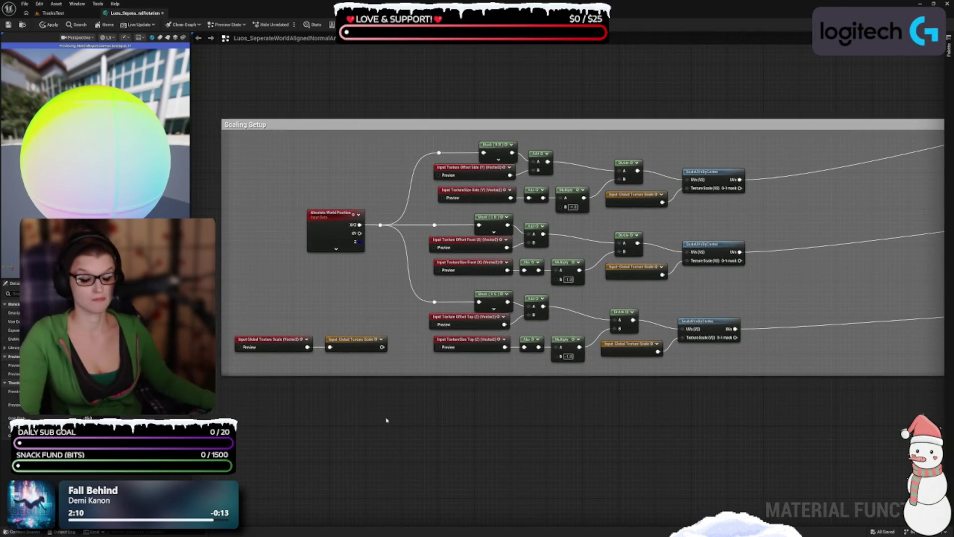
{"action": "scroll", "coordinate": [493, 406], "scroll_direction": "up", "scroll_amount": 1}
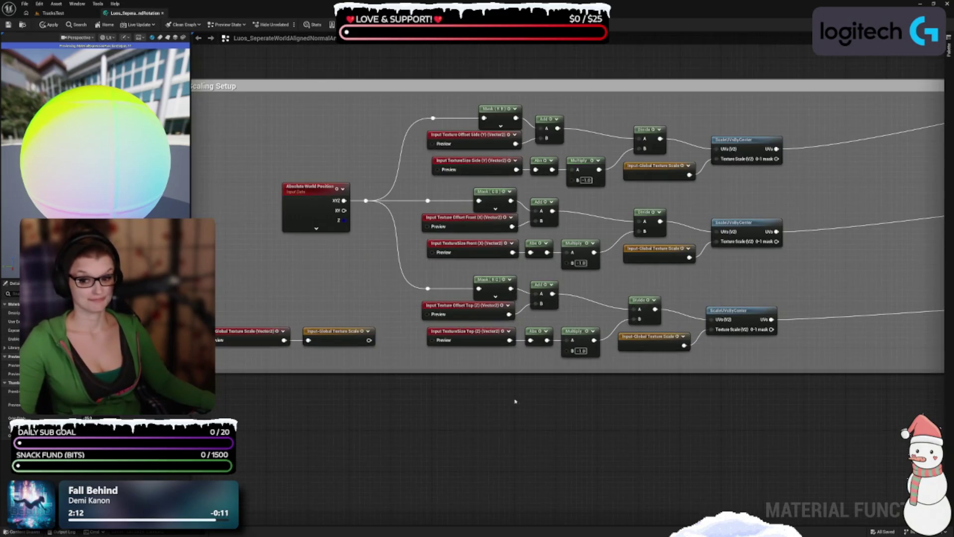
{"action": "scroll", "coordinate": [512, 403], "scroll_direction": "down", "scroll_amount": 1}
{"action": "scroll", "coordinate": [525, 421], "scroll_direction": "up", "scroll_amount": 1}
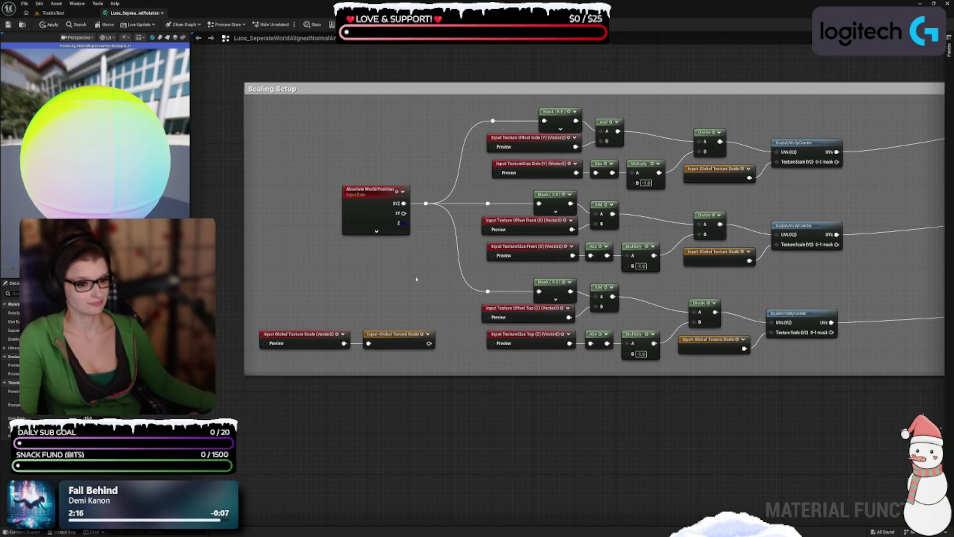
{"action": "left_click_drag", "start_coordinate": [502, 403], "coordinate": [313, 370]}
{"action": "mouse_move", "coordinate": [459, 289]}
{"action": "left_mouse_down"}
{"action": "mouse_move", "coordinate": [453, 371]}
{"action": "mouse_move", "coordinate": [460, 291]}
{"action": "left_mouse_up"}
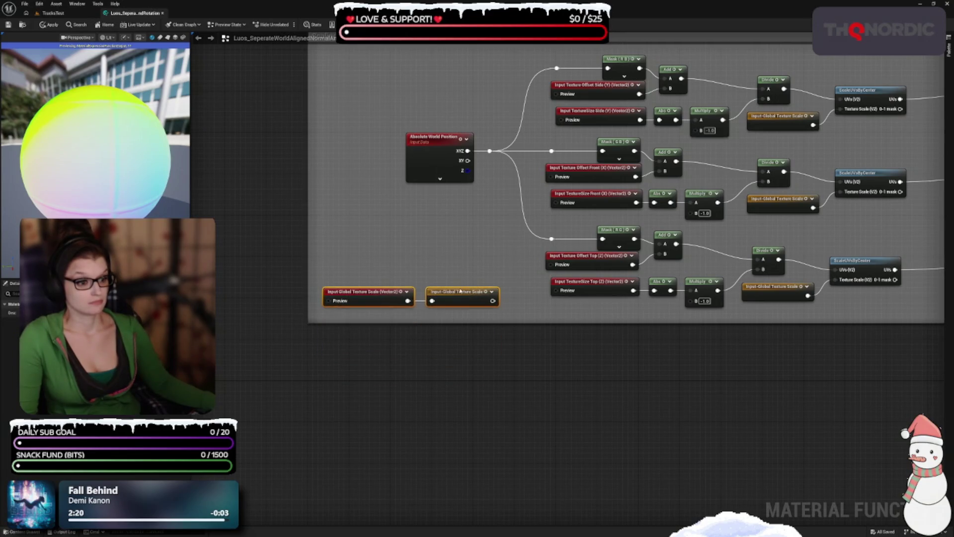
{"action": "left_click_drag", "start_coordinate": [458, 238], "coordinate": [448, 335]}
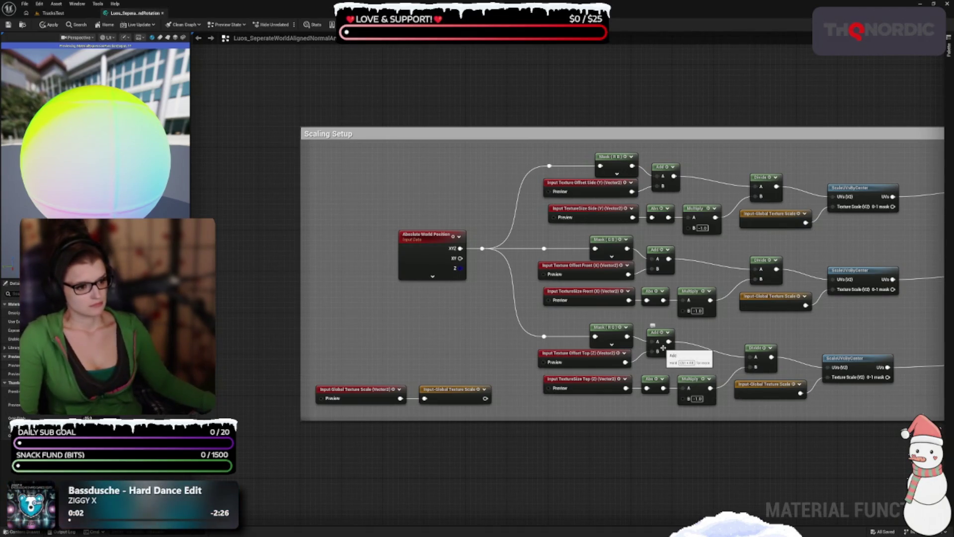
{"action": "mouse_move", "coordinate": [352, 352]}
{"action": "left_mouse_down"}
{"action": "mouse_move", "coordinate": [432, 393]}
{"action": "mouse_move", "coordinate": [465, 305]}
{"action": "left_mouse_up"}
{"action": "left_click_drag", "start_coordinate": [875, 293], "coordinate": [802, 280]}
{"action": "scroll", "coordinate": [801, 280], "scroll_direction": "down", "scroll_amount": 4}
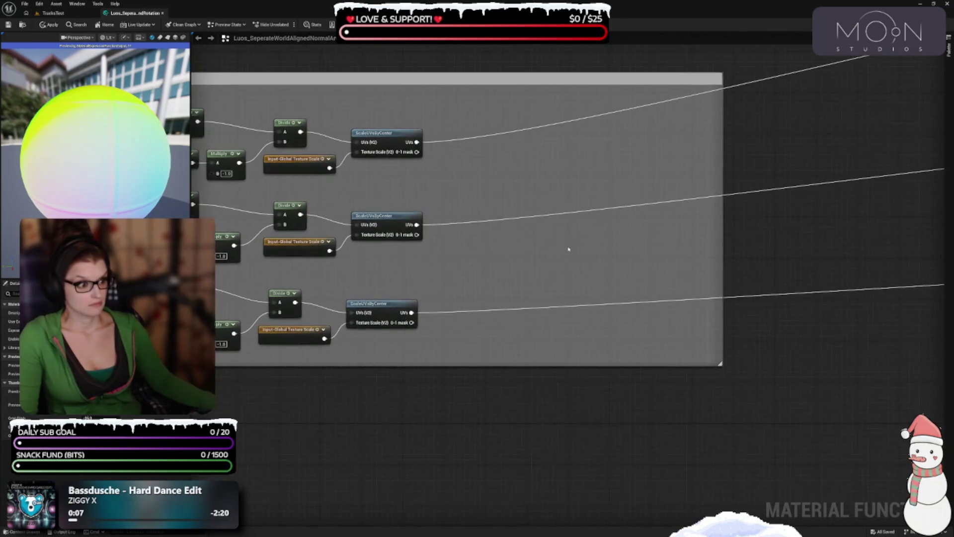
{"action": "mouse_move", "coordinate": [666, 235]}
{"action": "left_mouse_down"}
{"action": "mouse_move", "coordinate": [520, 236]}
{"action": "mouse_move", "coordinate": [529, 236]}
{"action": "left_mouse_up"}
{"action": "left_click_drag", "start_coordinate": [789, 207], "coordinate": [595, 369]}
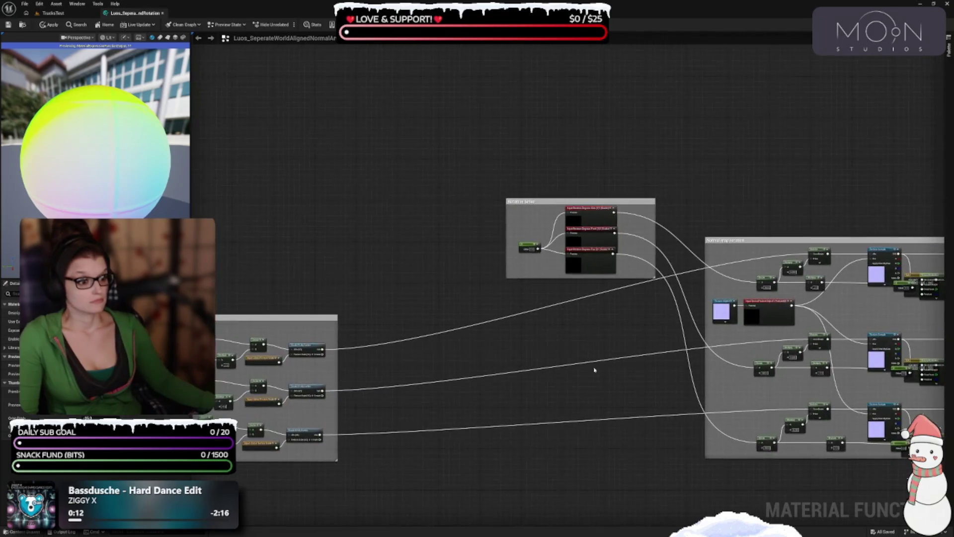
{"action": "scroll", "coordinate": [539, 285], "scroll_direction": "up", "scroll_amount": 3}
{"action": "left_click_drag", "start_coordinate": [554, 273], "coordinate": [304, 215]}
{"action": "scroll", "coordinate": [304, 214], "scroll_direction": "down", "scroll_amount": 2}
{"action": "mouse_move", "coordinate": [401, 336]}
{"action": "left_mouse_down"}
{"action": "mouse_move", "coordinate": [352, 266]}
{"action": "mouse_move", "coordinate": [426, 434]}
{"action": "left_mouse_up"}
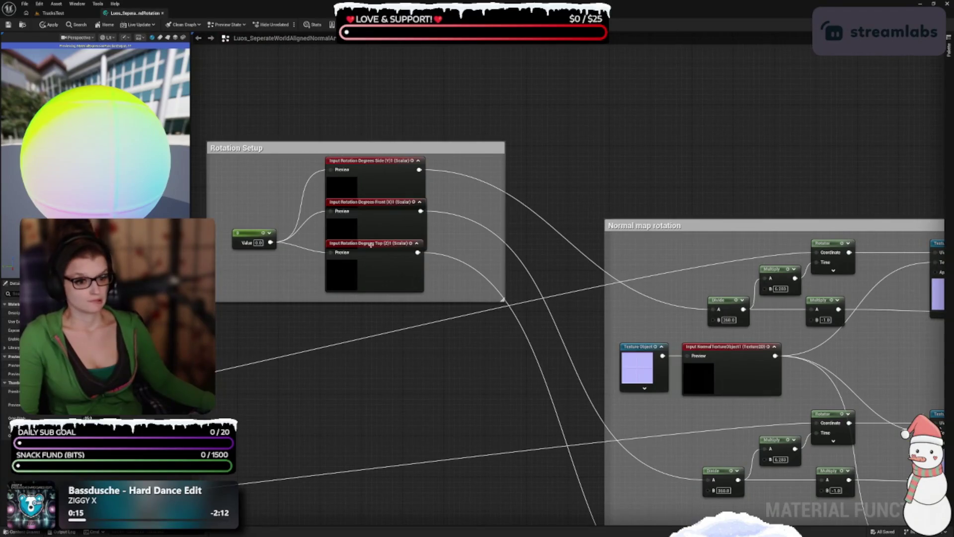
{"action": "left_click", "coordinate": [416, 243]}
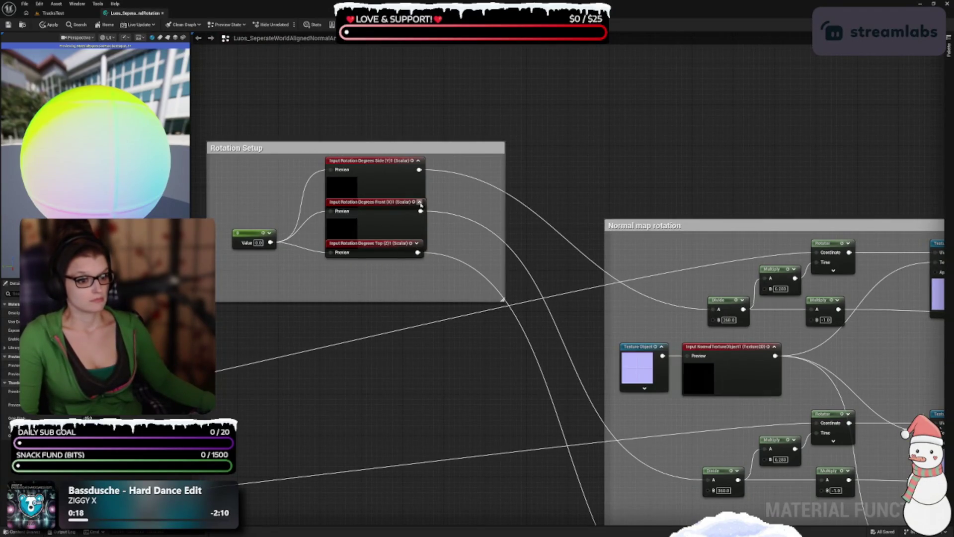
{"action": "left_click", "coordinate": [420, 202]}
{"action": "left_click", "coordinate": [418, 161]}
{"action": "left_click_drag", "start_coordinate": [375, 172], "coordinate": [376, 187]}
{"action": "left_click_drag", "start_coordinate": [368, 244], "coordinate": [368, 222]}
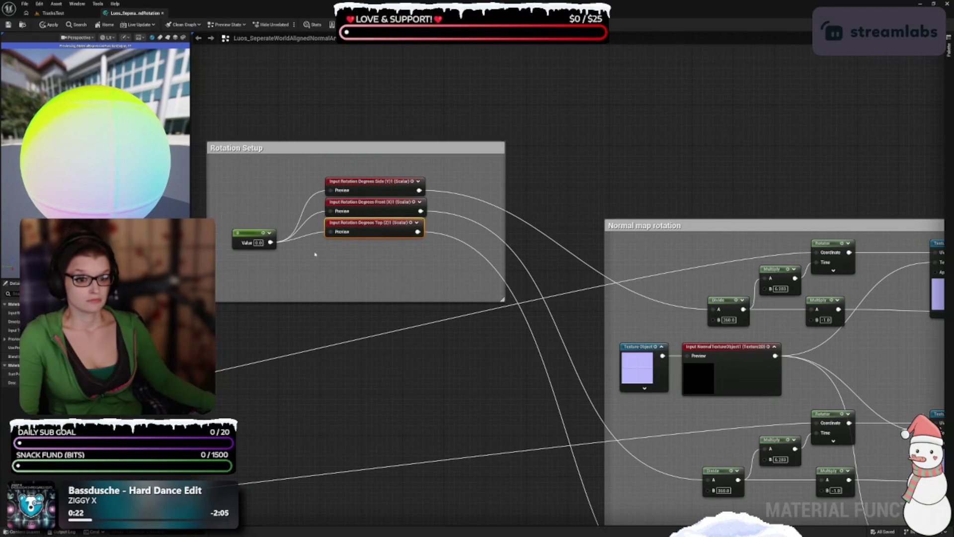
{"action": "mouse_move", "coordinate": [243, 234]}
{"action": "left_mouse_down"}
{"action": "mouse_move", "coordinate": [259, 204]}
{"action": "mouse_move", "coordinate": [269, 204]}
{"action": "left_mouse_up"}
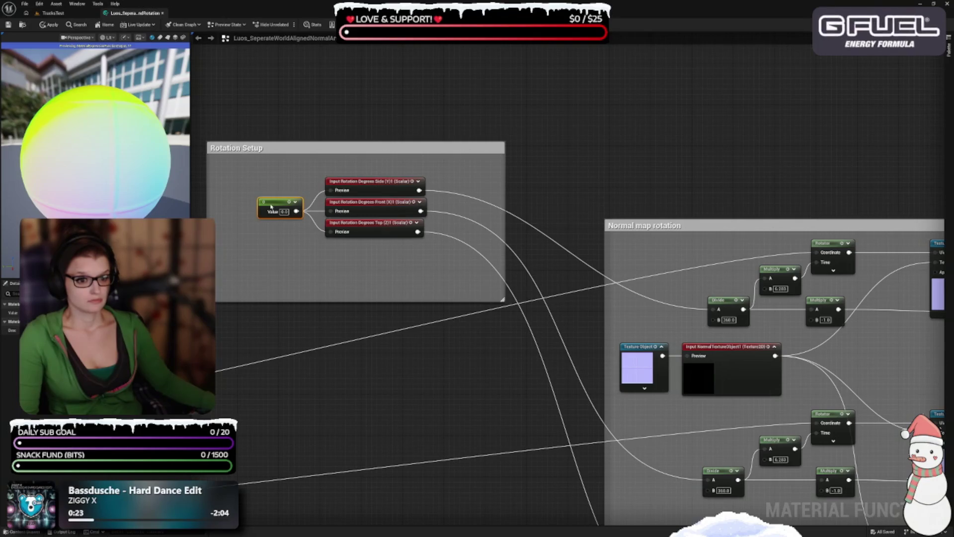
{"action": "mouse_move", "coordinate": [208, 301]}
{"action": "left_mouse_down"}
{"action": "mouse_move", "coordinate": [249, 257]}
{"action": "mouse_move", "coordinate": [243, 249]}
{"action": "left_mouse_up"}
{"action": "left_click_drag", "start_coordinate": [407, 320], "coordinate": [388, 356]}
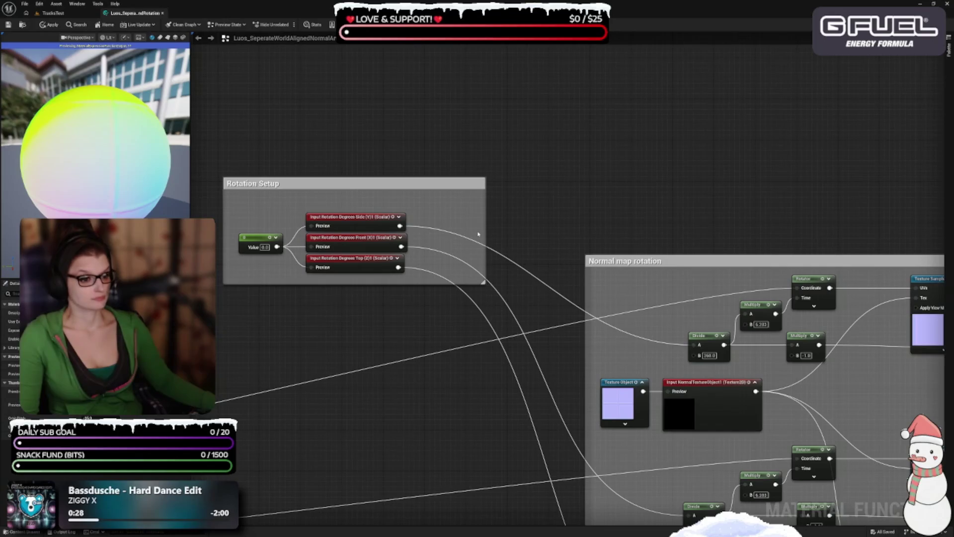
{"action": "mouse_move", "coordinate": [485, 232]}
{"action": "left_mouse_down"}
{"action": "mouse_move", "coordinate": [420, 241]}
{"action": "mouse_move", "coordinate": [432, 296]}
{"action": "mouse_move", "coordinate": [545, 362]}
{"action": "left_mouse_up"}
{"action": "scroll", "coordinate": [545, 362], "scroll_direction": "down", "scroll_amount": 3}
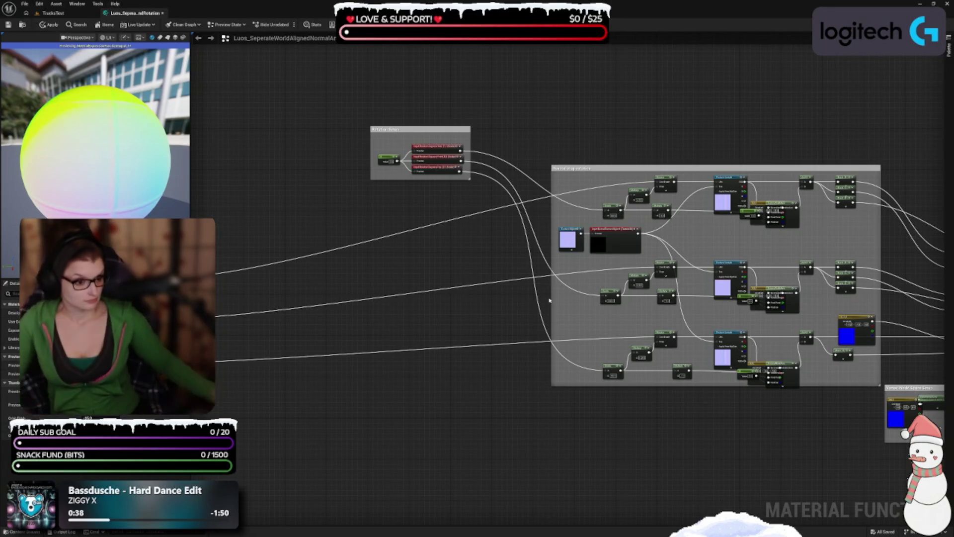
{"action": "scroll", "coordinate": [547, 308], "scroll_direction": "up", "scroll_amount": 3}
{"action": "left_click_drag", "start_coordinate": [584, 401], "coordinate": [607, 422]}
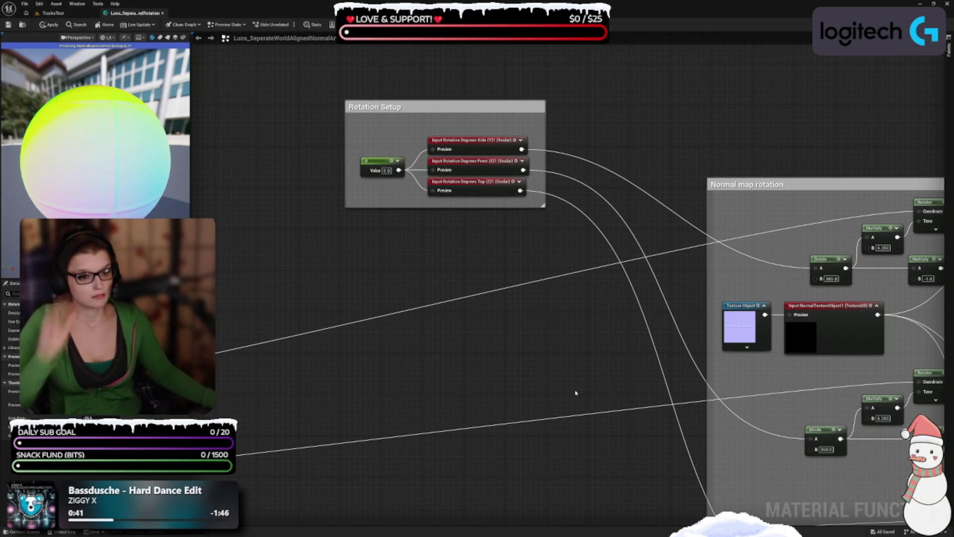
{"action": "left_click", "coordinate": [379, 170]}
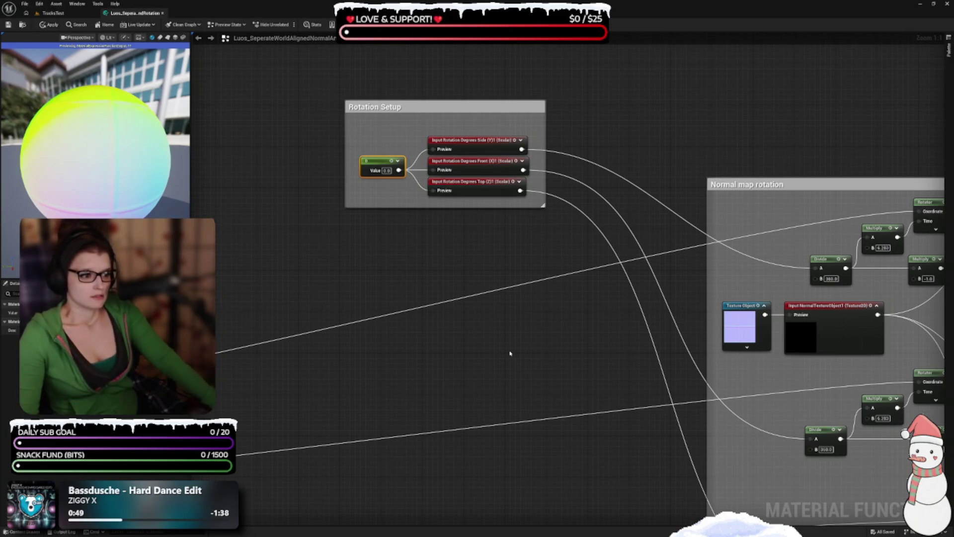
{"action": "scroll", "coordinate": [477, 193], "scroll_direction": "down", "scroll_amount": 4}
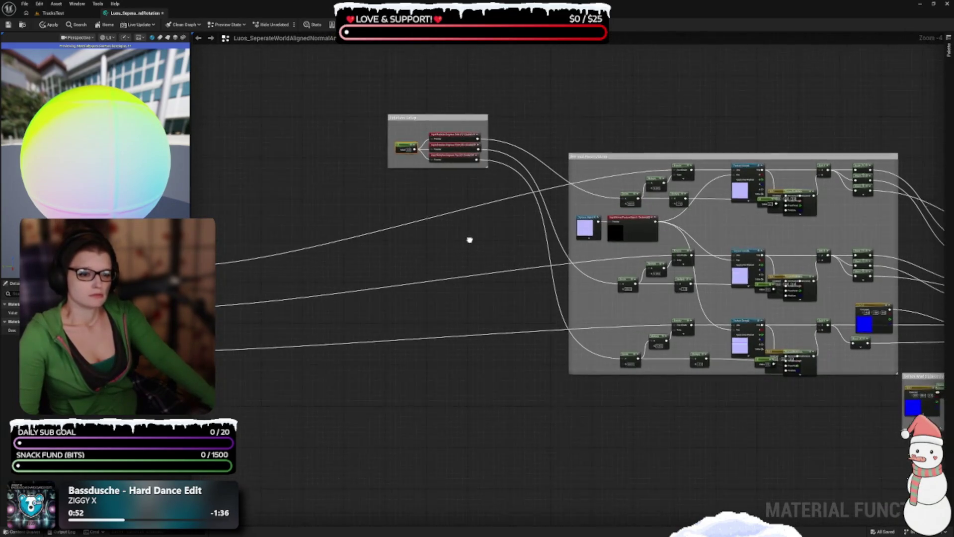
Drag the Rotation Setup comment box up-left, beside the Normal map rotation box and level with its top.
{"action": "left_click_drag", "start_coordinate": [411, 131], "coordinate": [450, 261]}
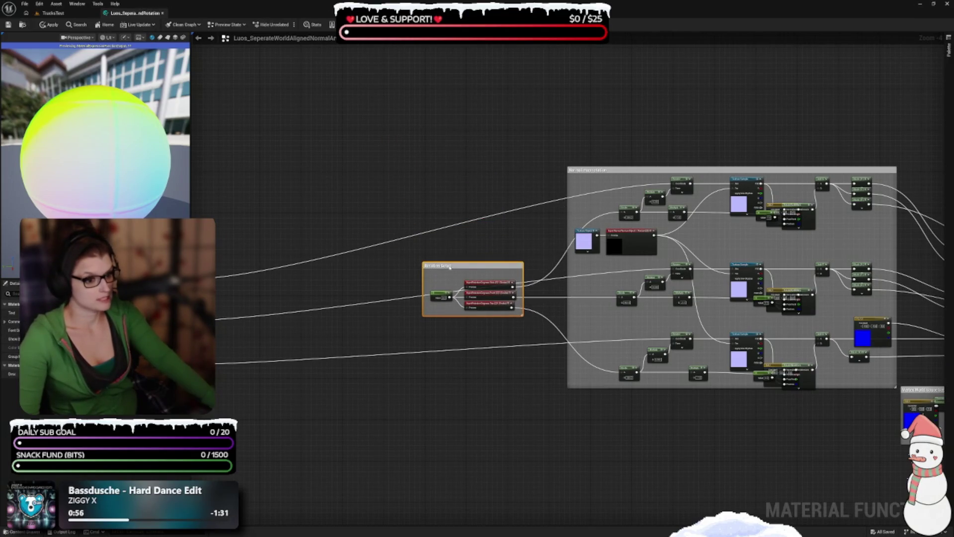
{"action": "scroll", "coordinate": [493, 319], "scroll_direction": "up", "scroll_amount": 4}
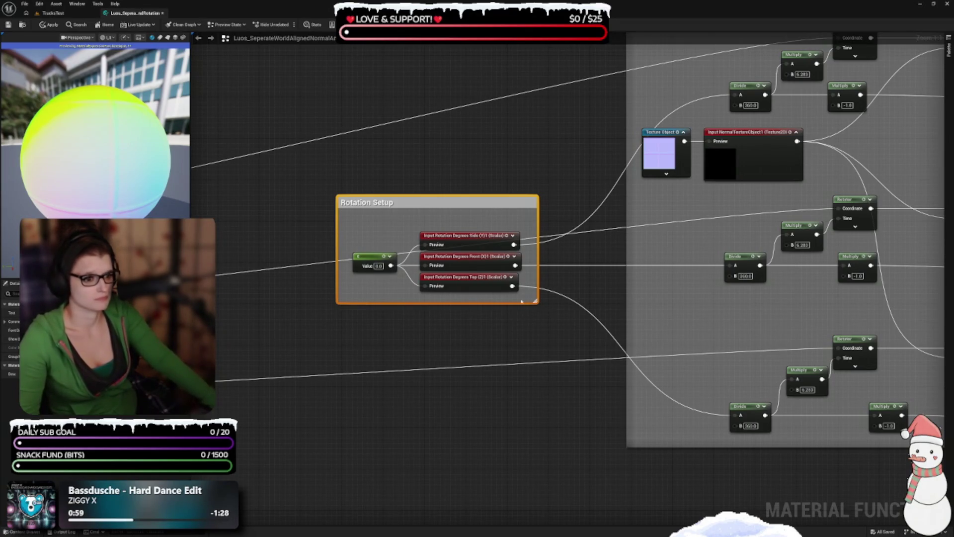
{"action": "mouse_move", "coordinate": [521, 301]}
{"action": "left_mouse_down"}
{"action": "mouse_move", "coordinate": [501, 315]}
{"action": "mouse_move", "coordinate": [656, 295]}
{"action": "mouse_move", "coordinate": [579, 312]}
{"action": "mouse_move", "coordinate": [477, 202]}
{"action": "mouse_move", "coordinate": [437, 66]}
{"action": "mouse_move", "coordinate": [401, 108]}
{"action": "left_mouse_up"}
{"action": "scroll", "coordinate": [492, 309], "scroll_direction": "down", "scroll_amount": 1}
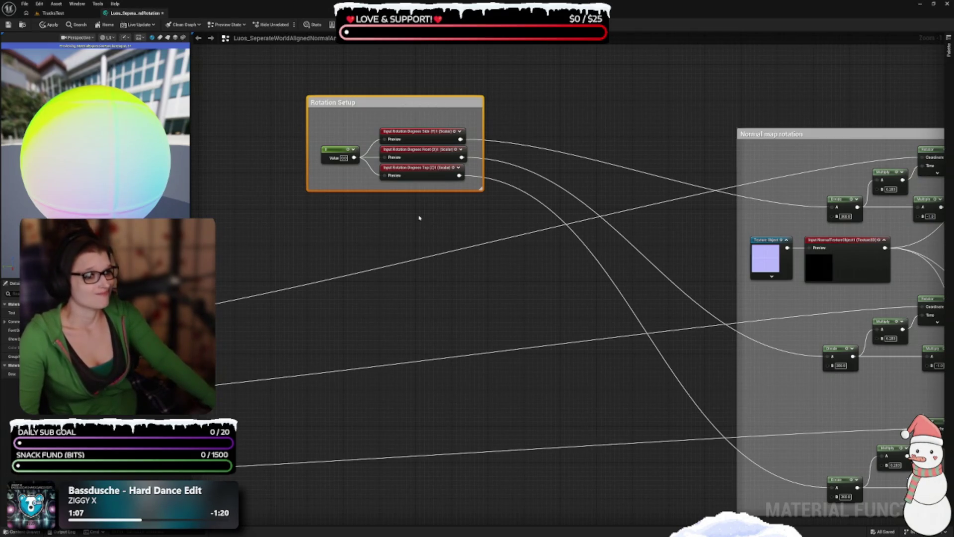
{"action": "left_click_drag", "start_coordinate": [671, 300], "coordinate": [379, 242]}
{"action": "mouse_move", "coordinate": [435, 314]}
{"action": "left_mouse_down"}
{"action": "mouse_move", "coordinate": [341, 288]}
{"action": "mouse_move", "coordinate": [313, 256]}
{"action": "mouse_move", "coordinate": [320, 193]}
{"action": "left_mouse_up"}
{"action": "scroll", "coordinate": [498, 317], "scroll_direction": "down", "scroll_amount": 3}
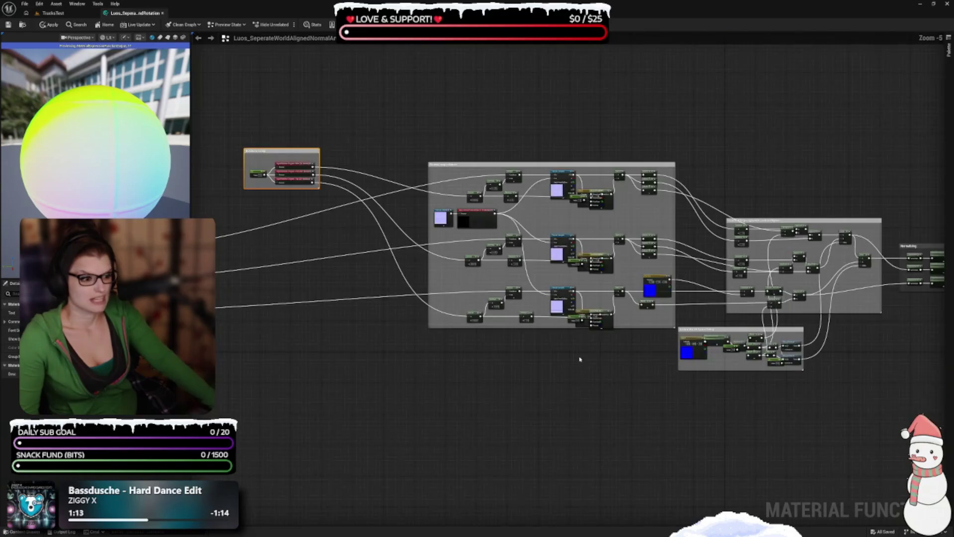
Extend the Normal map rotation box downward and push its lower node row down.
{"action": "scroll", "coordinate": [545, 330], "scroll_direction": "up", "scroll_amount": 2}
{"action": "scroll", "coordinate": [543, 333], "scroll_direction": "down", "scroll_amount": 1}
{"action": "left_click_drag", "start_coordinate": [522, 313], "coordinate": [522, 452]}
{"action": "scroll", "coordinate": [628, 290], "scroll_direction": "up", "scroll_amount": 2}
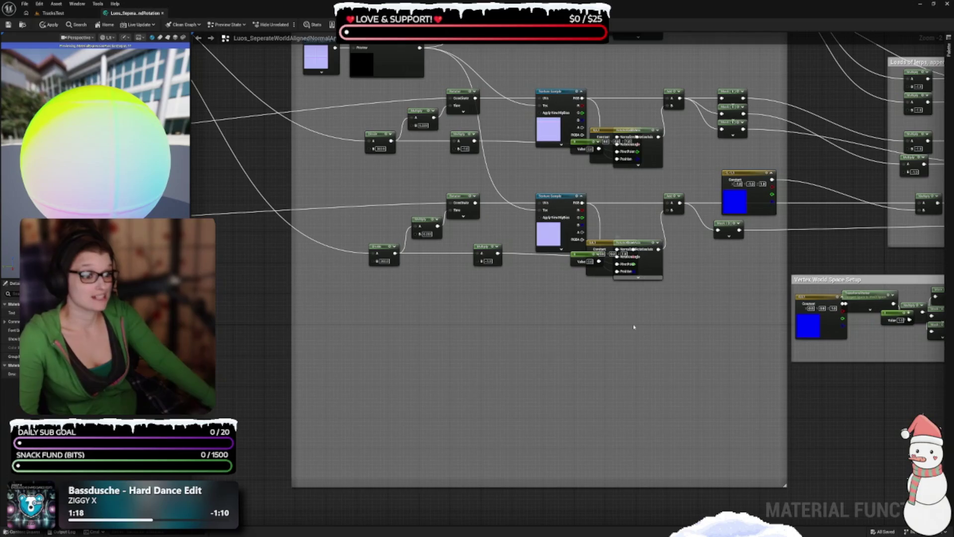
{"action": "mouse_move", "coordinate": [358, 292]}
{"action": "left_mouse_down"}
{"action": "mouse_move", "coordinate": [665, 238]}
{"action": "mouse_move", "coordinate": [778, 168]}
{"action": "left_mouse_up"}
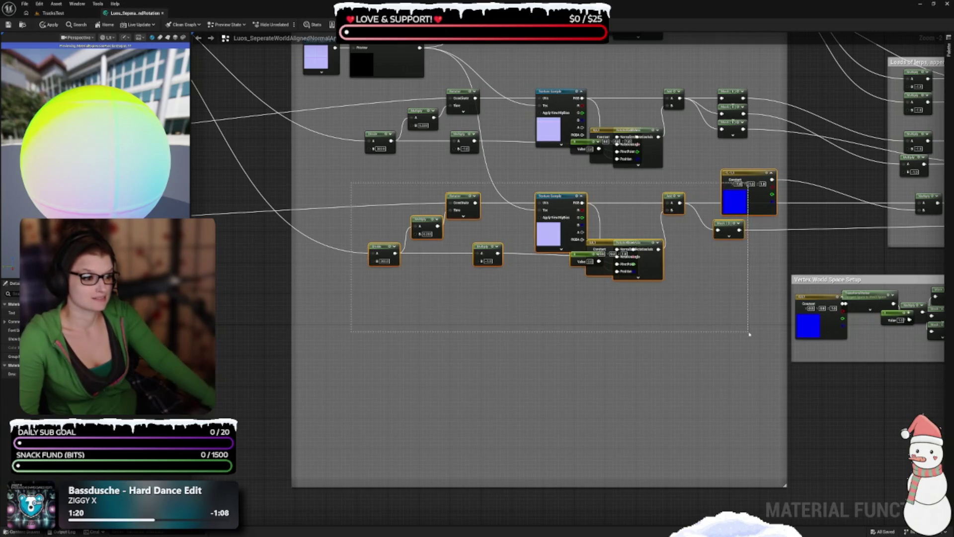
{"action": "left_click_drag", "start_coordinate": [544, 218], "coordinate": [510, 295]}
{"action": "left_click_drag", "start_coordinate": [526, 331], "coordinate": [541, 429]}
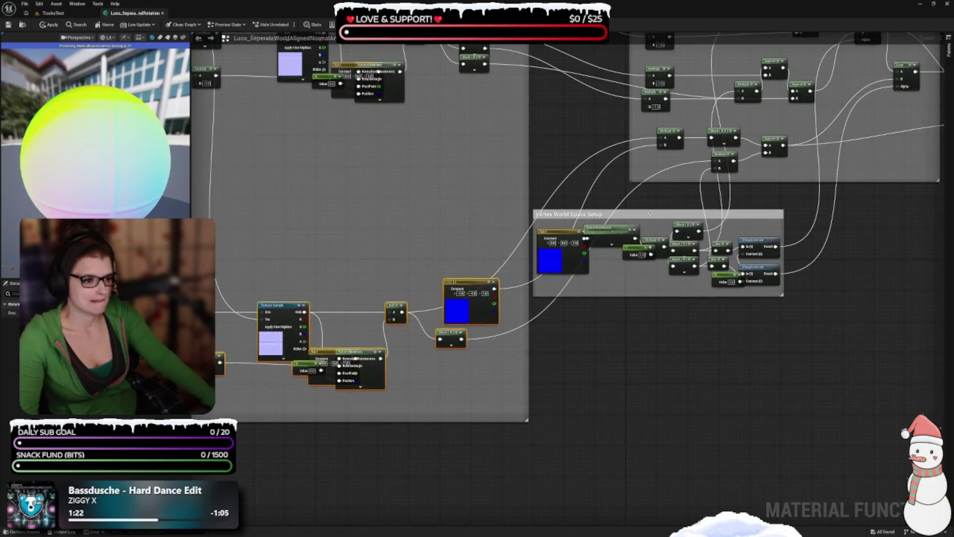
Shift the Vertex World Space Setup box down-right and move the middle rotation row lower.
{"action": "mouse_move", "coordinate": [651, 213]}
{"action": "left_mouse_down"}
{"action": "mouse_move", "coordinate": [667, 215]}
{"action": "mouse_move", "coordinate": [735, 318]}
{"action": "left_mouse_up"}
{"action": "scroll", "coordinate": [498, 207], "scroll_direction": "down", "scroll_amount": 3}
{"action": "scroll", "coordinate": [565, 372], "scroll_direction": "up", "scroll_amount": 3}
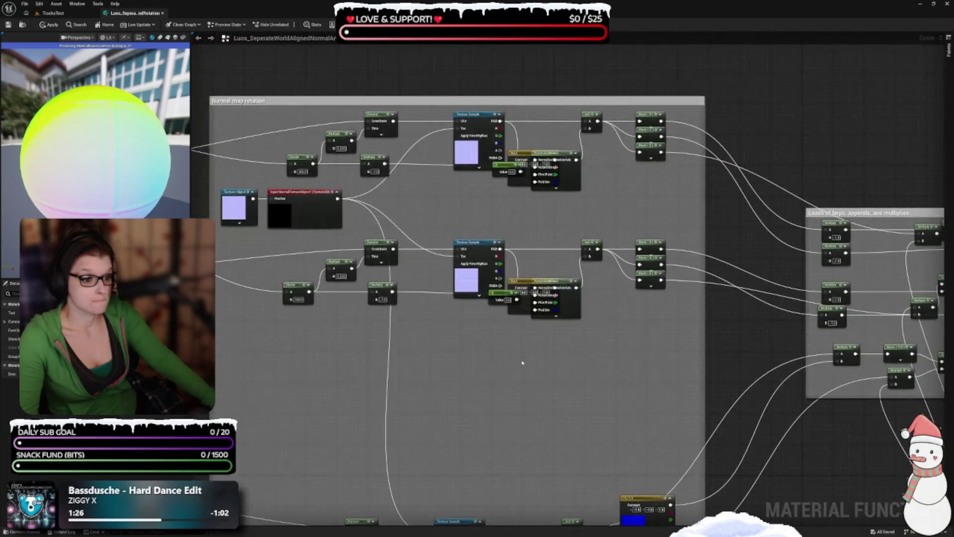
{"action": "mouse_move", "coordinate": [788, 289]}
{"action": "left_mouse_down"}
{"action": "mouse_move", "coordinate": [522, 204]}
{"action": "mouse_move", "coordinate": [379, 204]}
{"action": "left_mouse_up"}
{"action": "left_click_drag", "start_coordinate": [619, 247], "coordinate": [624, 378]}
{"action": "right_click", "coordinate": [603, 307]}
{"action": "left_click", "coordinate": [567, 285]}
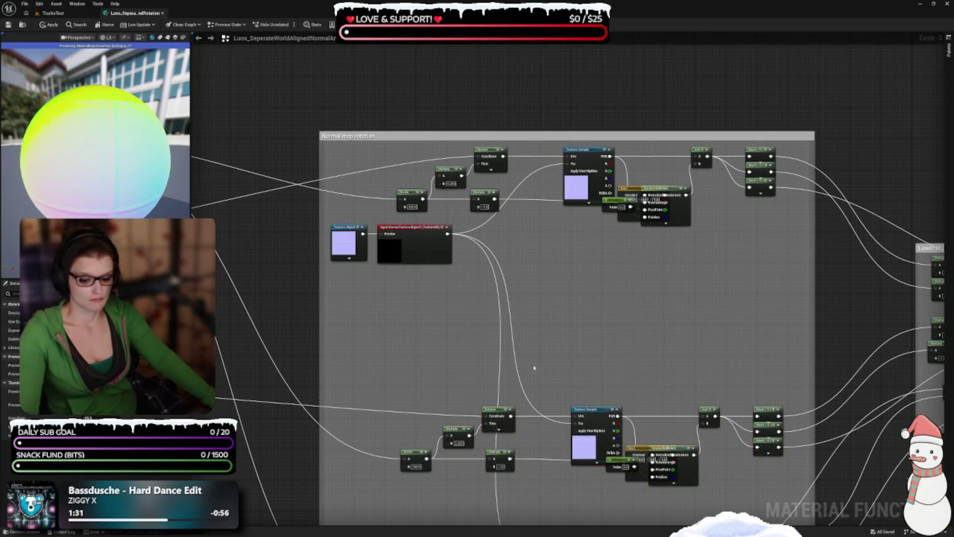
{"action": "scroll", "coordinate": [401, 273], "scroll_direction": "up", "scroll_amount": 2}
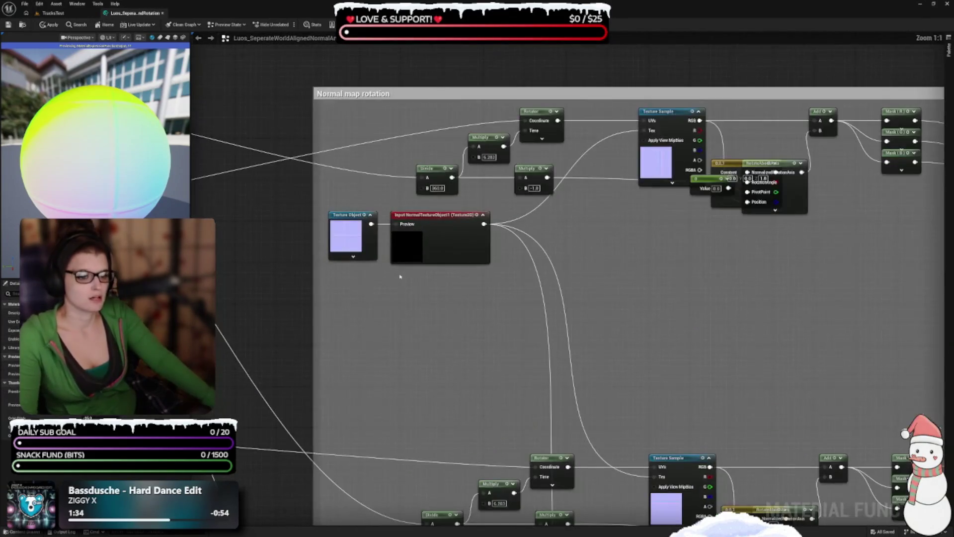
{"action": "mouse_move", "coordinate": [630, 191]}
{"action": "left_mouse_down"}
{"action": "mouse_move", "coordinate": [657, 223]}
{"action": "mouse_move", "coordinate": [654, 291]}
{"action": "left_mouse_up"}
Add a red named reroute 'Input-NormalTextureObject1' on the normal texture input's wire.
{"action": "type", "text": "re"}
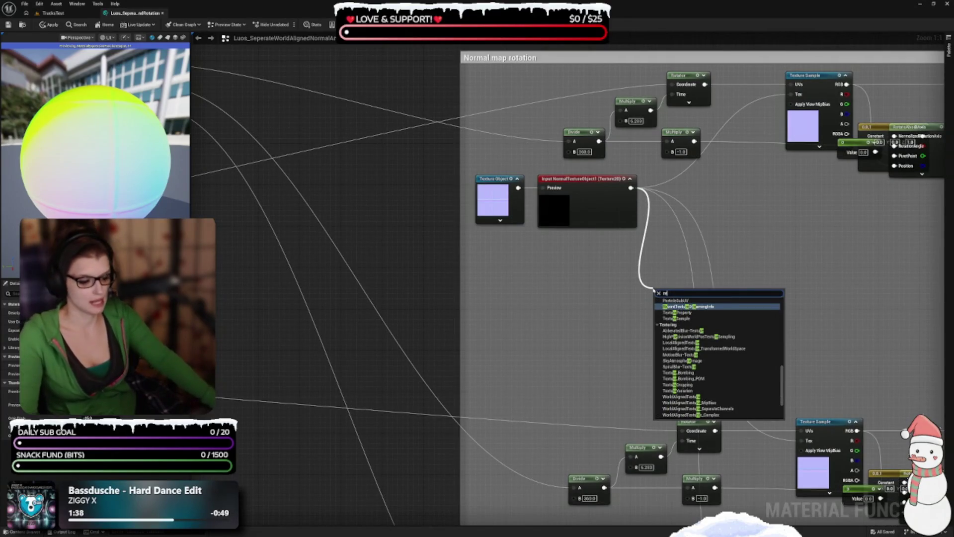
{"action": "key", "text": "BackSpace"}
{"action": "key", "text": "BackSpace"}
{"action": "scroll", "coordinate": [716, 313], "scroll_direction": "up", "scroll_amount": 2}
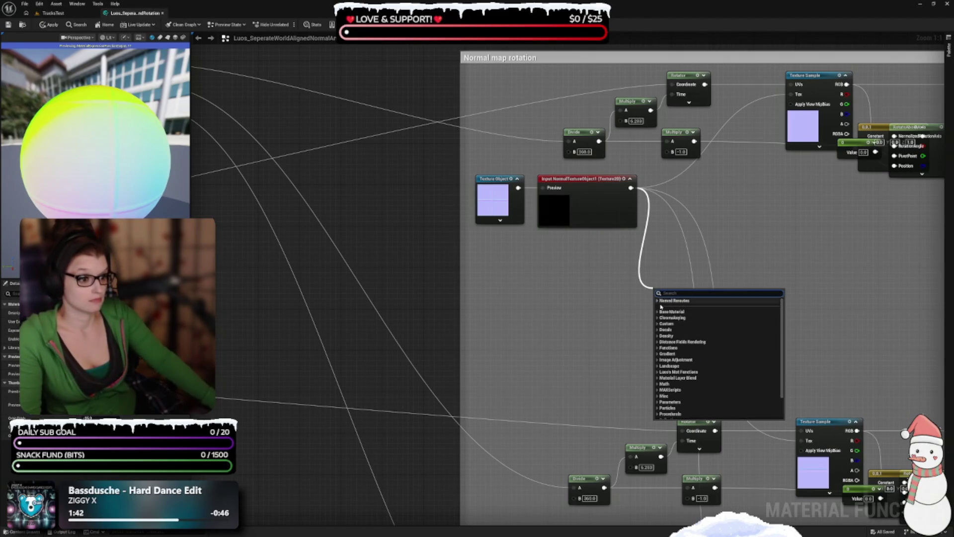
{"action": "type", "text": "rero"}
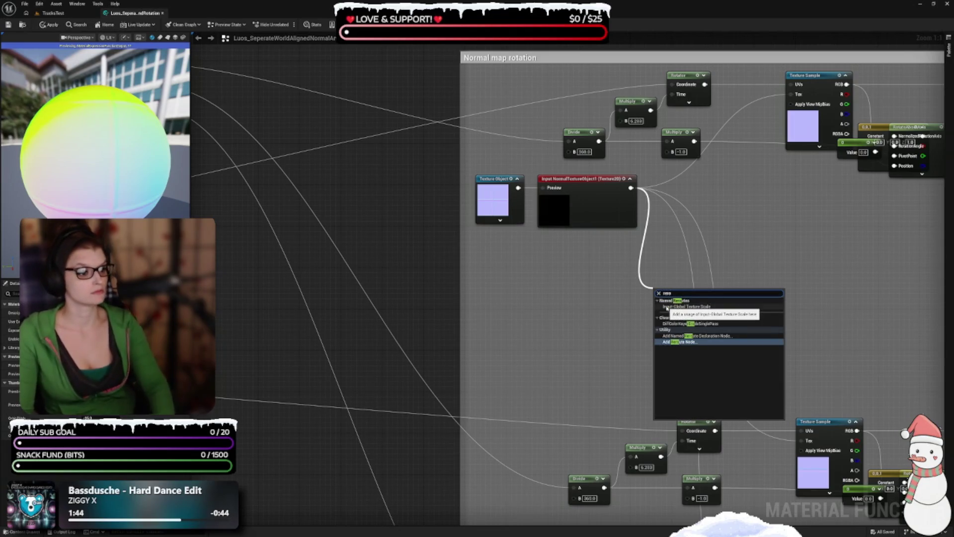
{"action": "left_click", "coordinate": [732, 336]}
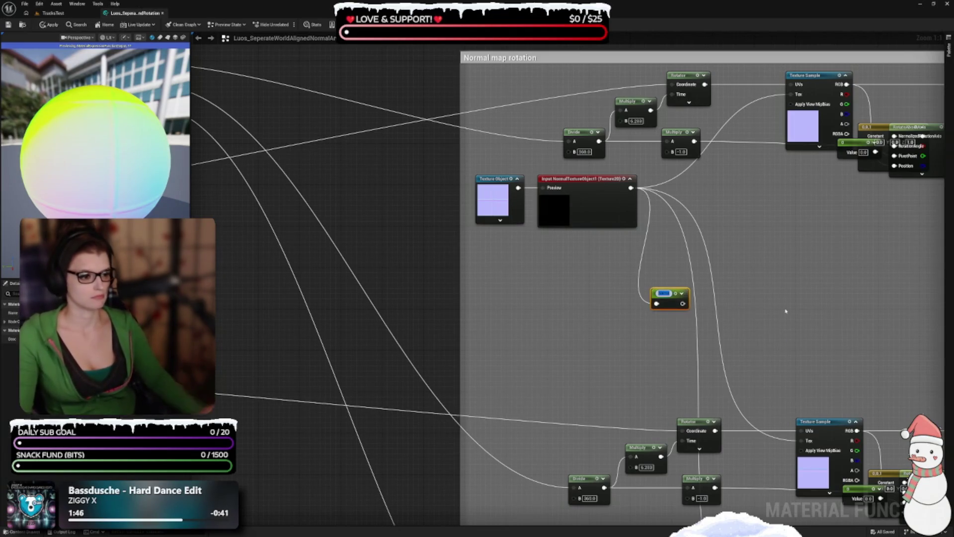
{"action": "type", "text": "Input"}
{"action": "key", "text": "Return"}
{"action": "type", "text": "No"}
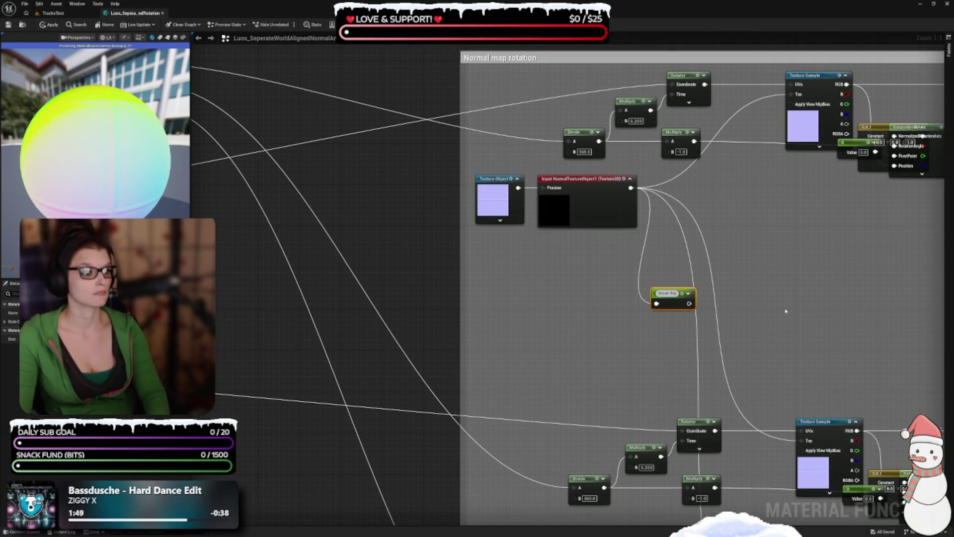
{"action": "type", "text": "rmalTextureObj"}
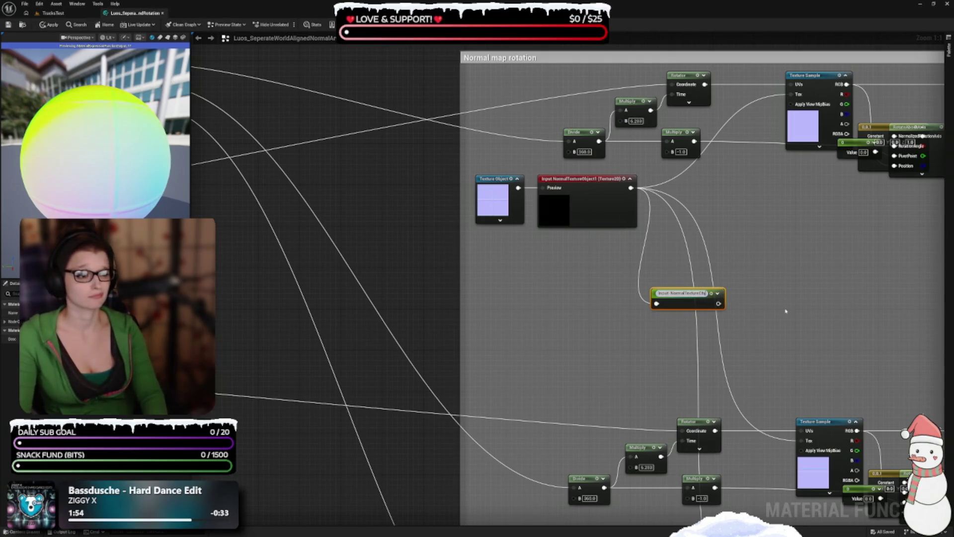
{"action": "type", "text": "ec"}
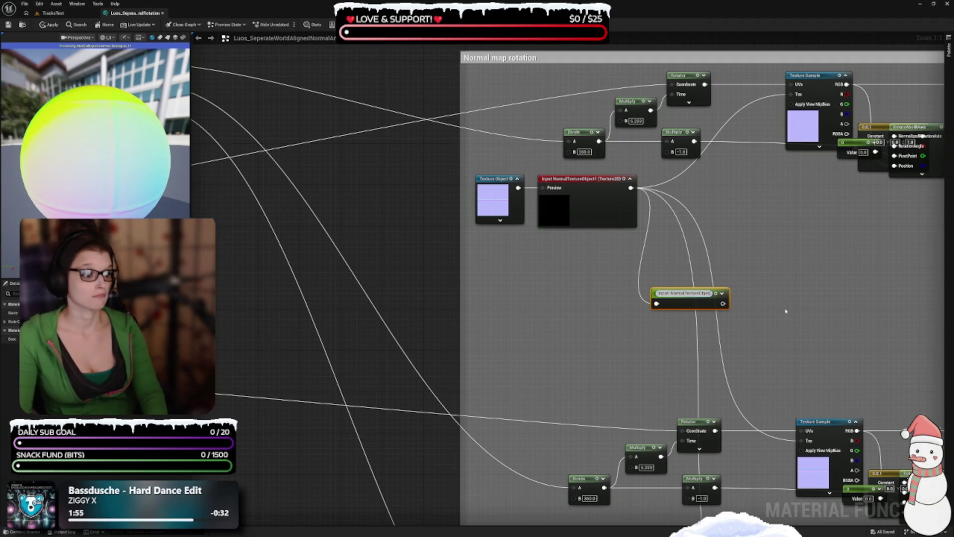
{"action": "type", "text": "t"}
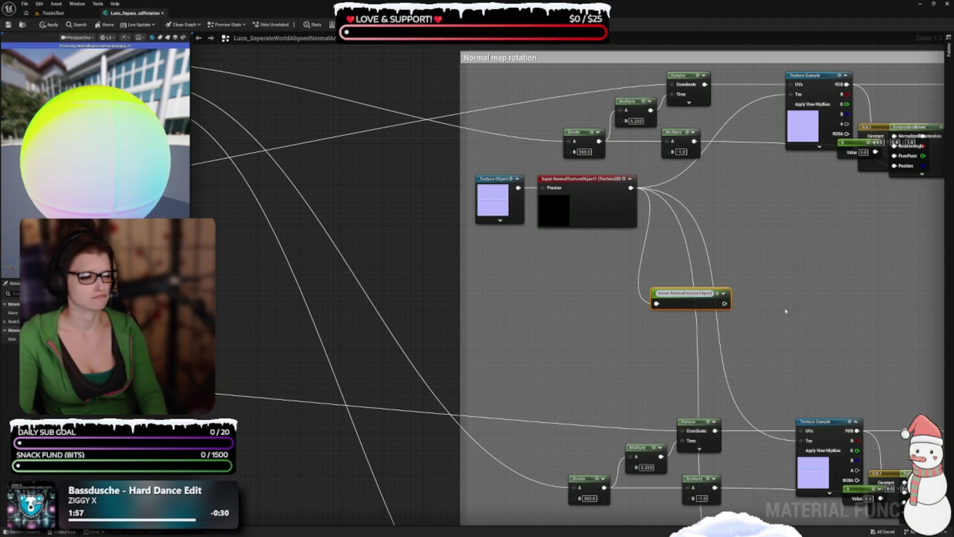
{"action": "type", "text": "1"}
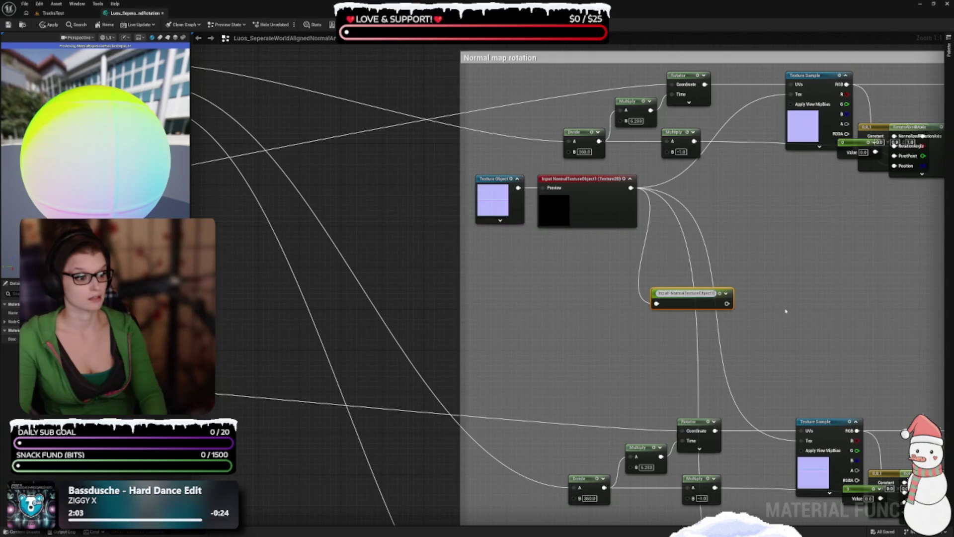
{"action": "key", "text": "Return"}
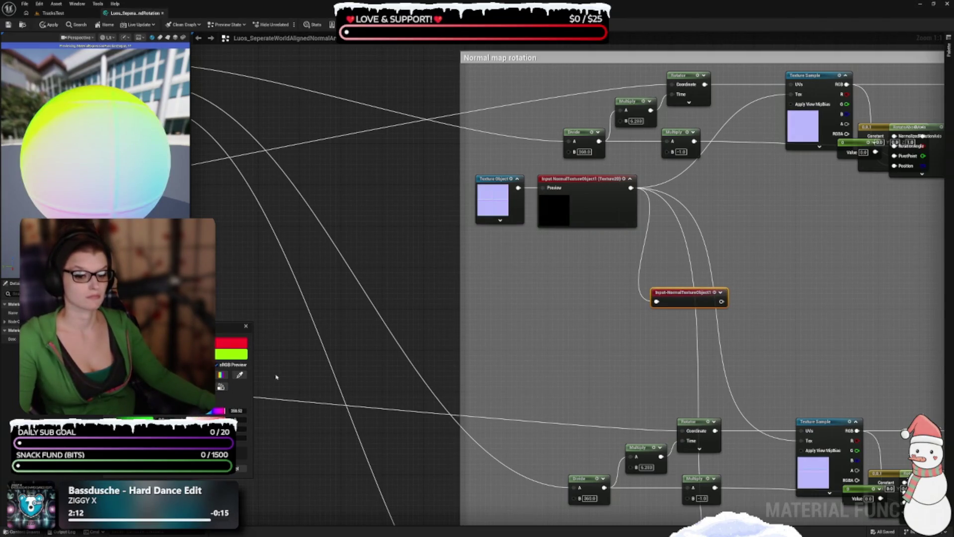
{"action": "key", "text": "Return"}
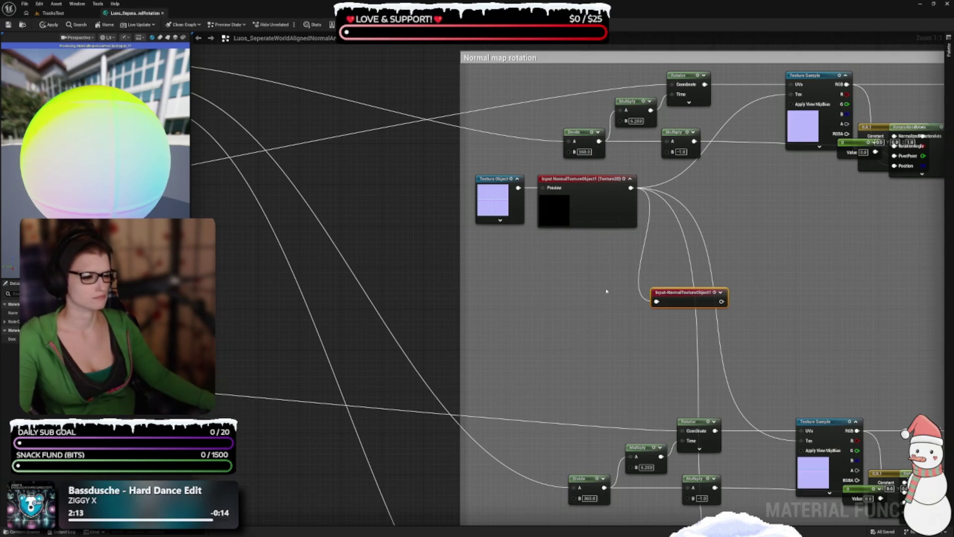
Move the Texture Object, normal texture input and its reroute left, outside the Normal map rotation box.
{"action": "mouse_move", "coordinate": [586, 294]}
{"action": "left_mouse_down"}
{"action": "mouse_move", "coordinate": [556, 269]}
{"action": "mouse_move", "coordinate": [642, 337]}
{"action": "mouse_move", "coordinate": [627, 244]}
{"action": "mouse_move", "coordinate": [649, 229]}
{"action": "mouse_move", "coordinate": [604, 232]}
{"action": "left_mouse_up"}
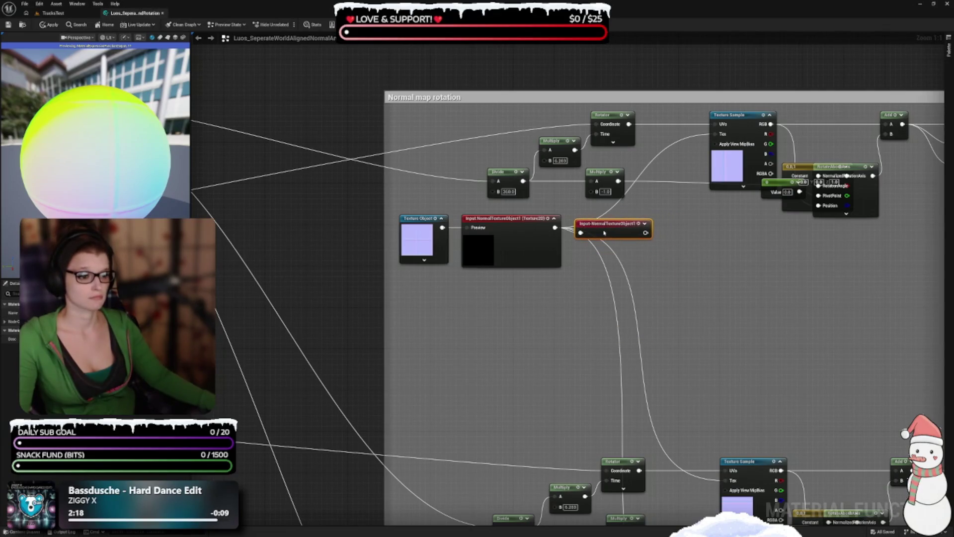
{"action": "mouse_move", "coordinate": [590, 296]}
{"action": "left_mouse_down"}
{"action": "mouse_move", "coordinate": [696, 320]}
{"action": "mouse_move", "coordinate": [494, 251]}
{"action": "left_mouse_up"}
{"action": "mouse_move", "coordinate": [573, 386]}
{"action": "left_mouse_down"}
{"action": "mouse_move", "coordinate": [626, 347]}
{"action": "mouse_move", "coordinate": [705, 428]}
{"action": "left_mouse_up"}
{"action": "mouse_move", "coordinate": [745, 339]}
{"action": "left_mouse_down"}
{"action": "mouse_move", "coordinate": [331, 371]}
{"action": "mouse_move", "coordinate": [284, 413]}
{"action": "left_mouse_up"}
{"action": "left_click_drag", "start_coordinate": [384, 460], "coordinate": [515, 420]}
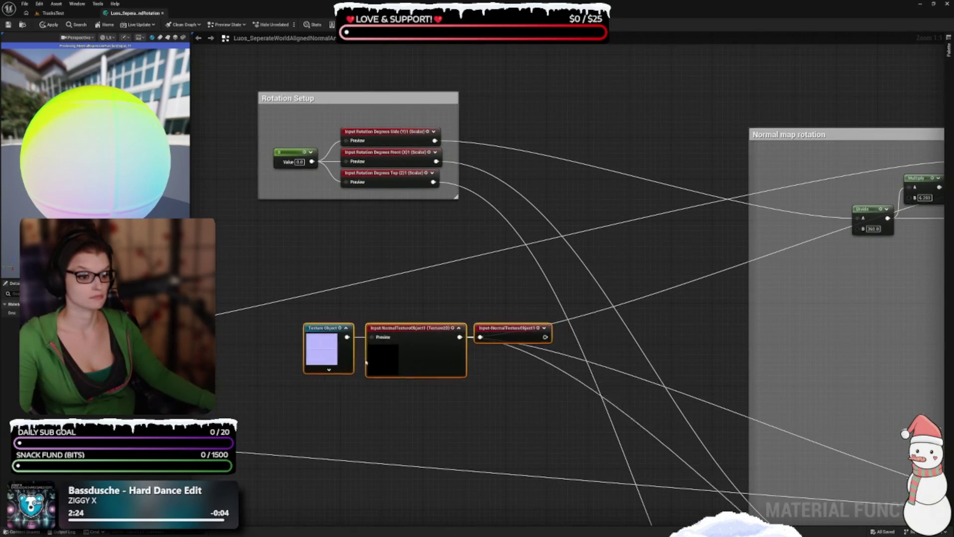
{"action": "left_click_drag", "start_coordinate": [366, 362], "coordinate": [294, 367]}
{"action": "mouse_move", "coordinate": [471, 316]}
{"action": "left_mouse_down"}
{"action": "mouse_move", "coordinate": [346, 313]}
{"action": "mouse_move", "coordinate": [413, 282]}
{"action": "mouse_move", "coordinate": [699, 266]}
{"action": "left_mouse_up"}
Add an Input-NormalTextureObject1 named reroute beneath the first rotation row's Multiply node.
{"action": "right_click", "coordinate": [646, 262]}
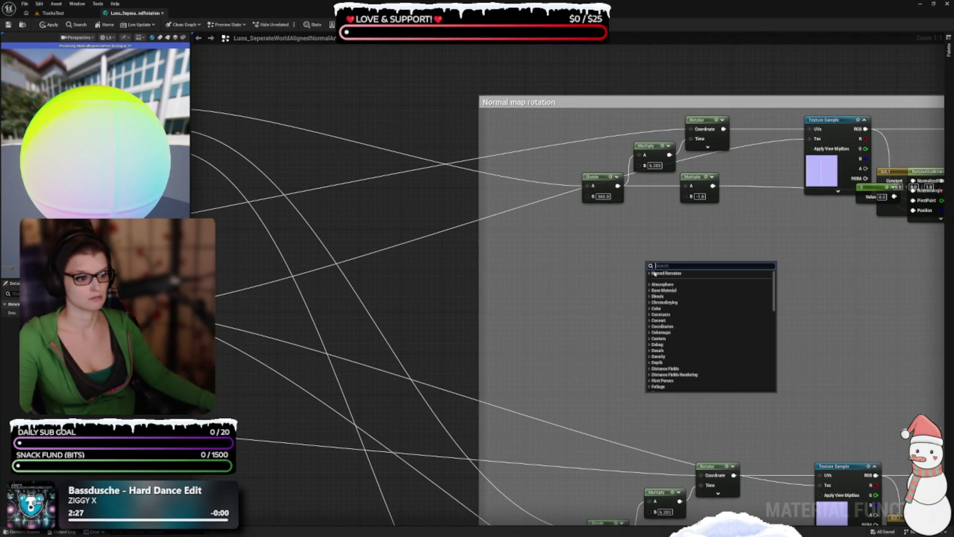
{"action": "left_click", "coordinate": [649, 273]}
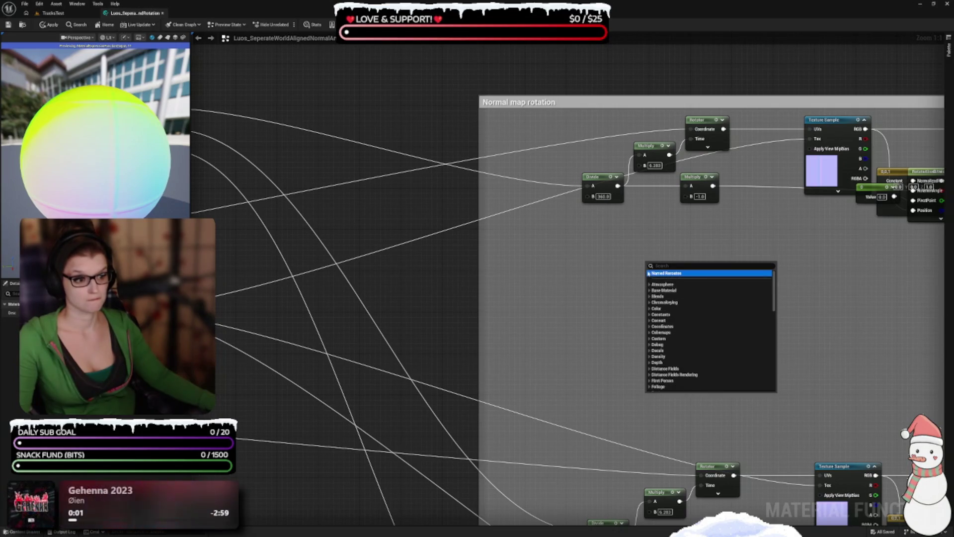
{"action": "left_click", "coordinate": [673, 285]}
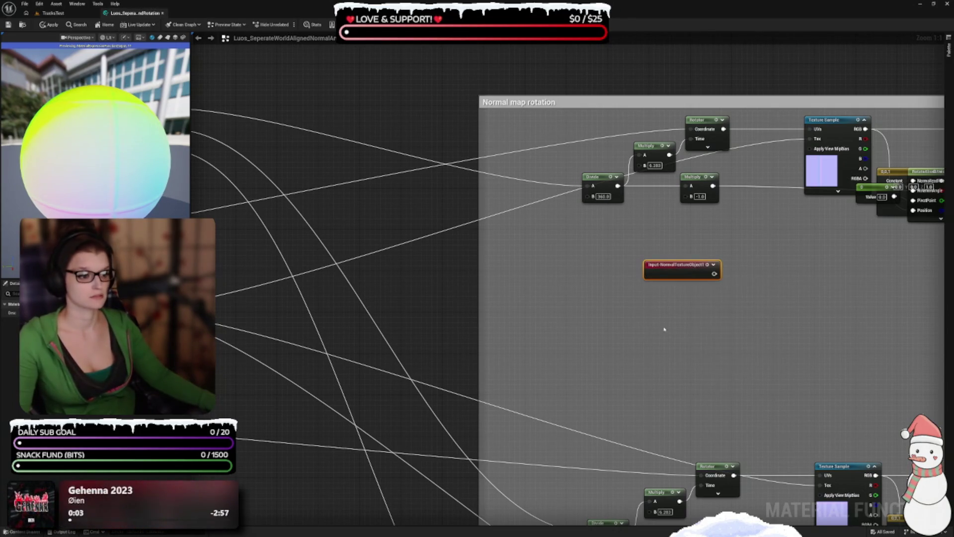
{"action": "mouse_move", "coordinate": [680, 277]}
{"action": "left_mouse_down"}
{"action": "mouse_move", "coordinate": [731, 245]}
{"action": "mouse_move", "coordinate": [706, 225]}
{"action": "left_mouse_up"}
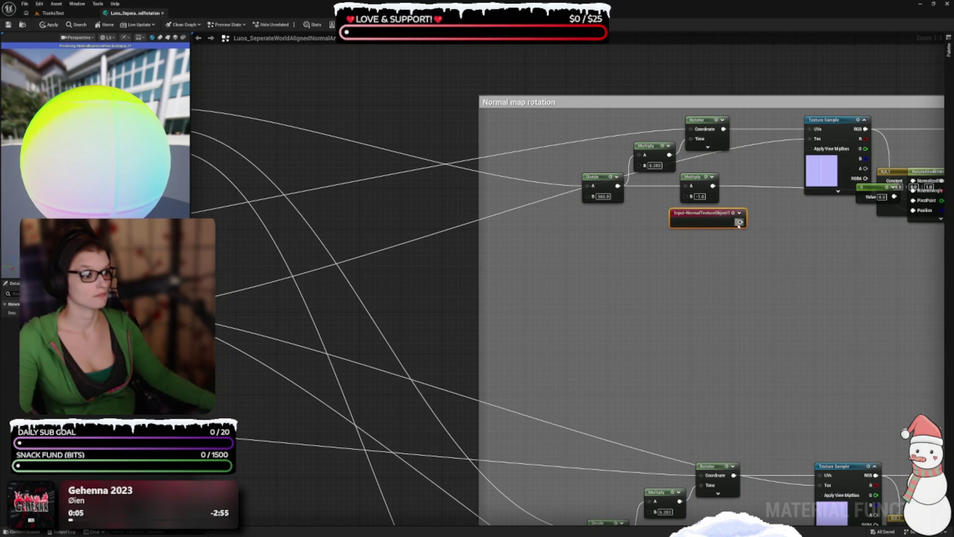
Paste reroute copies into the other rotation rows and wire one to the lower Texture Sample's Tex input.
{"action": "double_click", "coordinate": [706, 219]}
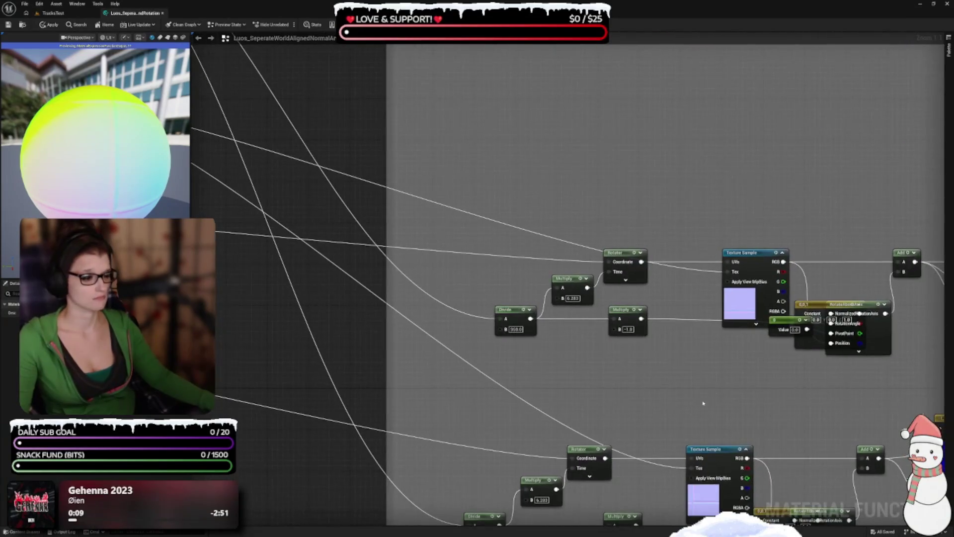
{"action": "key", "text": "ctrl+v"}
{"action": "mouse_move", "coordinate": [621, 293]}
{"action": "left_mouse_down"}
{"action": "mouse_move", "coordinate": [727, 429]}
{"action": "mouse_move", "coordinate": [695, 465]}
{"action": "mouse_move", "coordinate": [652, 325]}
{"action": "mouse_move", "coordinate": [715, 338]}
{"action": "mouse_move", "coordinate": [720, 230]}
{"action": "left_mouse_up"}
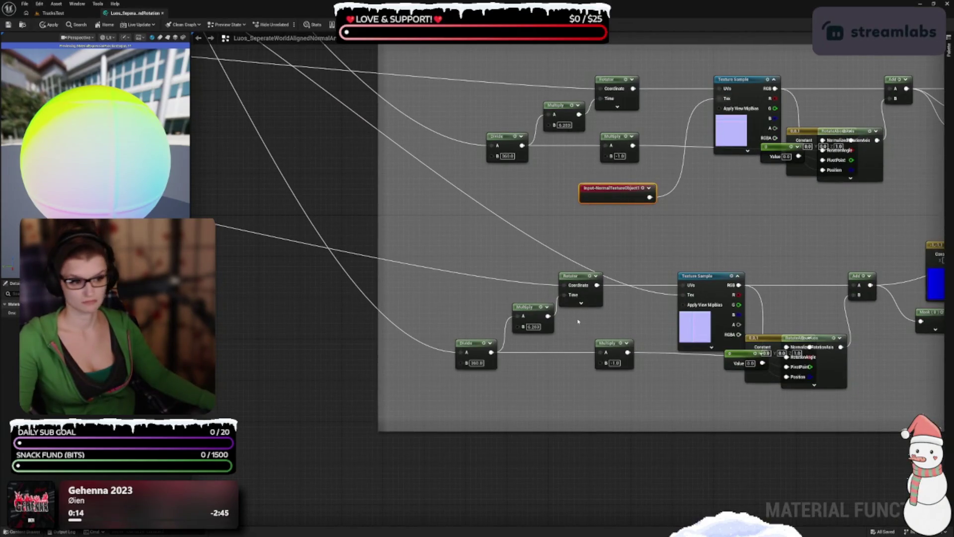
{"action": "key", "text": "ctrl+v"}
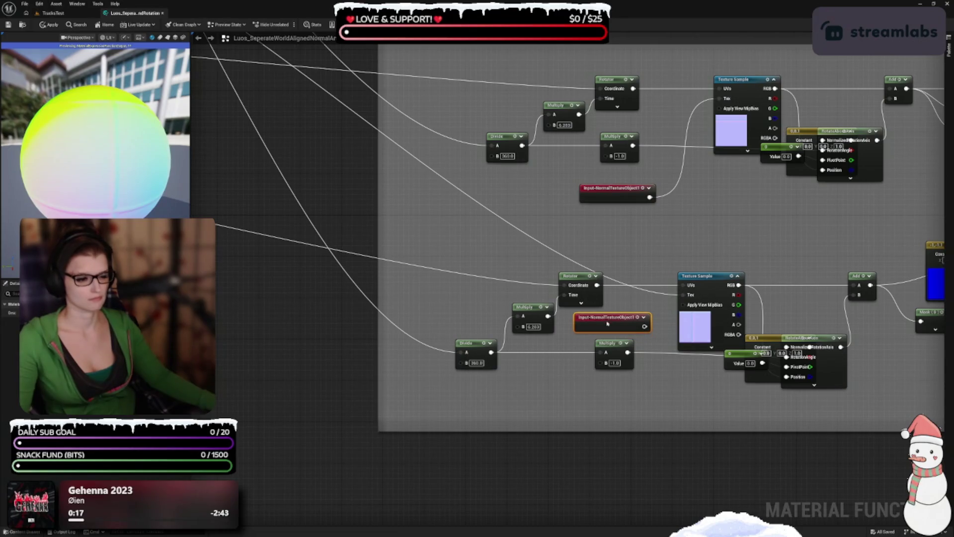
{"action": "left_click_drag", "start_coordinate": [644, 326], "coordinate": [682, 295]}
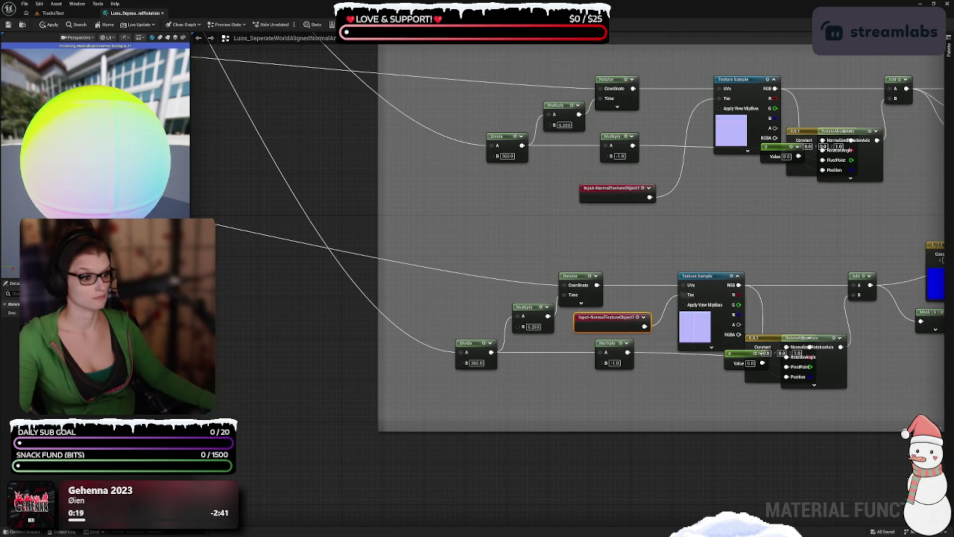
{"action": "scroll", "coordinate": [651, 411], "scroll_direction": "down", "scroll_amount": 2}
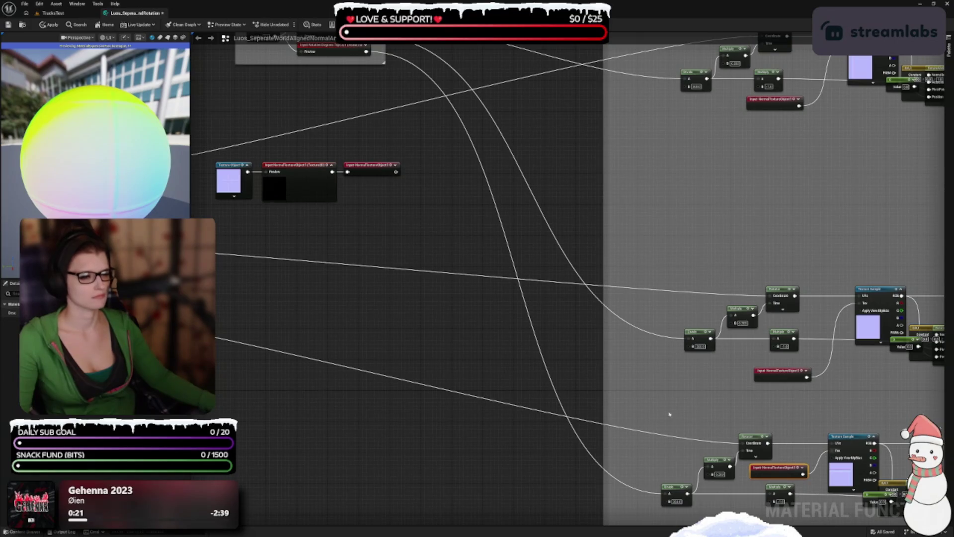
{"action": "scroll", "coordinate": [559, 300], "scroll_direction": "up", "scroll_amount": 5}
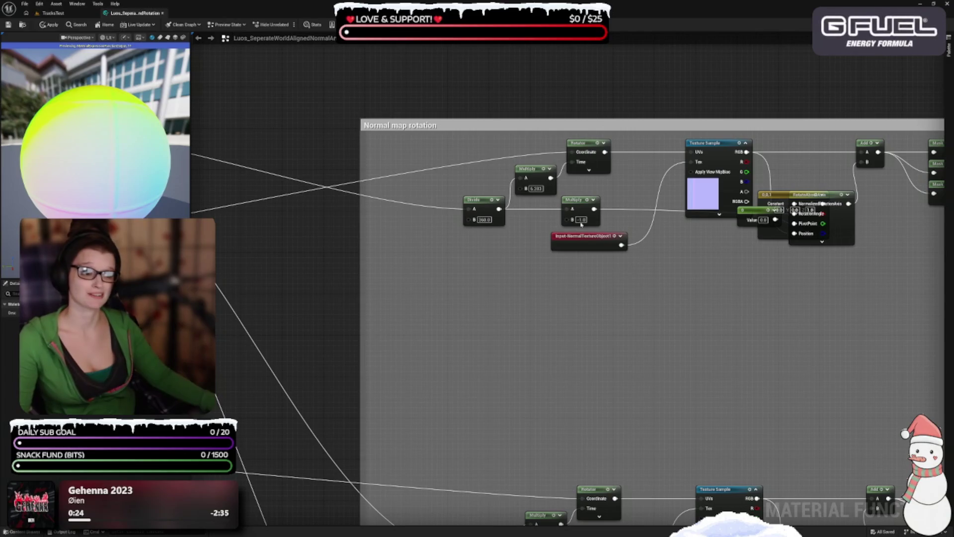
Untangle the overlapping nodes, stacking the Constant, -1.0 Multiply and Value below the Texture Sample.
{"action": "left_click_drag", "start_coordinate": [571, 219], "coordinate": [569, 281]}
{"action": "left_click_drag", "start_coordinate": [592, 246], "coordinate": [608, 194]}
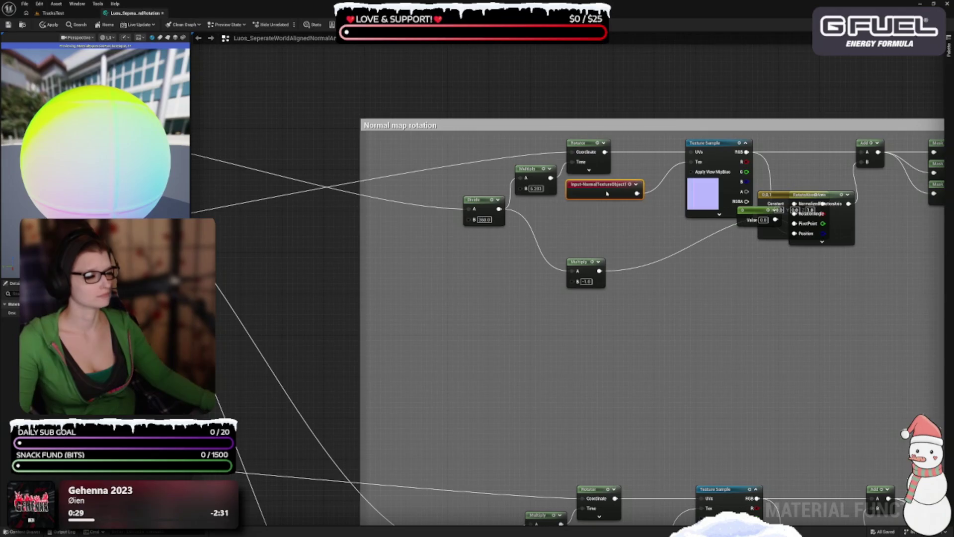
{"action": "left_click_drag", "start_coordinate": [747, 326], "coordinate": [567, 358]}
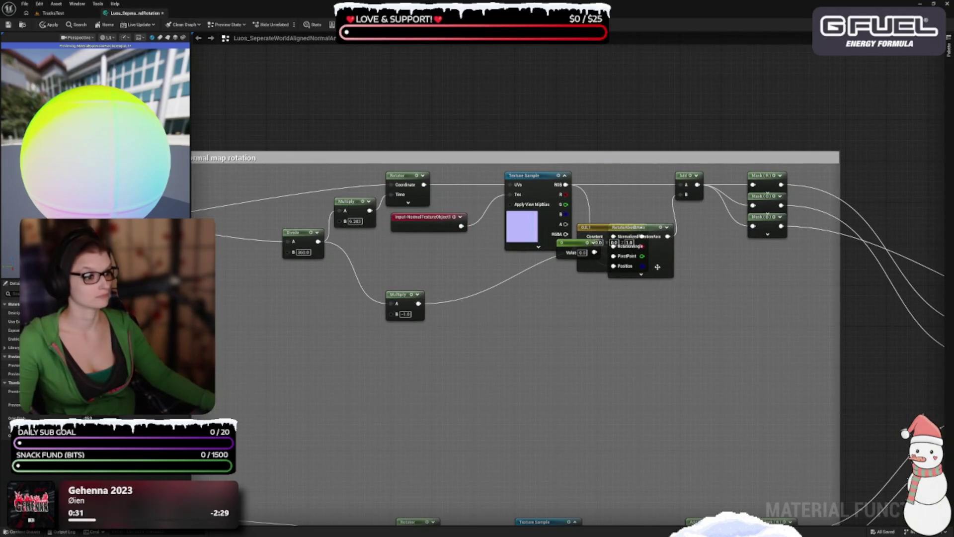
{"action": "left_click_drag", "start_coordinate": [657, 269], "coordinate": [704, 299]}
{"action": "mouse_move", "coordinate": [578, 267]}
{"action": "left_mouse_down"}
{"action": "mouse_move", "coordinate": [575, 370]}
{"action": "mouse_move", "coordinate": [549, 304]}
{"action": "mouse_move", "coordinate": [535, 291]}
{"action": "mouse_move", "coordinate": [519, 296]}
{"action": "left_mouse_up"}
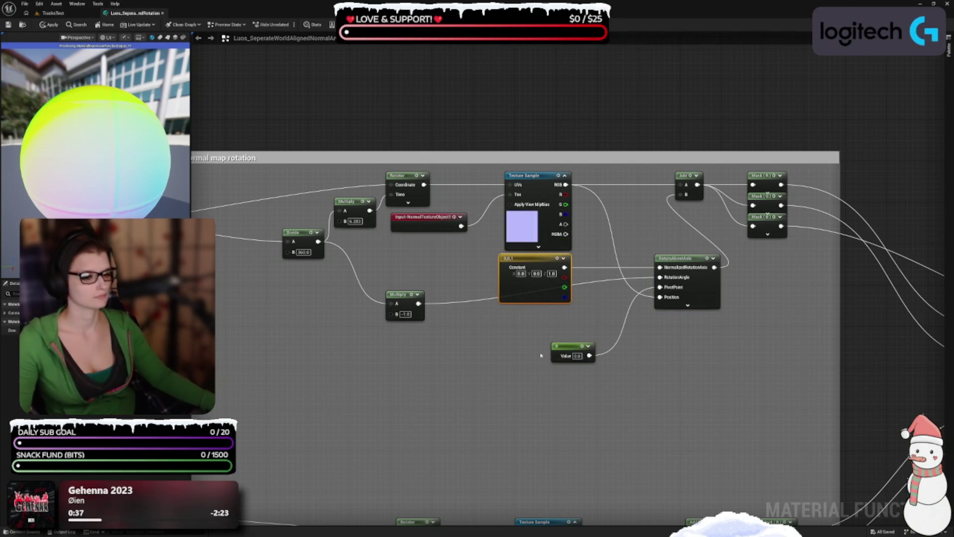
{"action": "left_click_drag", "start_coordinate": [407, 296], "coordinate": [515, 315]}
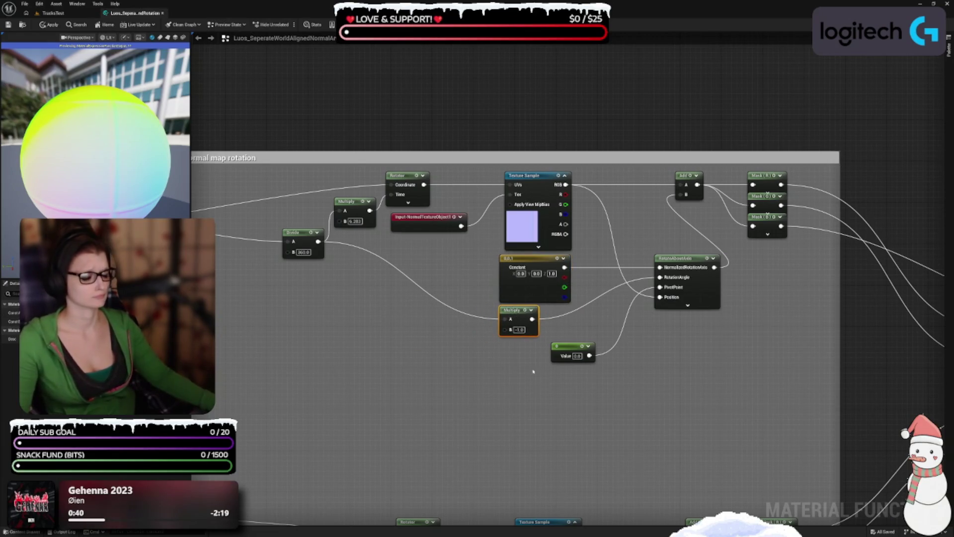
{"action": "mouse_move", "coordinate": [561, 350]}
{"action": "left_mouse_down"}
{"action": "mouse_move", "coordinate": [540, 350]}
{"action": "mouse_move", "coordinate": [549, 324]}
{"action": "mouse_move", "coordinate": [545, 349]}
{"action": "left_mouse_up"}
Set the 0,0,1 Constant just above the lowered Texture Sample, with RotateAboutAxis level beside it.
{"action": "left_click_drag", "start_coordinate": [627, 364], "coordinate": [571, 437]}
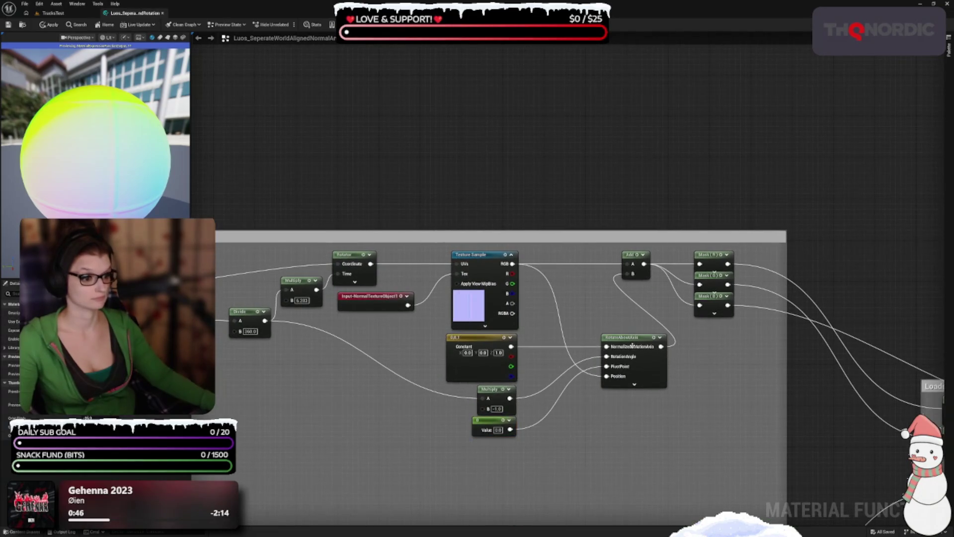
{"action": "left_click_drag", "start_coordinate": [633, 341], "coordinate": [576, 341]}
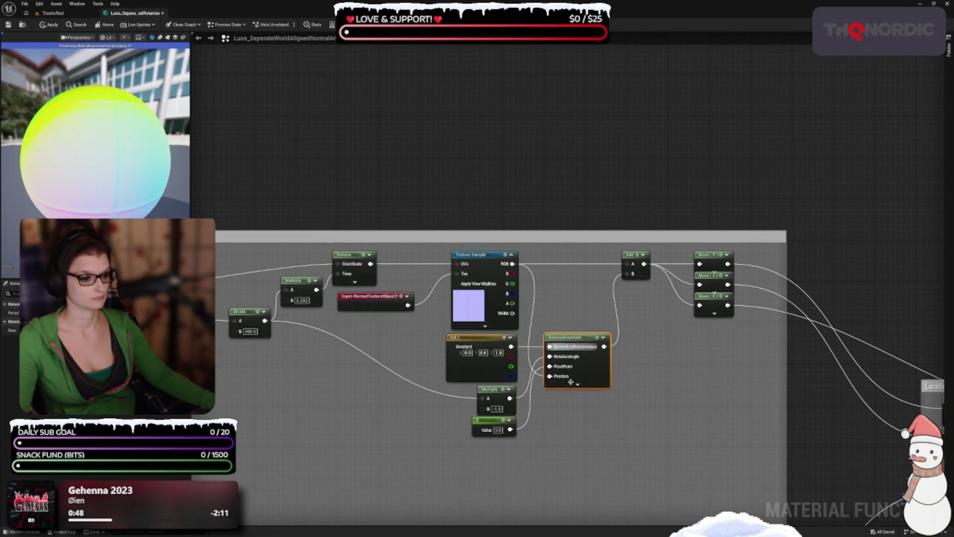
{"action": "left_click_drag", "start_coordinate": [570, 382], "coordinate": [604, 343]}
{"action": "left_click_drag", "start_coordinate": [607, 414], "coordinate": [607, 386]}
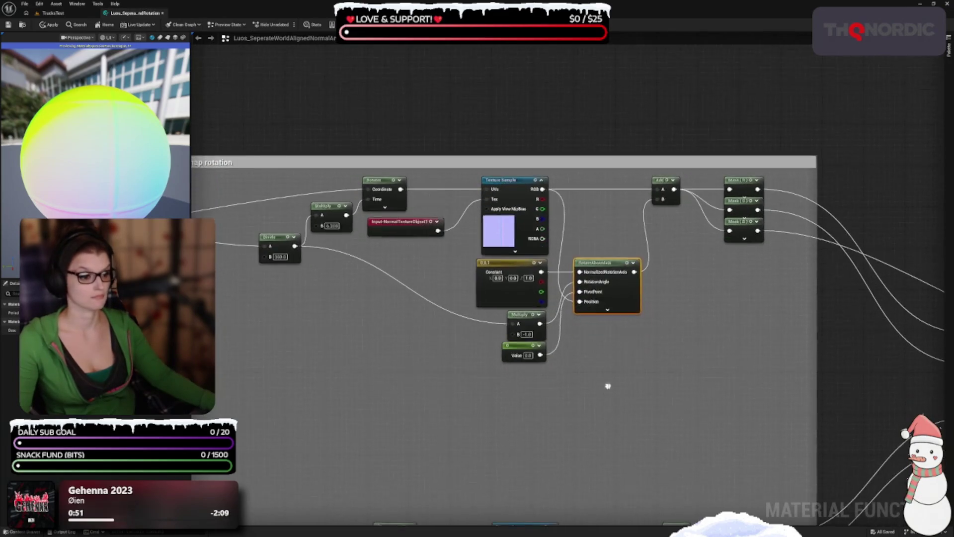
{"action": "scroll", "coordinate": [607, 388], "scroll_direction": "up", "scroll_amount": 2}
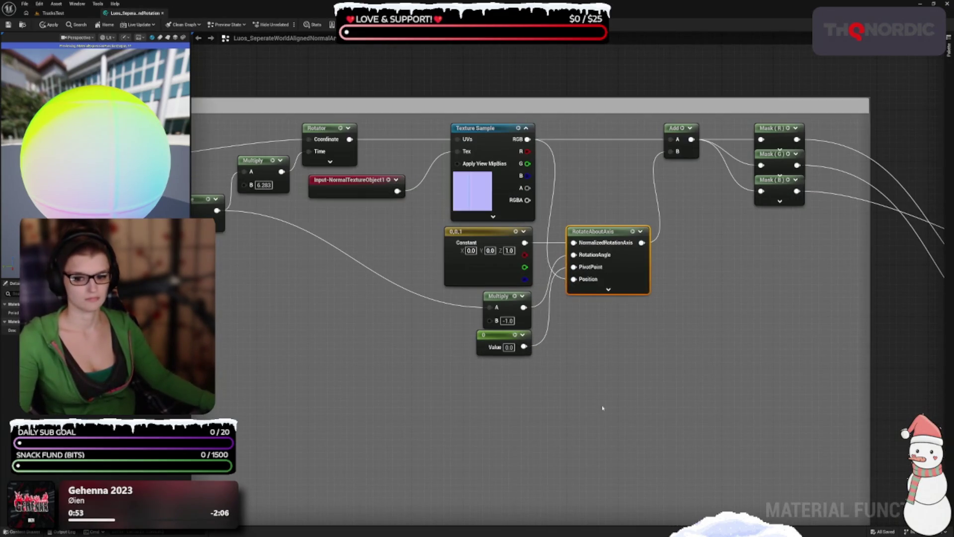
{"action": "left_click_drag", "start_coordinate": [480, 253], "coordinate": [479, 85]}
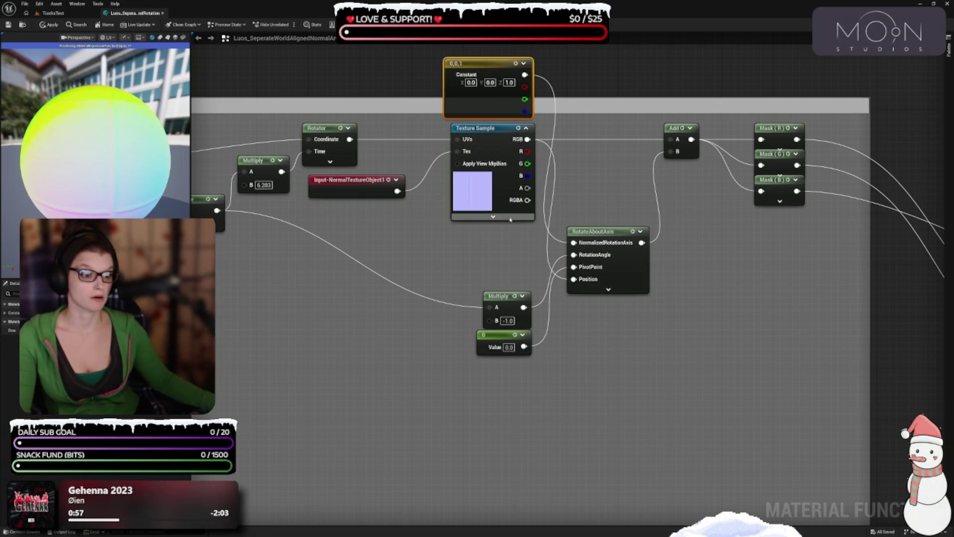
{"action": "left_click_drag", "start_coordinate": [491, 132], "coordinate": [489, 196]}
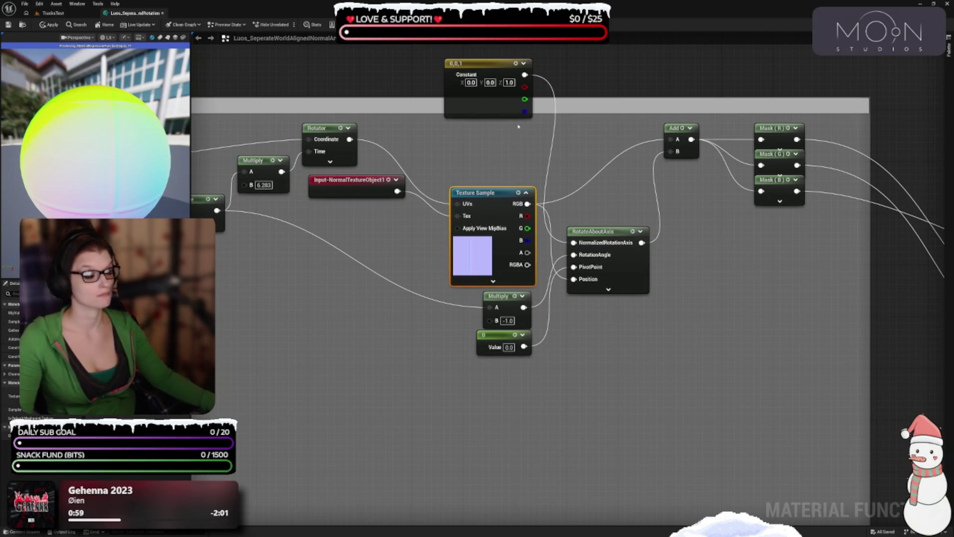
{"action": "left_click_drag", "start_coordinate": [487, 107], "coordinate": [487, 171]}
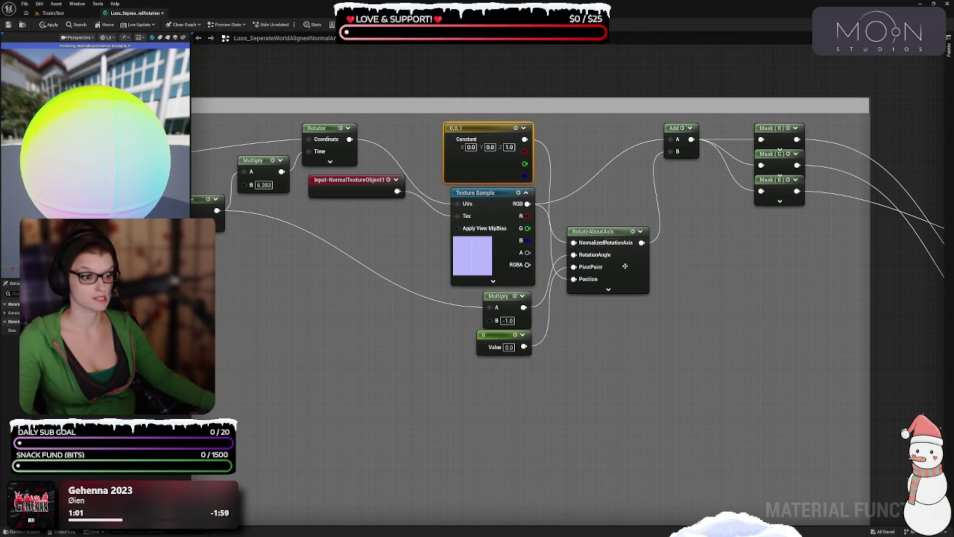
{"action": "mouse_move", "coordinate": [614, 231]}
{"action": "left_mouse_down"}
{"action": "mouse_move", "coordinate": [631, 186]}
{"action": "mouse_move", "coordinate": [628, 134]}
{"action": "mouse_move", "coordinate": [639, 231]}
{"action": "mouse_move", "coordinate": [632, 222]}
{"action": "left_mouse_up"}
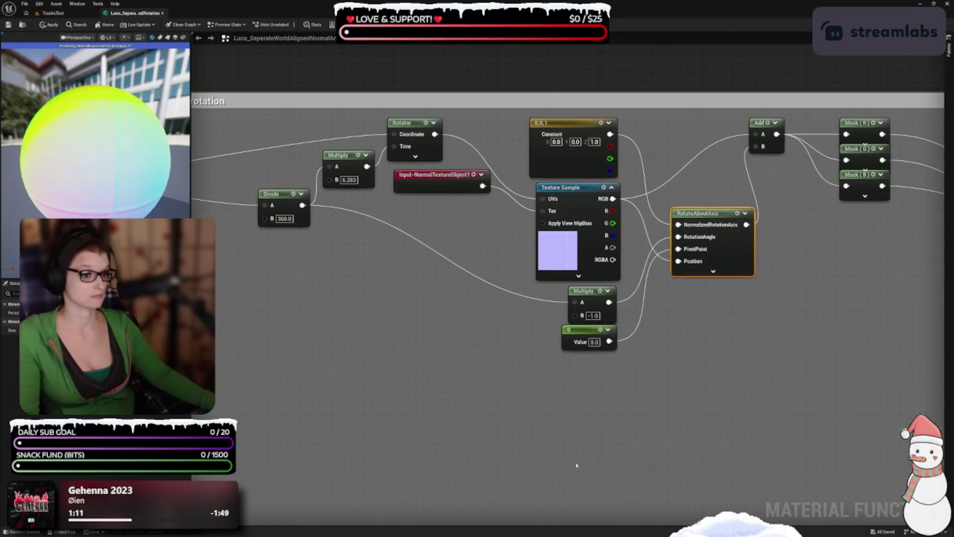
Line up the Divide, Multiply and Rotator nodes in one row, nudging the existing reroute node aside.
{"action": "scroll", "coordinate": [584, 443], "scroll_direction": "down", "scroll_amount": 2}
{"action": "scroll", "coordinate": [577, 316], "scroll_direction": "up", "scroll_amount": 2}
{"action": "left_click_drag", "start_coordinate": [610, 184], "coordinate": [636, 215]}
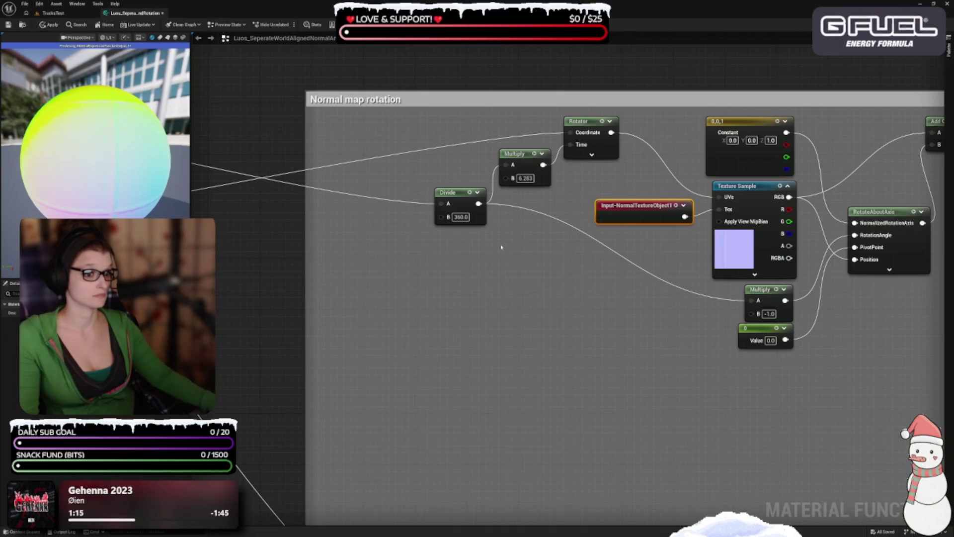
{"action": "mouse_move", "coordinate": [461, 202]}
{"action": "left_mouse_down"}
{"action": "mouse_move", "coordinate": [437, 285]}
{"action": "mouse_move", "coordinate": [449, 301]}
{"action": "left_mouse_up"}
{"action": "mouse_move", "coordinate": [662, 287]}
{"action": "left_mouse_down"}
{"action": "mouse_move", "coordinate": [722, 352]}
{"action": "mouse_move", "coordinate": [503, 348]}
{"action": "mouse_move", "coordinate": [878, 357]}
{"action": "mouse_move", "coordinate": [481, 360]}
{"action": "left_mouse_up"}
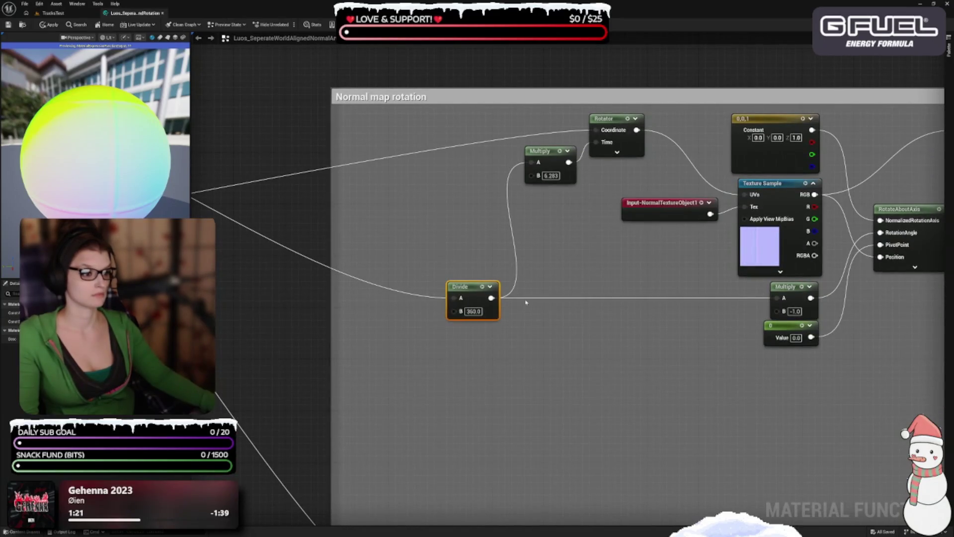
{"action": "mouse_move", "coordinate": [473, 311]}
{"action": "left_mouse_down"}
{"action": "mouse_move", "coordinate": [467, 263]}
{"action": "mouse_move", "coordinate": [438, 214]}
{"action": "left_mouse_up"}
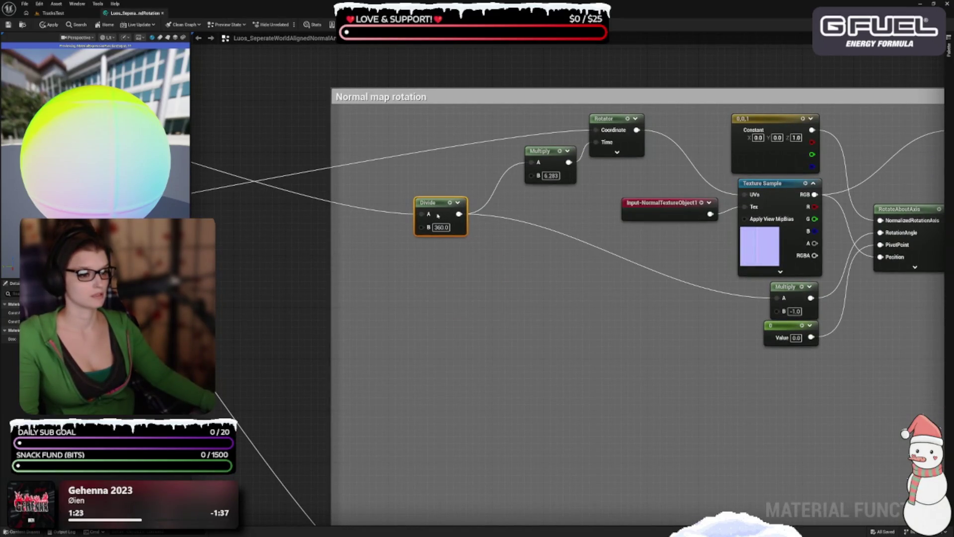
{"action": "left_click_drag", "start_coordinate": [571, 153], "coordinate": [531, 192]}
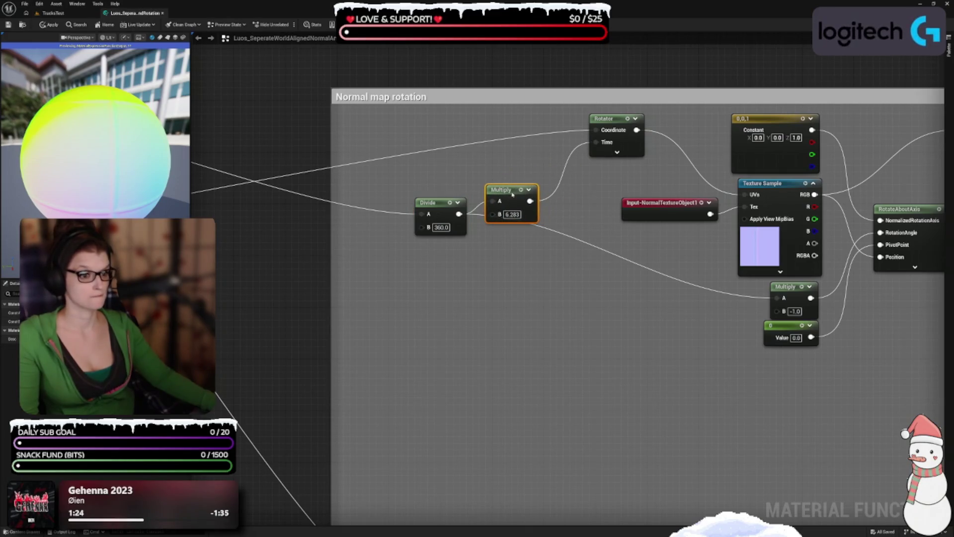
{"action": "left_click", "coordinate": [457, 202]}
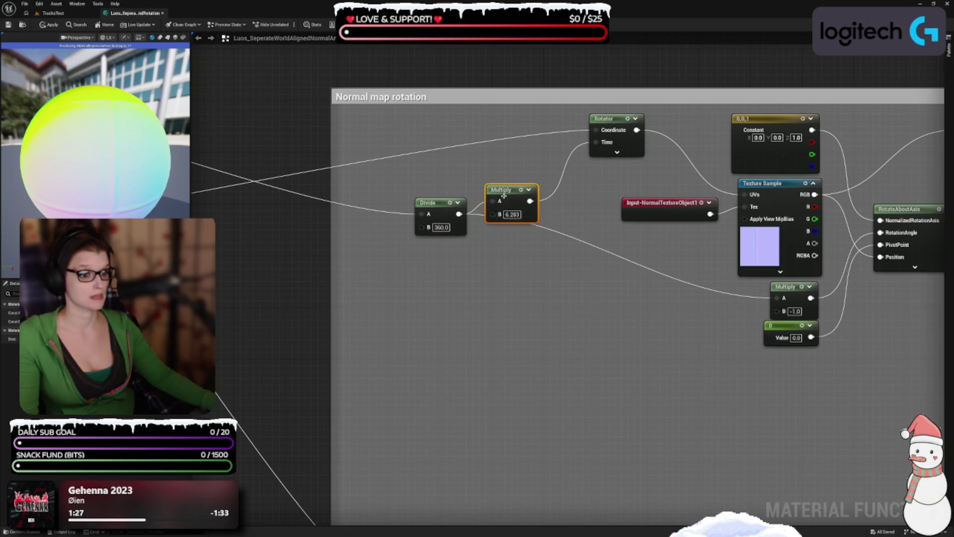
{"action": "mouse_move", "coordinate": [617, 118]}
{"action": "left_mouse_down"}
{"action": "mouse_move", "coordinate": [575, 161]}
{"action": "mouse_move", "coordinate": [575, 177]}
{"action": "left_mouse_up"}
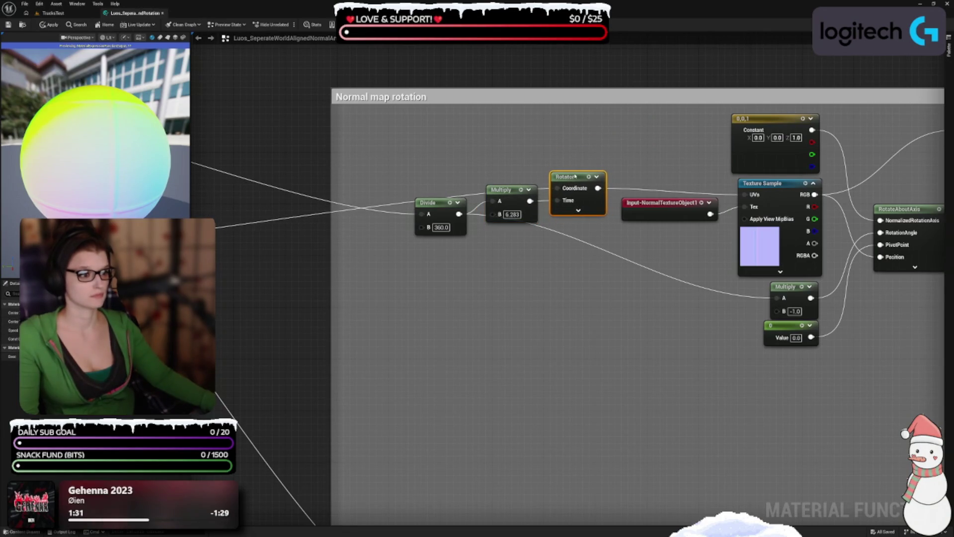
{"action": "mouse_move", "coordinate": [448, 207]}
{"action": "left_mouse_down"}
{"action": "mouse_move", "coordinate": [455, 201]}
{"action": "mouse_move", "coordinate": [441, 213]}
{"action": "left_mouse_up"}
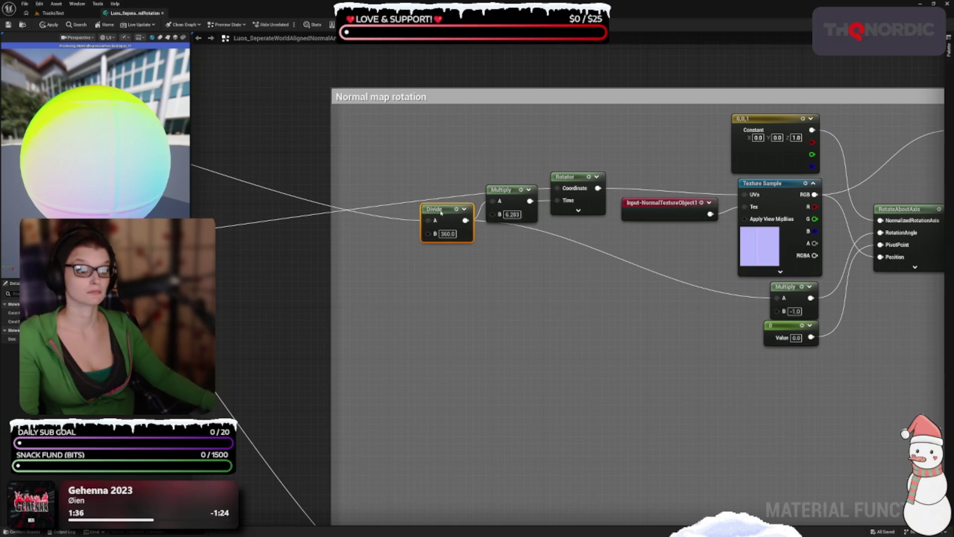
Add a reroute point on Divide's output wire and place it just beside Divide.
{"action": "left_click", "coordinate": [541, 230]}
{"action": "double_click", "coordinate": [536, 229]}
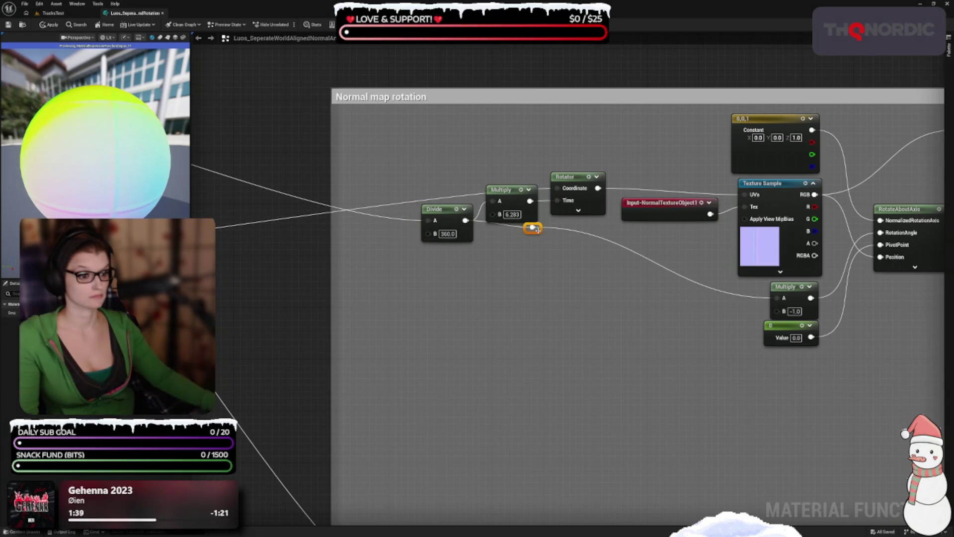
{"action": "left_click_drag", "start_coordinate": [537, 234], "coordinate": [498, 241]}
{"action": "left_click", "coordinate": [512, 348]}
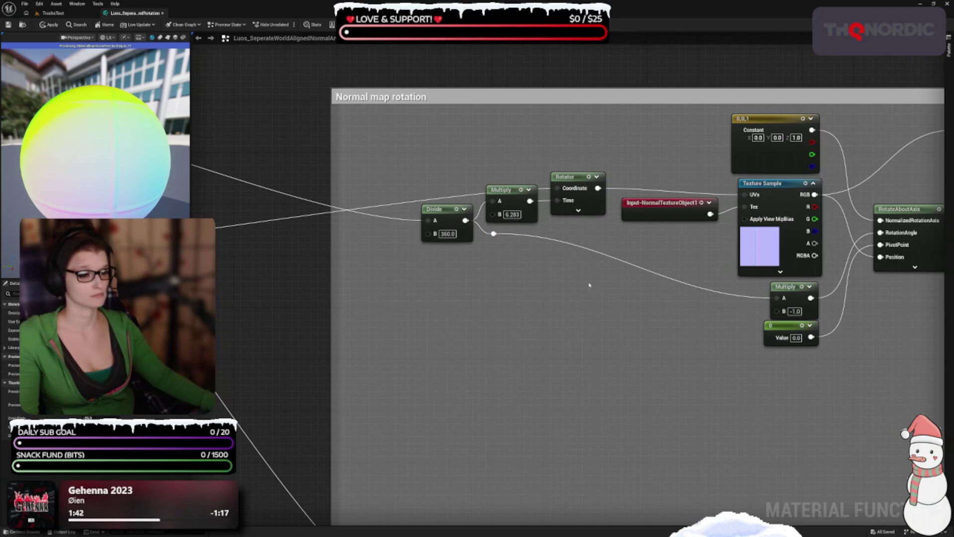
{"action": "scroll", "coordinate": [519, 270], "scroll_direction": "down", "scroll_amount": 3}
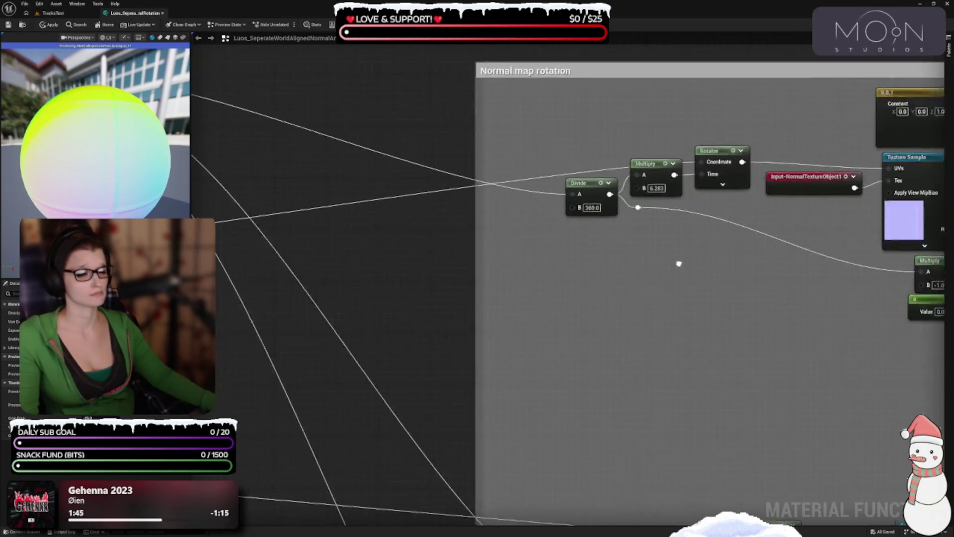
Lower the Divide, Multiply and reroute group slightly as one selection.
{"action": "left_click_drag", "start_coordinate": [678, 264], "coordinate": [843, 290]}
{"action": "mouse_move", "coordinate": [472, 294]}
{"action": "left_mouse_down"}
{"action": "mouse_move", "coordinate": [577, 315]}
{"action": "mouse_move", "coordinate": [693, 316]}
{"action": "left_mouse_up"}
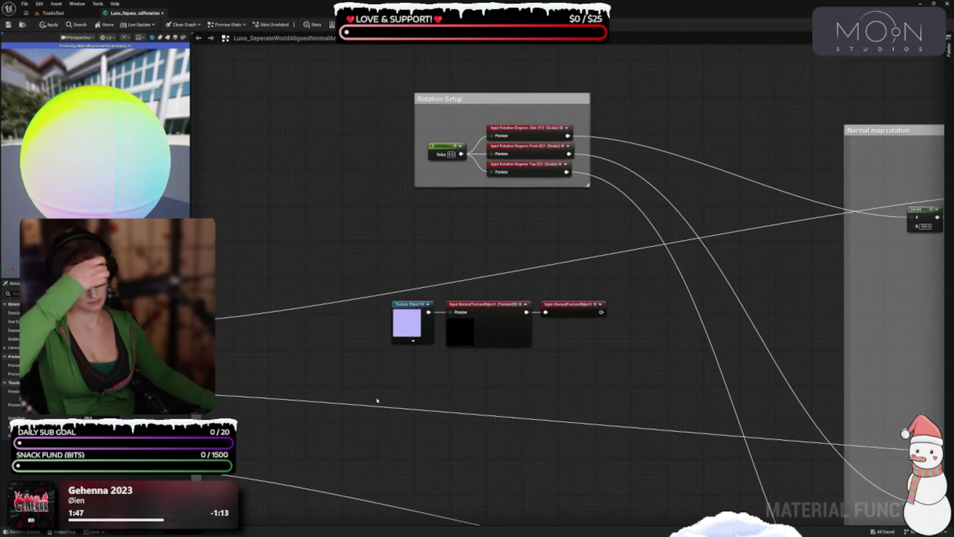
{"action": "scroll", "coordinate": [629, 363], "scroll_direction": "down", "scroll_amount": 3}
{"action": "scroll", "coordinate": [795, 315], "scroll_direction": "up", "scroll_amount": 3}
{"action": "scroll", "coordinate": [573, 311], "scroll_direction": "up", "scroll_amount": 2}
{"action": "left_click_drag", "start_coordinate": [574, 311], "coordinate": [567, 310]}
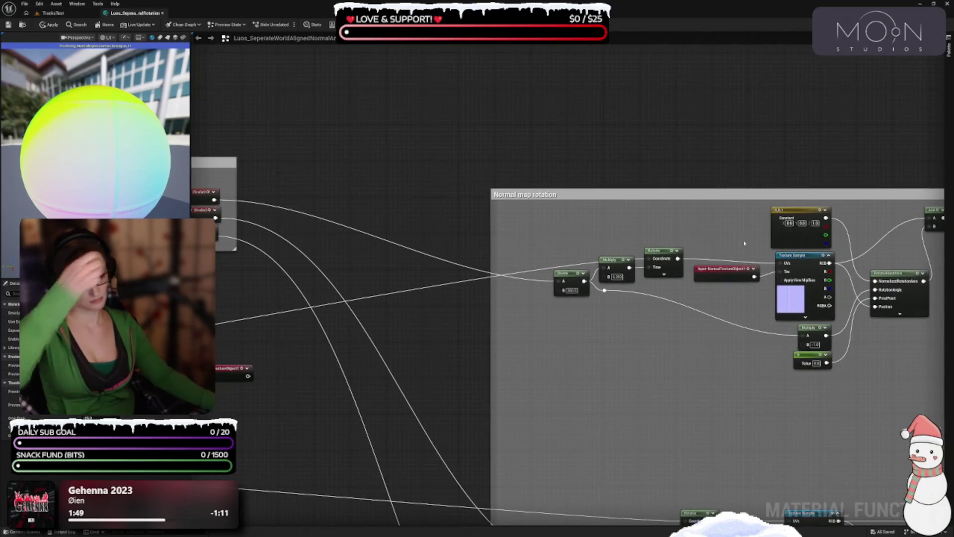
{"action": "scroll", "coordinate": [670, 305], "scroll_direction": "up", "scroll_amount": 1}
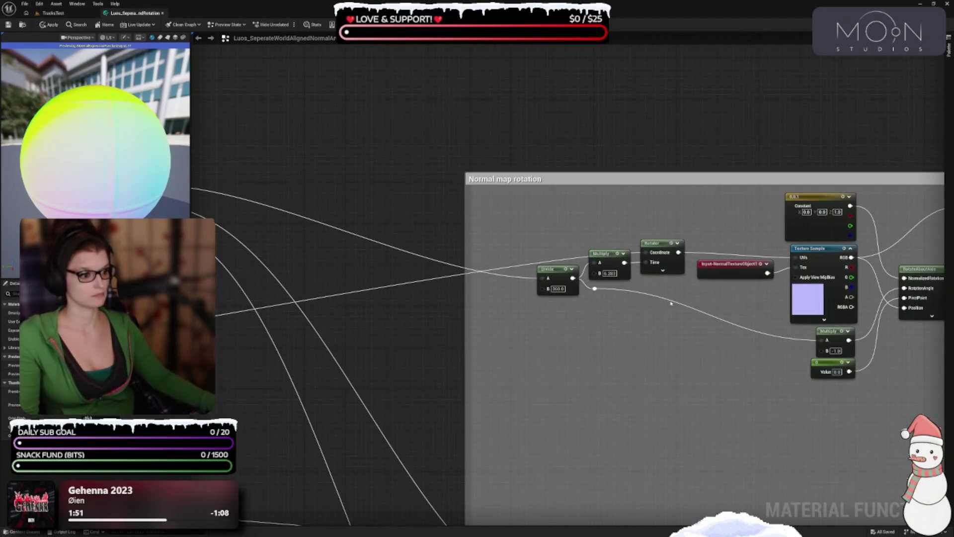
{"action": "left_click_drag", "start_coordinate": [550, 207], "coordinate": [602, 313]}
{"action": "left_click_drag", "start_coordinate": [607, 254], "coordinate": [607, 270]}
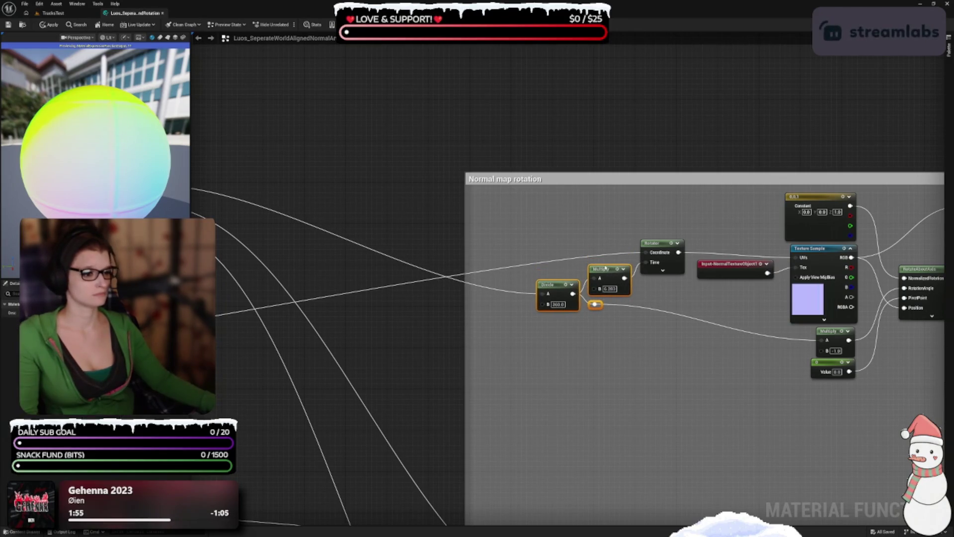
{"action": "left_click", "coordinate": [696, 372]}
Drop the Add node level with RotateAboutAxis and align the three Mask nodes beside it.
{"action": "mouse_move", "coordinate": [696, 373]}
{"action": "left_mouse_down"}
{"action": "mouse_move", "coordinate": [644, 272]}
{"action": "mouse_move", "coordinate": [550, 365]}
{"action": "left_mouse_up"}
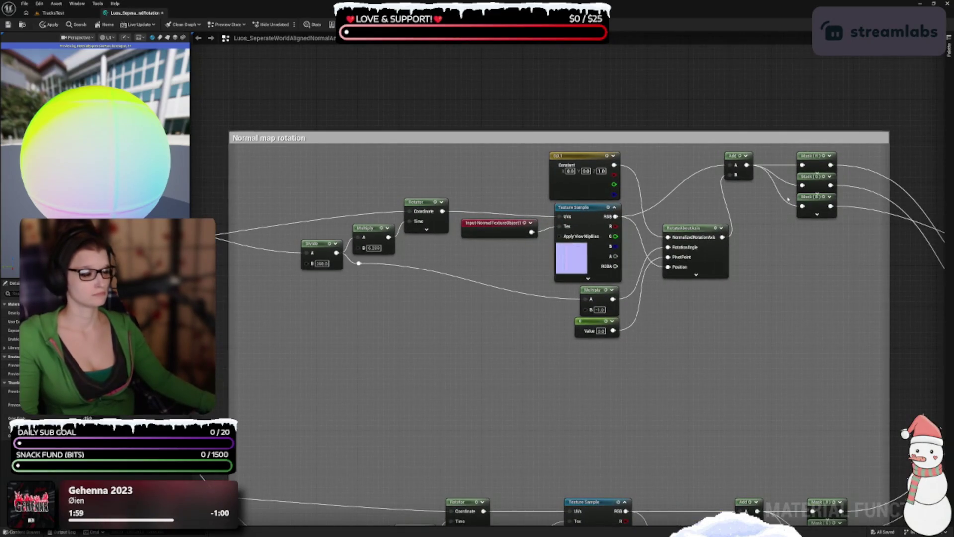
{"action": "mouse_move", "coordinate": [735, 154]}
{"action": "left_mouse_down"}
{"action": "mouse_move", "coordinate": [762, 208]}
{"action": "mouse_move", "coordinate": [749, 208]}
{"action": "left_mouse_up"}
{"action": "left_click_drag", "start_coordinate": [823, 317], "coordinate": [629, 336]}
{"action": "left_click_drag", "start_coordinate": [645, 283], "coordinate": [601, 168]}
{"action": "mouse_move", "coordinate": [616, 237]}
{"action": "left_mouse_down"}
{"action": "mouse_move", "coordinate": [613, 229]}
{"action": "mouse_move", "coordinate": [619, 261]}
{"action": "left_mouse_up"}
{"action": "left_click", "coordinate": [632, 302]}
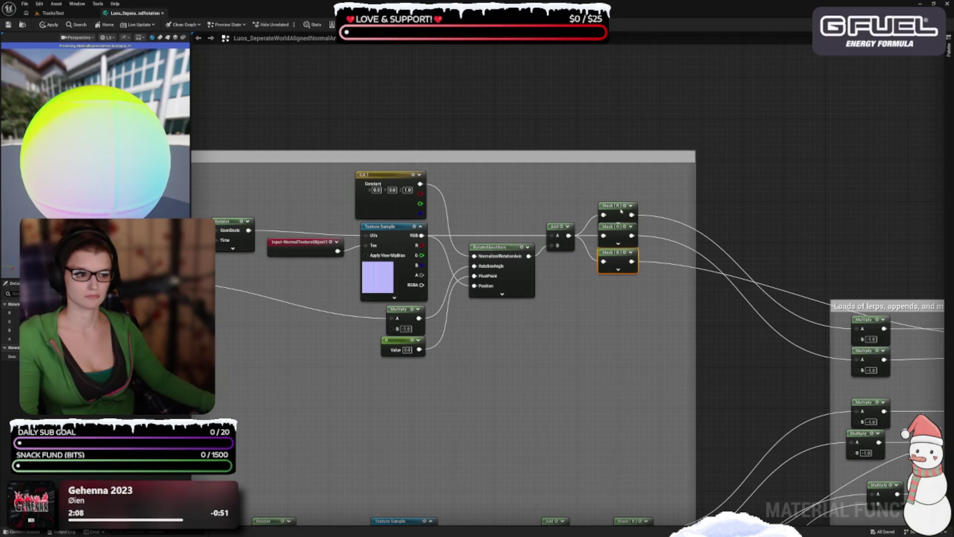
{"action": "left_click_drag", "start_coordinate": [621, 211], "coordinate": [621, 206]}
{"action": "left_click", "coordinate": [658, 343]}
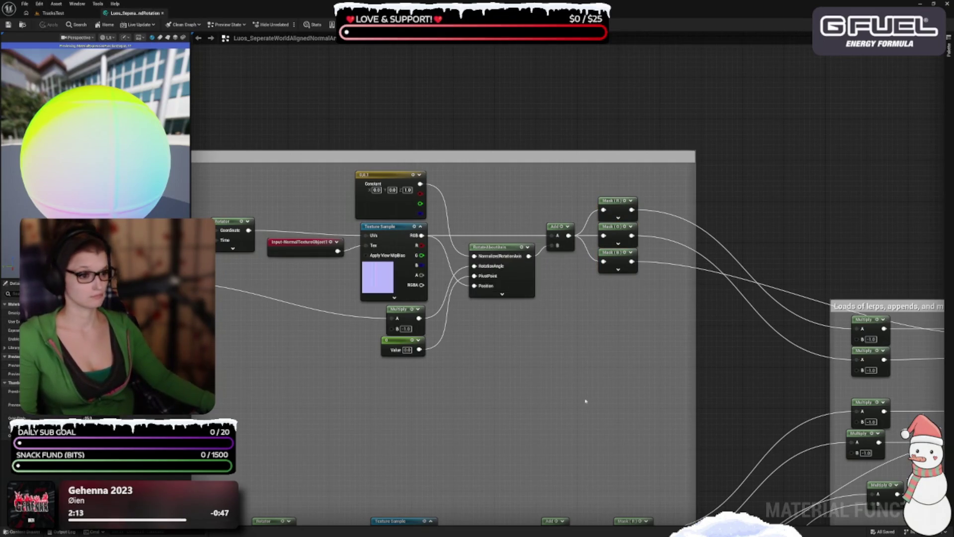
{"action": "scroll", "coordinate": [585, 401], "scroll_direction": "down", "scroll_amount": 3}
{"action": "scroll", "coordinate": [550, 253], "scroll_direction": "up", "scroll_amount": 2}
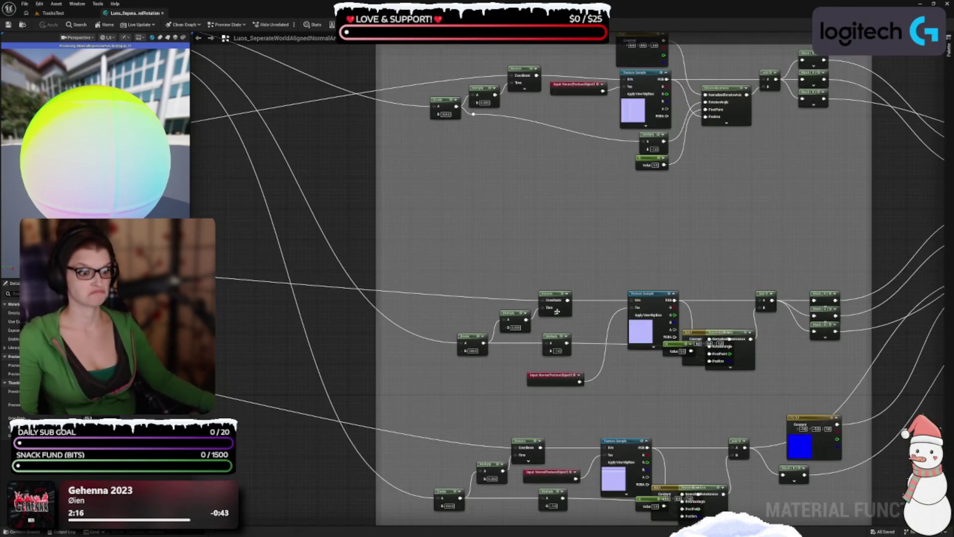
Stack the 0,0,1 Constant, Multiply (-1.0) and Value nodes beside RotateAboutAxis and level it with them.
{"action": "scroll", "coordinate": [513, 304], "scroll_direction": "up", "scroll_amount": 2}
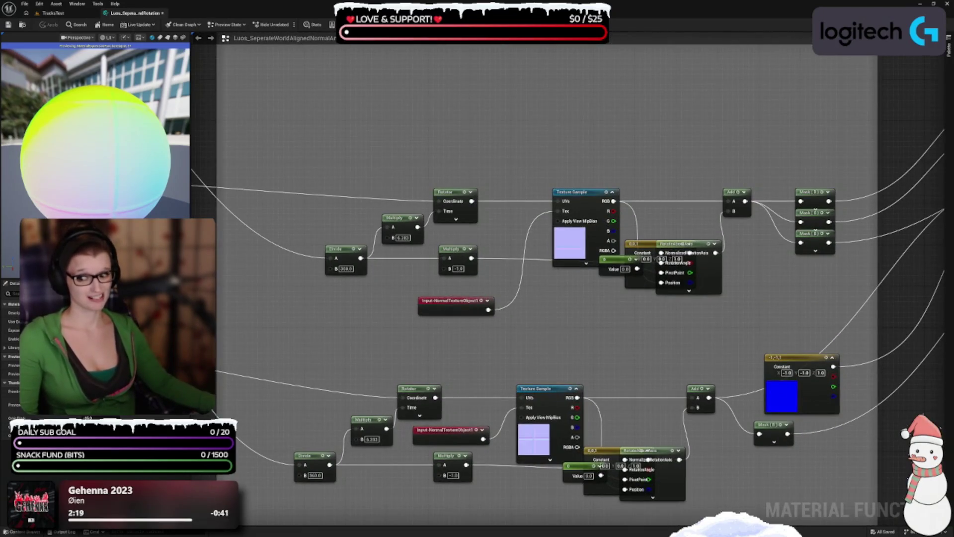
{"action": "mouse_move", "coordinate": [461, 257]}
{"action": "left_mouse_down"}
{"action": "mouse_move", "coordinate": [462, 325]}
{"action": "mouse_move", "coordinate": [474, 237]}
{"action": "left_mouse_up"}
{"action": "mouse_move", "coordinate": [579, 236]}
{"action": "left_mouse_down"}
{"action": "mouse_move", "coordinate": [542, 236]}
{"action": "mouse_move", "coordinate": [552, 236]}
{"action": "left_mouse_up"}
{"action": "mouse_move", "coordinate": [559, 304]}
{"action": "left_mouse_down"}
{"action": "mouse_move", "coordinate": [575, 320]}
{"action": "mouse_move", "coordinate": [513, 260]}
{"action": "mouse_move", "coordinate": [476, 307]}
{"action": "left_mouse_up"}
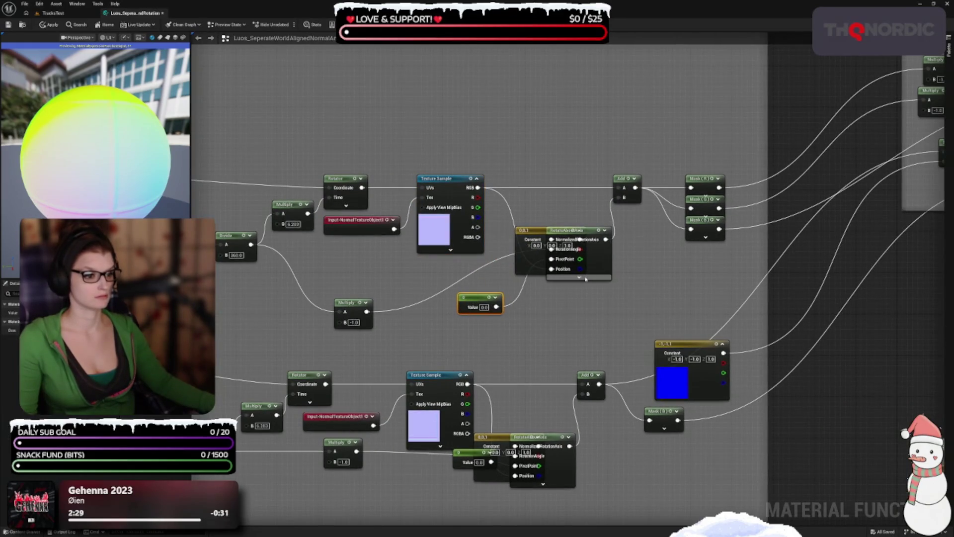
{"action": "mouse_move", "coordinate": [604, 268]}
{"action": "left_mouse_down"}
{"action": "mouse_move", "coordinate": [604, 314]}
{"action": "mouse_move", "coordinate": [594, 308]}
{"action": "mouse_move", "coordinate": [577, 146]}
{"action": "mouse_move", "coordinate": [575, 153]}
{"action": "left_mouse_up"}
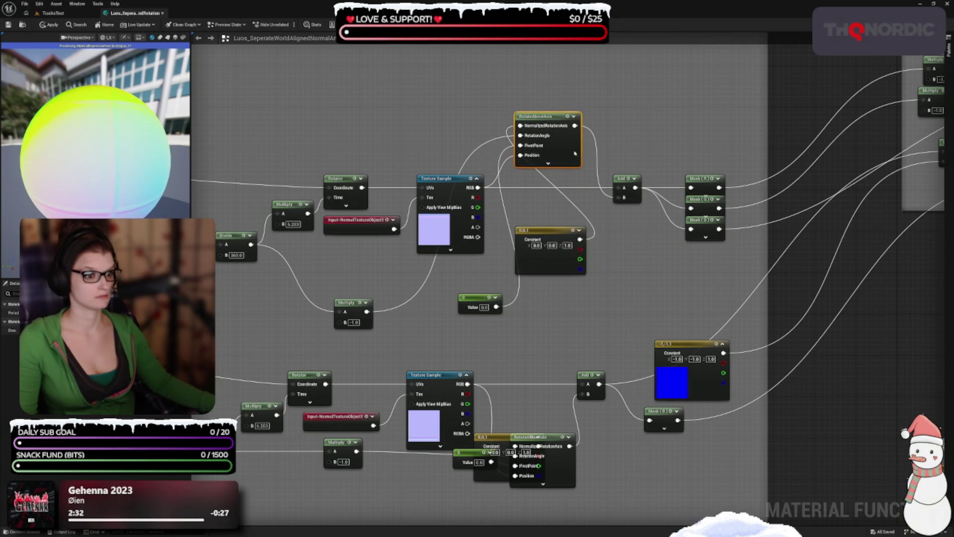
{"action": "mouse_move", "coordinate": [569, 231]}
{"action": "left_mouse_down"}
{"action": "mouse_move", "coordinate": [429, 124]}
{"action": "mouse_move", "coordinate": [478, 77]}
{"action": "mouse_move", "coordinate": [457, 65]}
{"action": "left_mouse_up"}
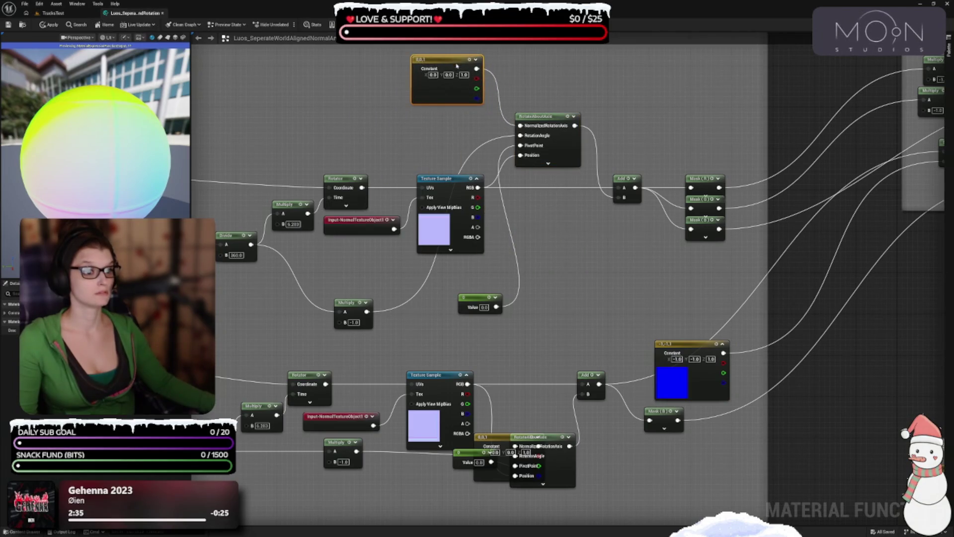
{"action": "mouse_move", "coordinate": [464, 298]}
{"action": "left_mouse_down"}
{"action": "mouse_move", "coordinate": [420, 145]}
{"action": "mouse_move", "coordinate": [451, 121]}
{"action": "mouse_move", "coordinate": [461, 156]}
{"action": "left_mouse_up"}
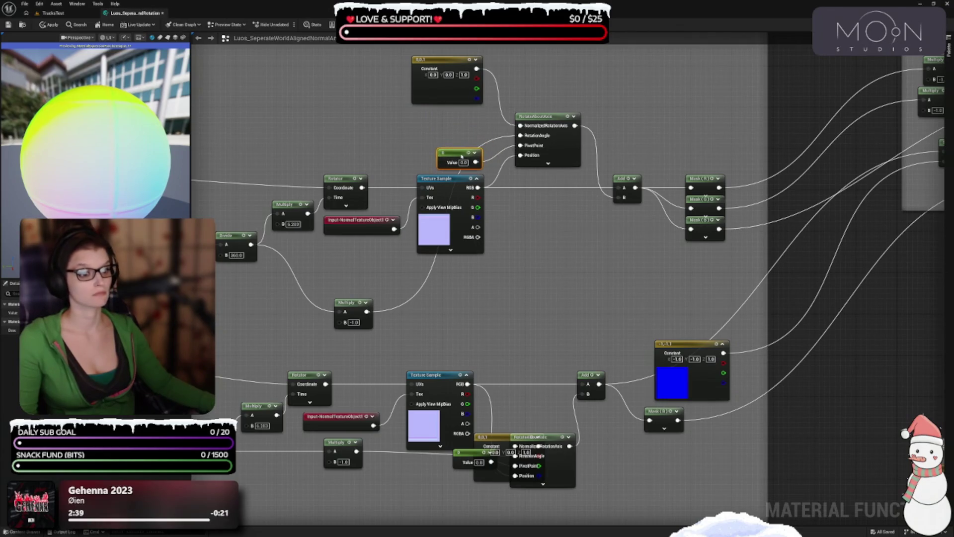
{"action": "left_click_drag", "start_coordinate": [374, 270], "coordinate": [497, 346]}
{"action": "mouse_move", "coordinate": [470, 380]}
{"action": "left_mouse_down"}
{"action": "mouse_move", "coordinate": [415, 204]}
{"action": "mouse_move", "coordinate": [581, 194]}
{"action": "left_mouse_up"}
{"action": "left_click", "coordinate": [682, 319]}
{"action": "mouse_move", "coordinate": [666, 193]}
{"action": "left_mouse_down"}
{"action": "mouse_move", "coordinate": [661, 142]}
{"action": "mouse_move", "coordinate": [664, 203]}
{"action": "left_mouse_up"}
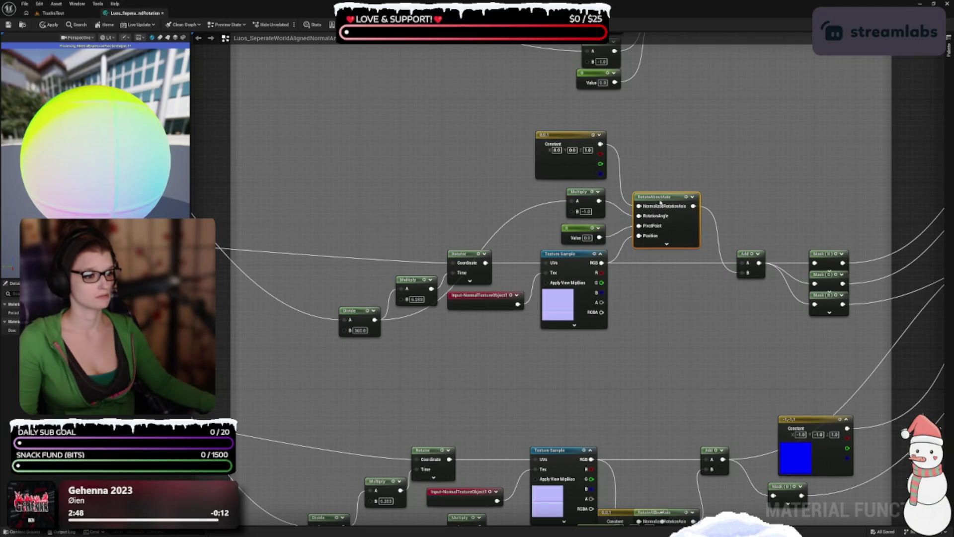
{"action": "left_click", "coordinate": [721, 348]}
Pull the three Mask nodes closer to the Add node.
{"action": "left_click_drag", "start_coordinate": [745, 254], "coordinate": [553, 267]}
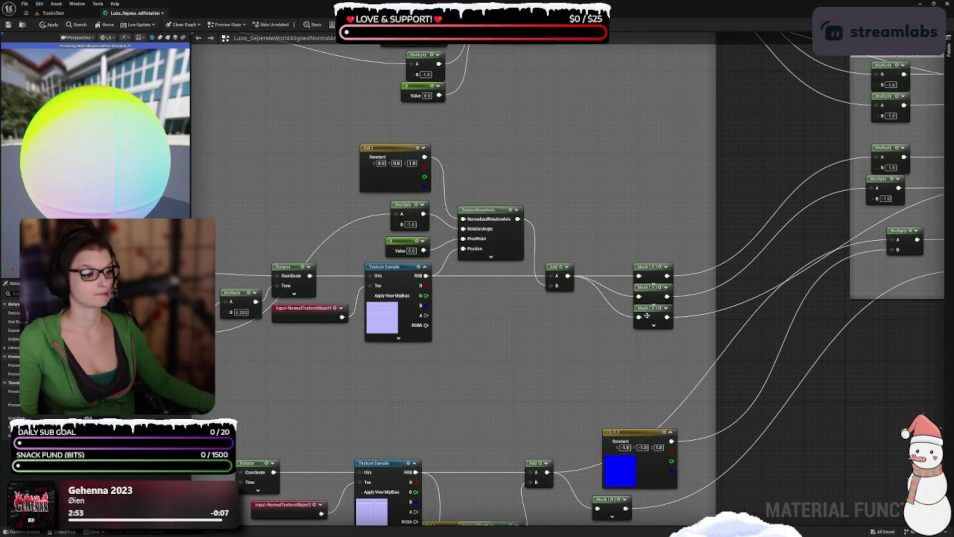
{"action": "left_click_drag", "start_coordinate": [648, 315], "coordinate": [651, 320]}
{"action": "mouse_move", "coordinate": [628, 259]}
{"action": "left_mouse_down"}
{"action": "mouse_move", "coordinate": [664, 329]}
{"action": "mouse_move", "coordinate": [621, 295]}
{"action": "left_mouse_up"}
{"action": "left_click_drag", "start_coordinate": [614, 300], "coordinate": [807, 297]}
{"action": "left_click_drag", "start_coordinate": [339, 242], "coordinate": [434, 223]}
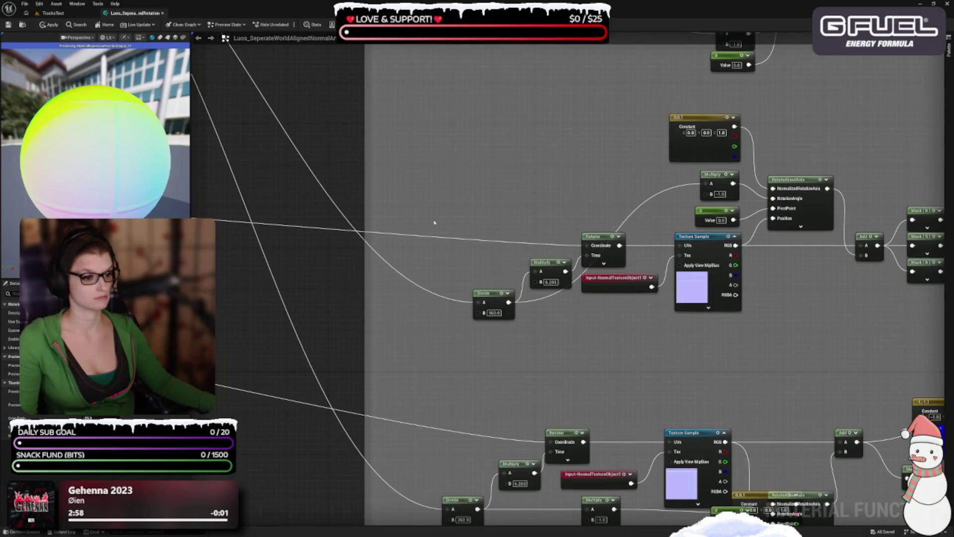
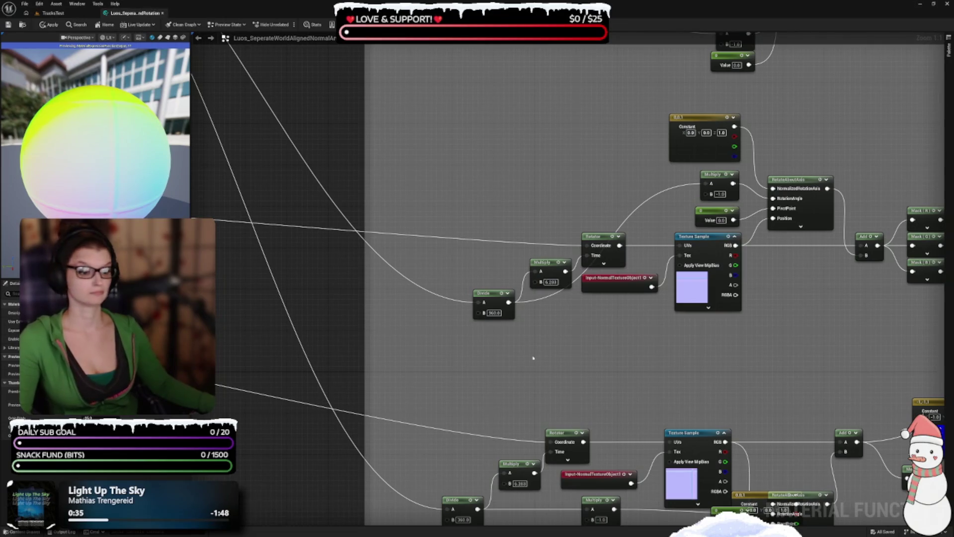
Line up the Divide and Multiply nodes of the upper rotation chain.
{"action": "left_click_drag", "start_coordinate": [578, 393], "coordinate": [465, 414]}
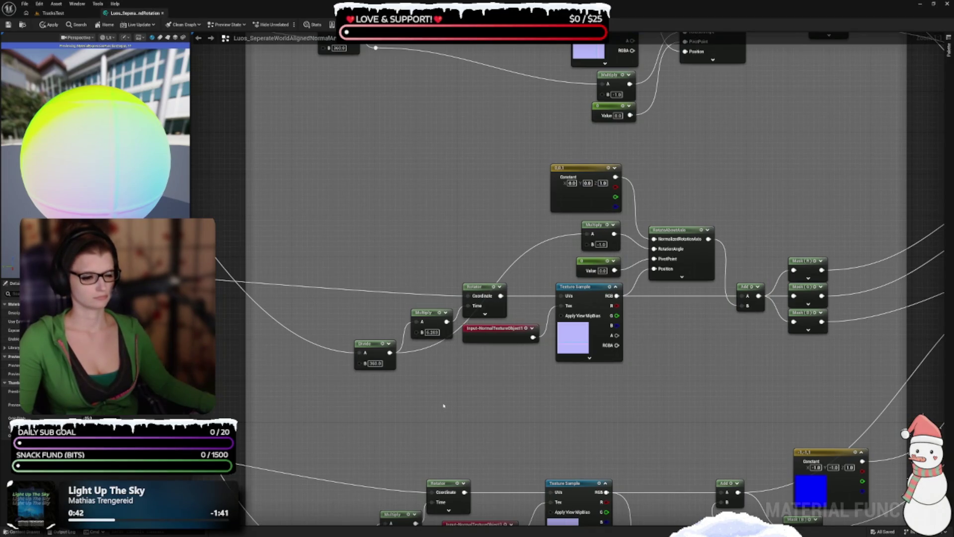
{"action": "left_click_drag", "start_coordinate": [444, 406], "coordinate": [564, 410]}
{"action": "left_click", "coordinate": [551, 317]}
{"action": "left_click_drag", "start_coordinate": [551, 317], "coordinate": [551, 312]}
{"action": "left_click_drag", "start_coordinate": [495, 349], "coordinate": [491, 297]}
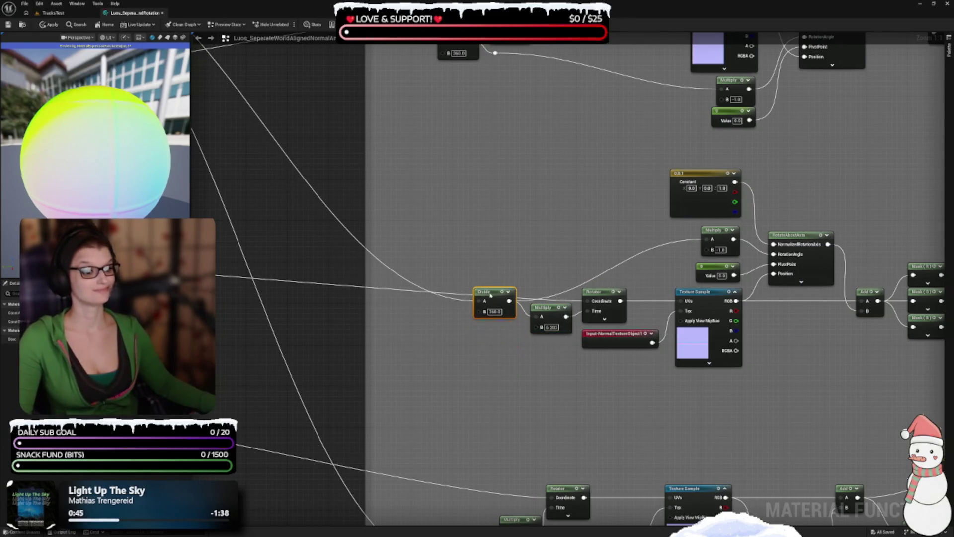
{"action": "left_click", "coordinate": [545, 313]}
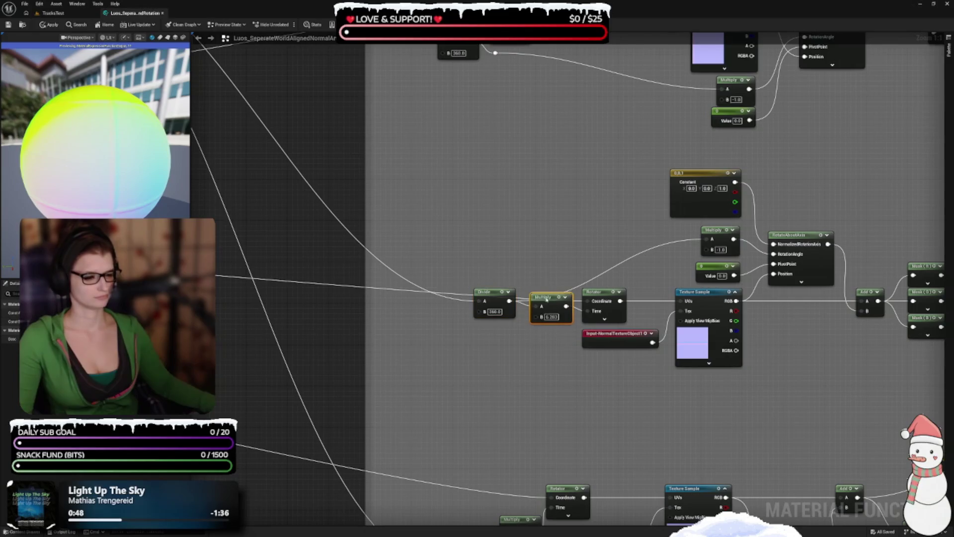
{"action": "left_click_drag", "start_coordinate": [545, 313], "coordinate": [547, 317]}
{"action": "left_click_drag", "start_coordinate": [488, 298], "coordinate": [495, 301]}
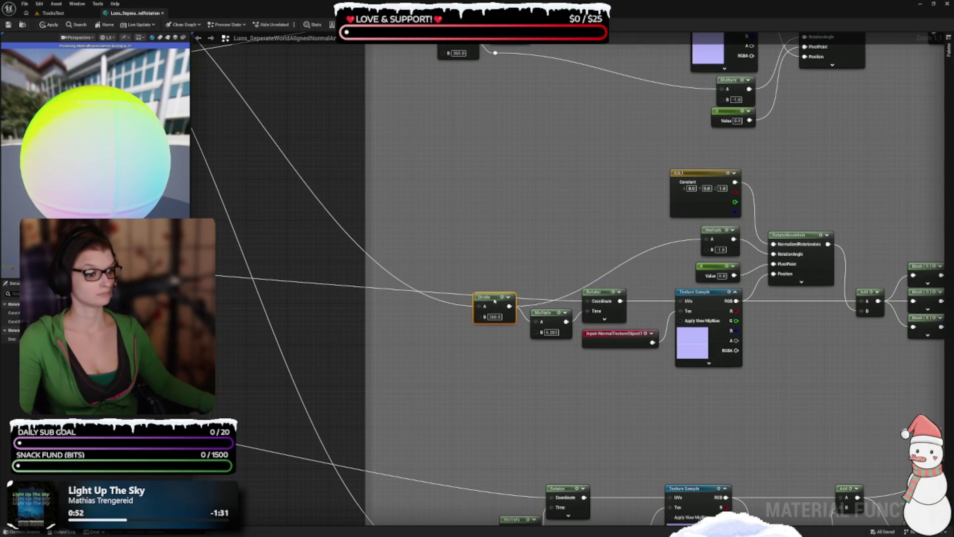
Add a reroute on the Divide output wire, lift it above the chain, and raise the 0,0,1 Constant.
{"action": "double_click", "coordinate": [542, 302]}
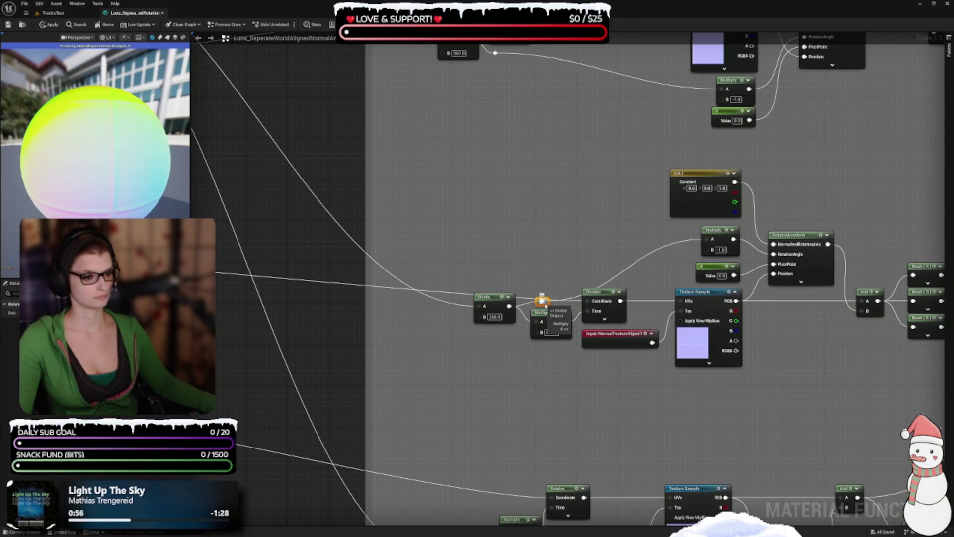
{"action": "left_click_drag", "start_coordinate": [546, 305], "coordinate": [546, 246]}
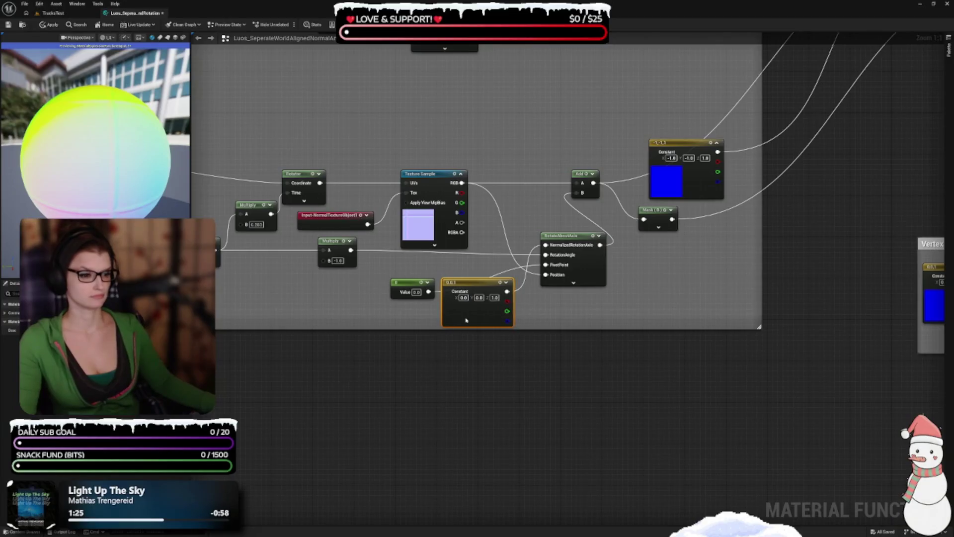
{"action": "mouse_move", "coordinate": [477, 279]}
{"action": "left_mouse_down"}
{"action": "mouse_move", "coordinate": [456, 95]}
{"action": "mouse_move", "coordinate": [436, 86]}
{"action": "left_mouse_up"}
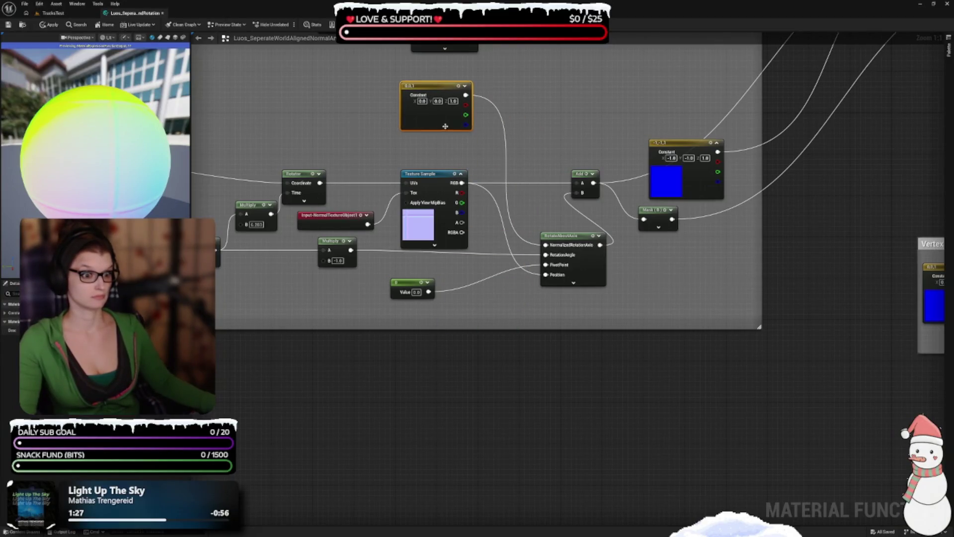
Fine-tune the 0,0,1 Constant and reposition the lower Texture Sample, Value and Divide nodes.
{"action": "left_click_drag", "start_coordinate": [446, 126], "coordinate": [435, 116]}
{"action": "left_click_drag", "start_coordinate": [499, 312], "coordinate": [565, 435]}
{"action": "mouse_move", "coordinate": [491, 306]}
{"action": "left_mouse_down"}
{"action": "mouse_move", "coordinate": [501, 390]}
{"action": "mouse_move", "coordinate": [481, 449]}
{"action": "left_mouse_up"}
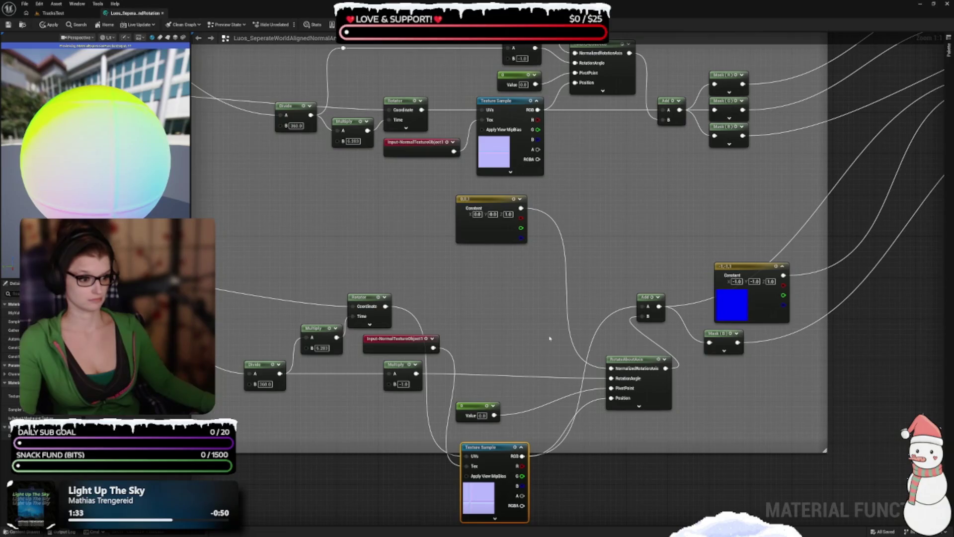
{"action": "mouse_move", "coordinate": [398, 455]}
{"action": "left_mouse_down"}
{"action": "mouse_move", "coordinate": [523, 399]}
{"action": "mouse_move", "coordinate": [639, 255]}
{"action": "left_mouse_up"}
{"action": "left_click_drag", "start_coordinate": [615, 416], "coordinate": [641, 297]}
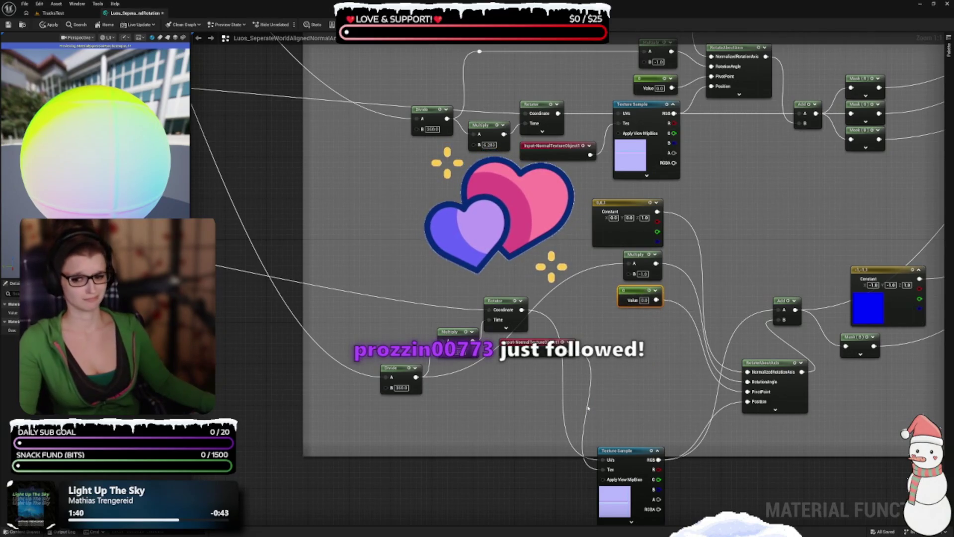
{"action": "mouse_move", "coordinate": [631, 459]}
{"action": "left_mouse_down"}
{"action": "mouse_move", "coordinate": [630, 325]}
{"action": "mouse_move", "coordinate": [625, 377]}
{"action": "left_mouse_up"}
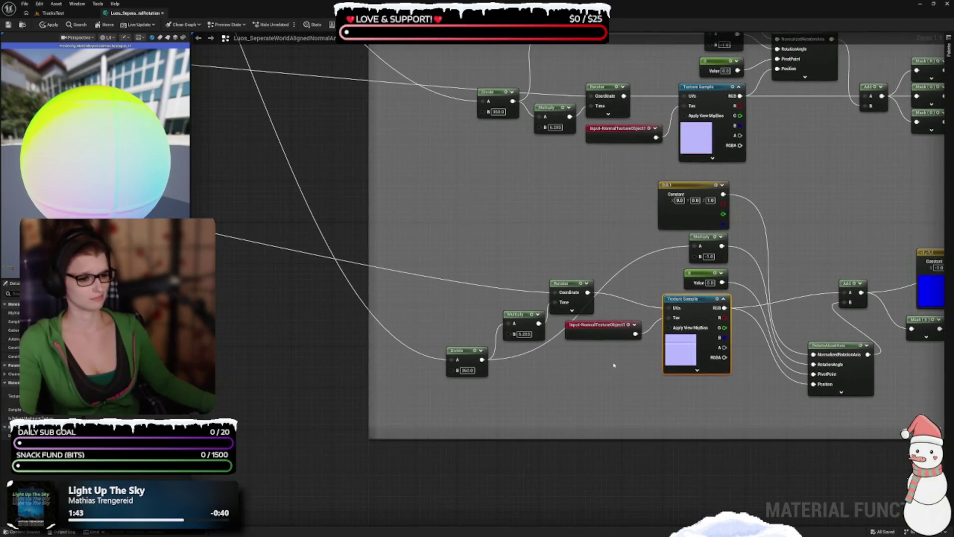
{"action": "left_click_drag", "start_coordinate": [468, 350], "coordinate": [465, 299]}
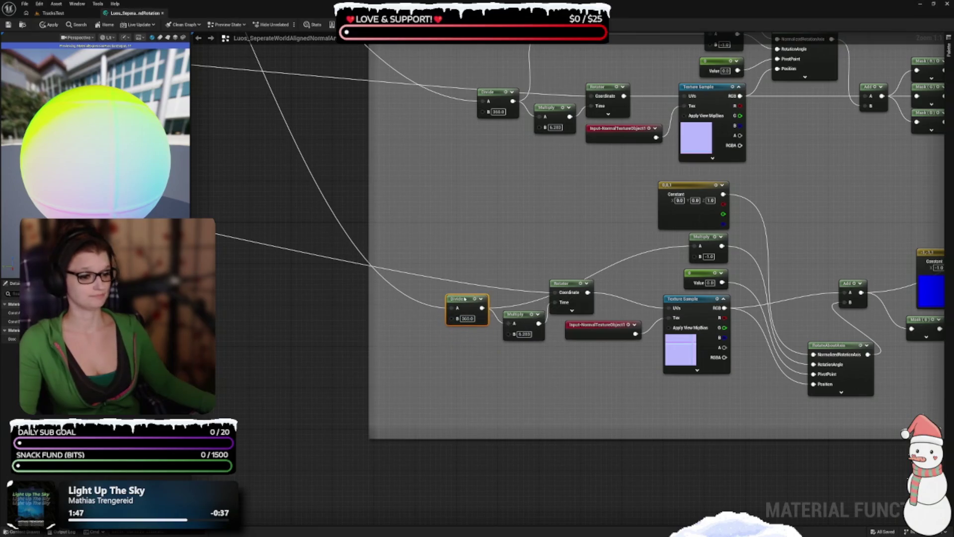
Add a reroute above the wire into Multiply and align the Rotator and Input-NormalTextureObject1 nodes.
{"action": "double_click", "coordinate": [522, 303]}
{"action": "left_click_drag", "start_coordinate": [519, 303], "coordinate": [517, 254]}
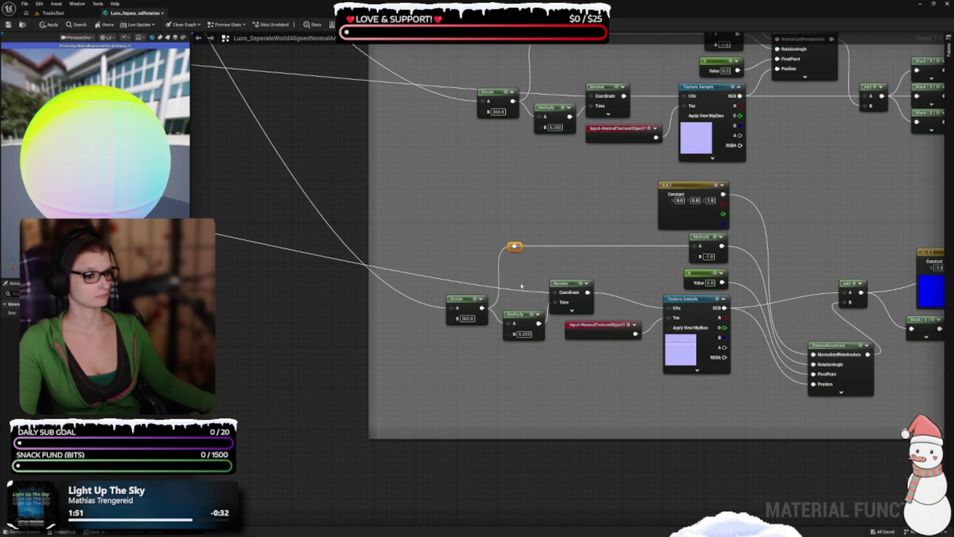
{"action": "left_click_drag", "start_coordinate": [568, 284], "coordinate": [578, 284]}
{"action": "left_click_drag", "start_coordinate": [599, 337], "coordinate": [599, 353]}
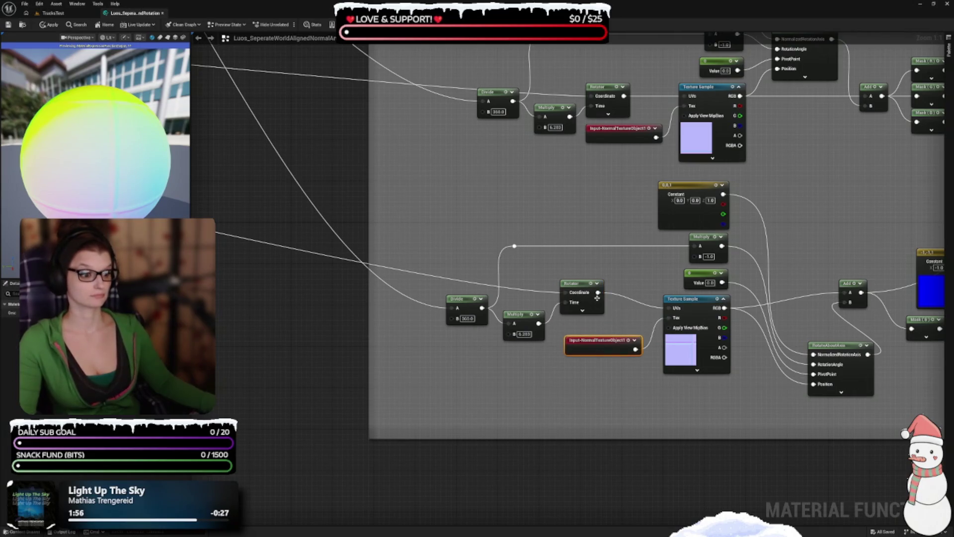
{"action": "left_click_drag", "start_coordinate": [577, 281], "coordinate": [580, 297]}
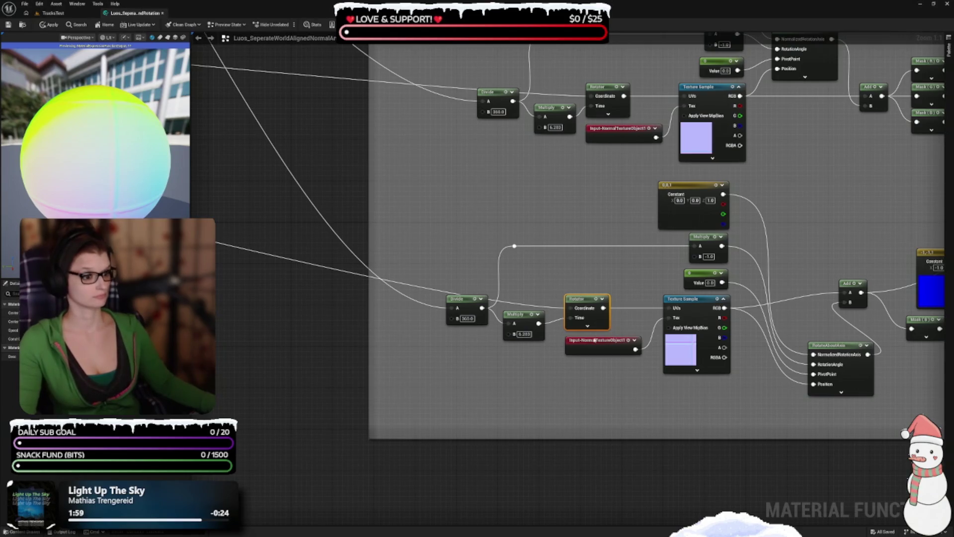
{"action": "left_click_drag", "start_coordinate": [595, 340], "coordinate": [585, 347]}
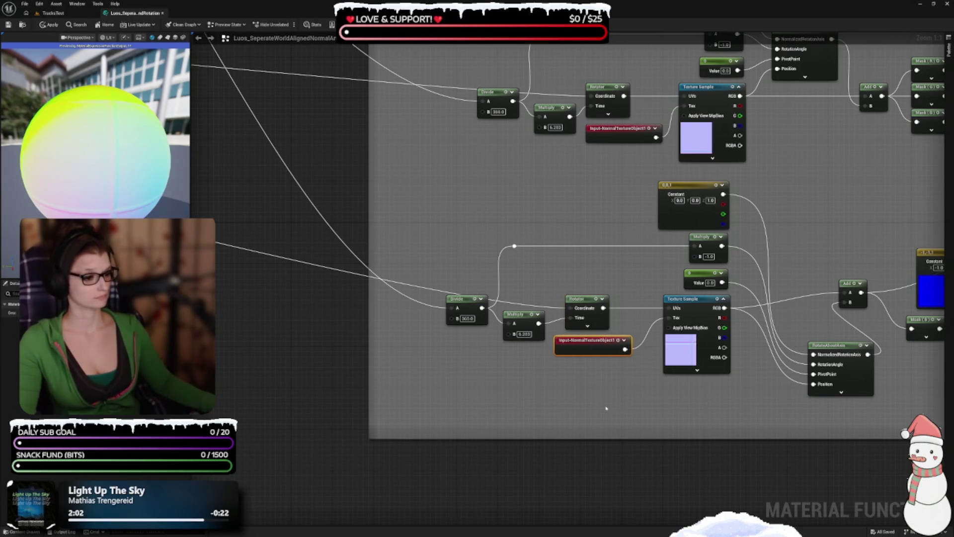
Shift the Rotator left, then move the Divide-through-Rotator nodes right together.
{"action": "left_click_drag", "start_coordinate": [606, 408], "coordinate": [613, 449]}
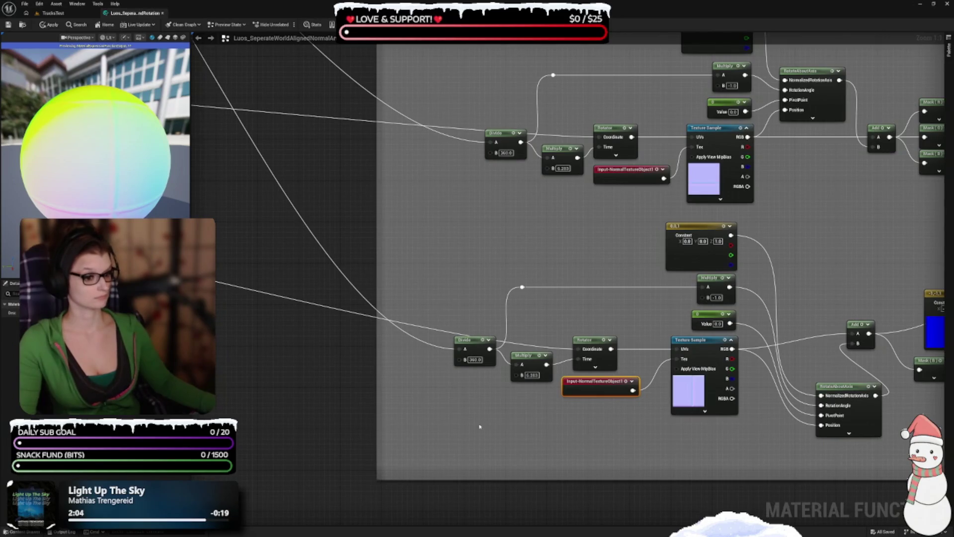
{"action": "left_click_drag", "start_coordinate": [480, 426], "coordinate": [551, 307]}
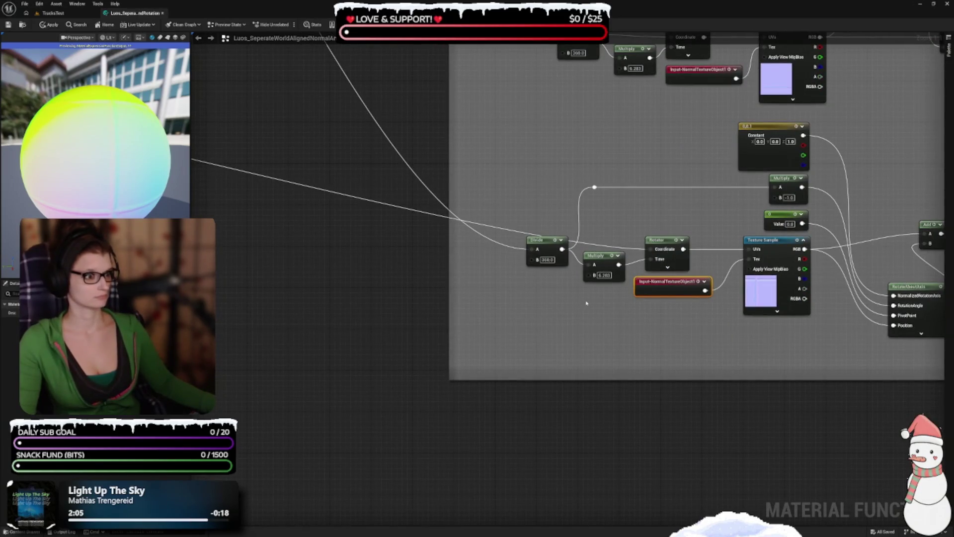
{"action": "left_click_drag", "start_coordinate": [660, 241], "coordinate": [650, 240]}
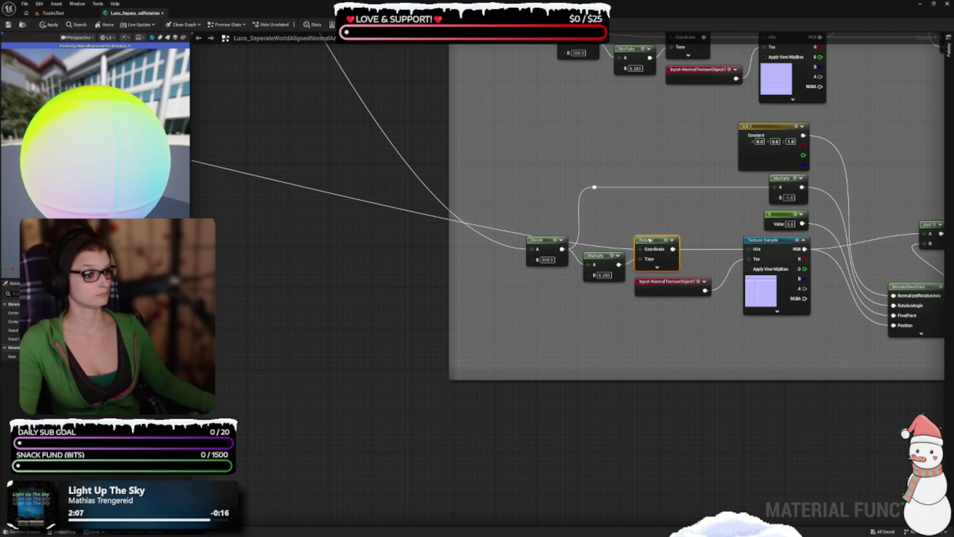
{"action": "mouse_move", "coordinate": [678, 363]}
{"action": "left_mouse_down"}
{"action": "mouse_move", "coordinate": [497, 416]}
{"action": "mouse_move", "coordinate": [492, 431]}
{"action": "left_mouse_up"}
{"action": "left_click_drag", "start_coordinate": [351, 251], "coordinate": [523, 394]}
{"action": "left_click_drag", "start_coordinate": [406, 269], "coordinate": [422, 269]}
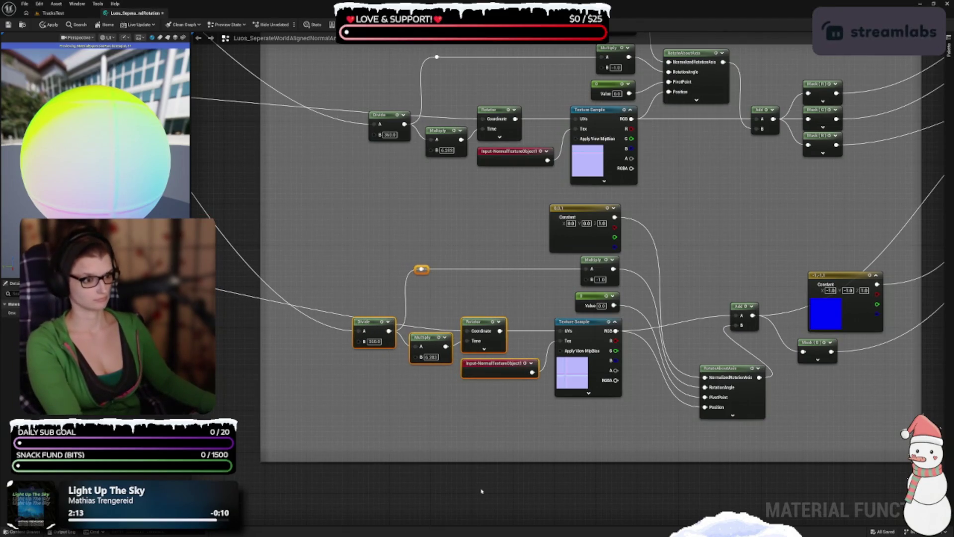
Place the lower RotateAboutAxis node next to the Add node.
{"action": "mouse_move", "coordinate": [579, 421]}
{"action": "left_mouse_down"}
{"action": "mouse_move", "coordinate": [503, 385]}
{"action": "mouse_move", "coordinate": [405, 437]}
{"action": "left_mouse_up"}
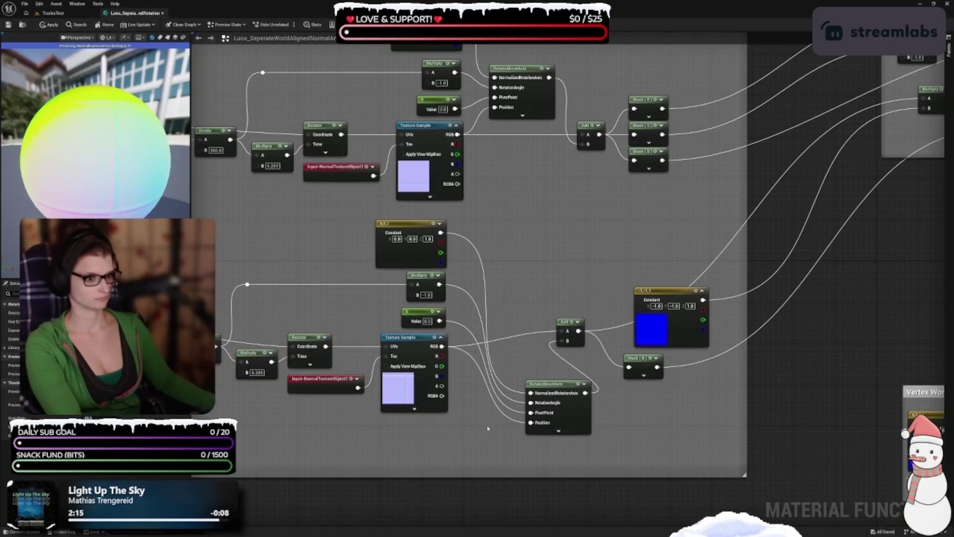
{"action": "mouse_move", "coordinate": [557, 385]}
{"action": "left_mouse_down"}
{"action": "mouse_move", "coordinate": [517, 270]}
{"action": "mouse_move", "coordinate": [500, 281]}
{"action": "left_mouse_up"}
{"action": "left_click_drag", "start_coordinate": [563, 312], "coordinate": [522, 401]}
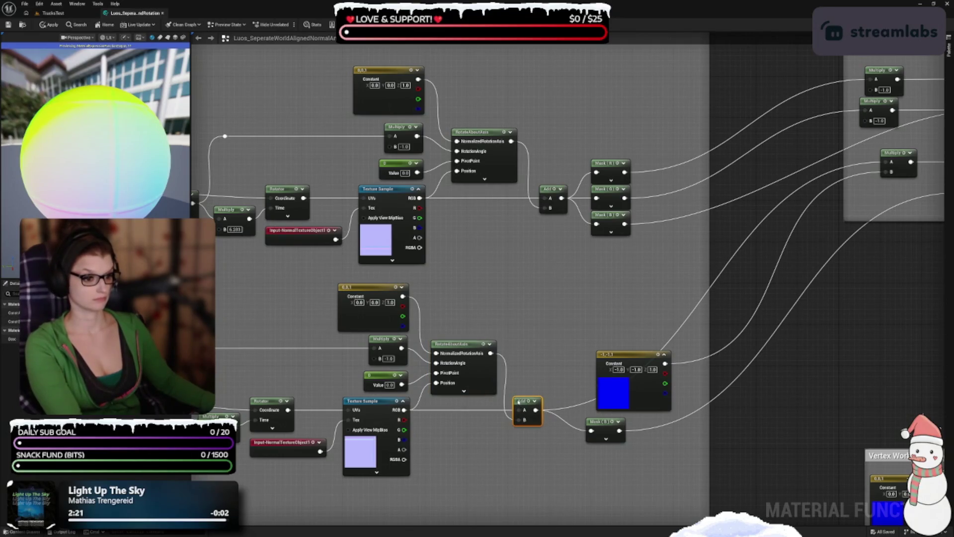
Move the blue Constant up-right, bring Mask (R) closer to Add, and shift the lower group right.
{"action": "left_click_drag", "start_coordinate": [537, 363], "coordinate": [454, 307]}
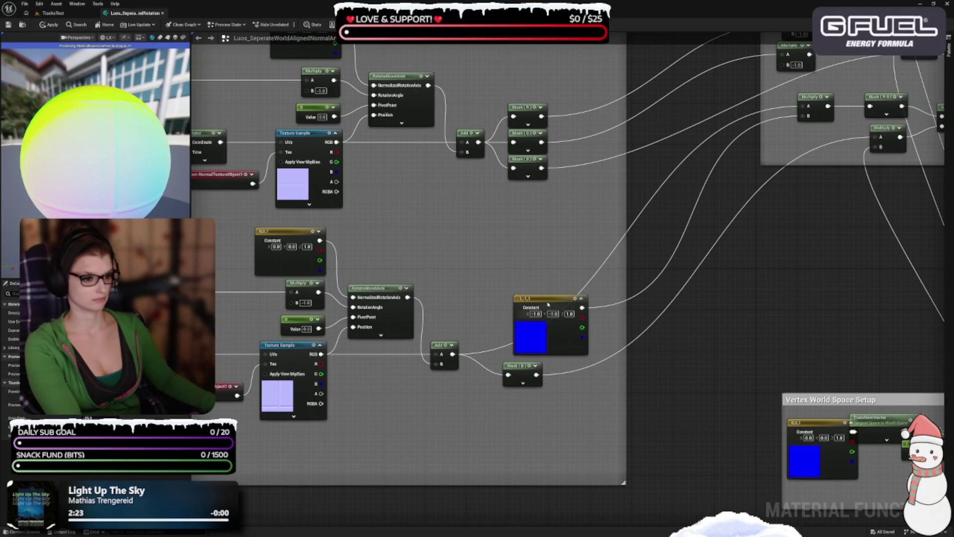
{"action": "mouse_move", "coordinate": [545, 302]}
{"action": "left_mouse_down"}
{"action": "mouse_move", "coordinate": [492, 255]}
{"action": "mouse_move", "coordinate": [641, 264]}
{"action": "mouse_move", "coordinate": [702, 202]}
{"action": "left_mouse_up"}
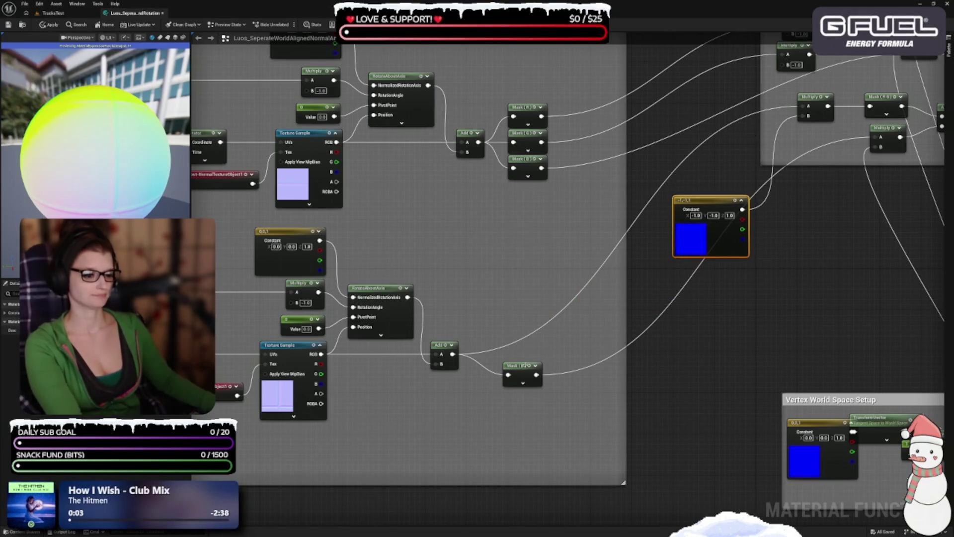
{"action": "left_click_drag", "start_coordinate": [518, 373], "coordinate": [493, 378]}
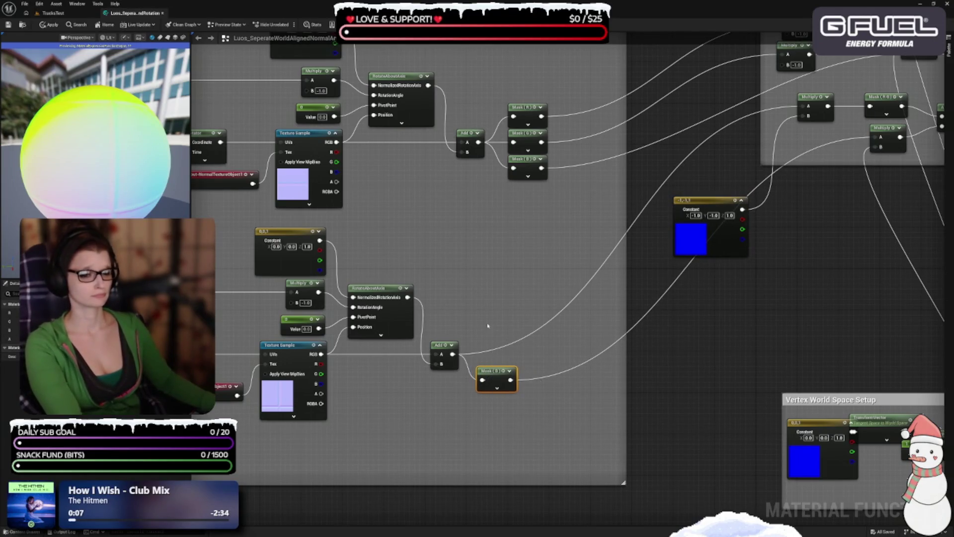
{"action": "scroll", "coordinate": [488, 326], "scroll_direction": "down", "scroll_amount": 1}
{"action": "mouse_move", "coordinate": [298, 312]}
{"action": "left_mouse_down"}
{"action": "mouse_move", "coordinate": [604, 463]}
{"action": "mouse_move", "coordinate": [774, 490]}
{"action": "left_mouse_up"}
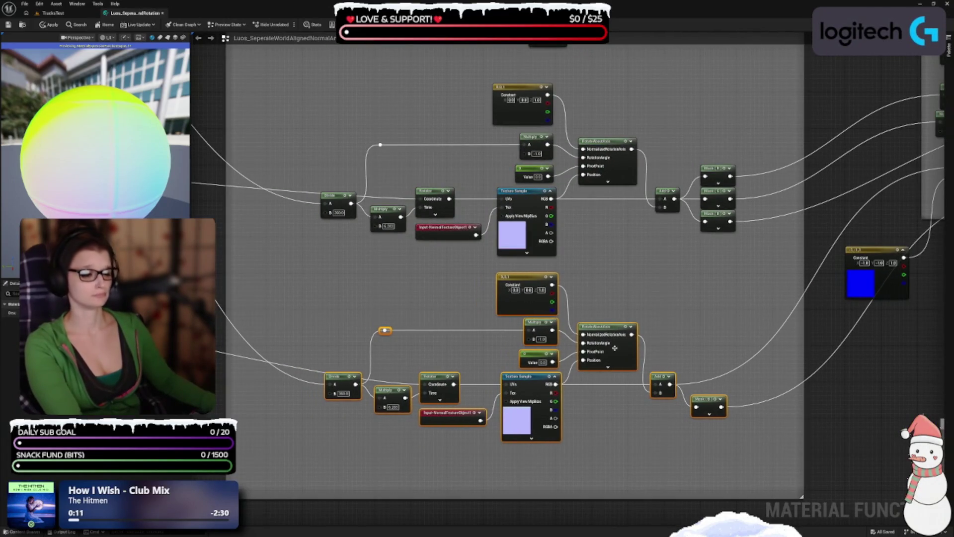
Undo the last move and rearrange Texture Sample, Multiply, Value and Input-NormalTextureObject1 nodes.
{"action": "key", "text": "ctrl+z"}
{"action": "scroll", "coordinate": [599, 384], "scroll_direction": "up", "scroll_amount": 1}
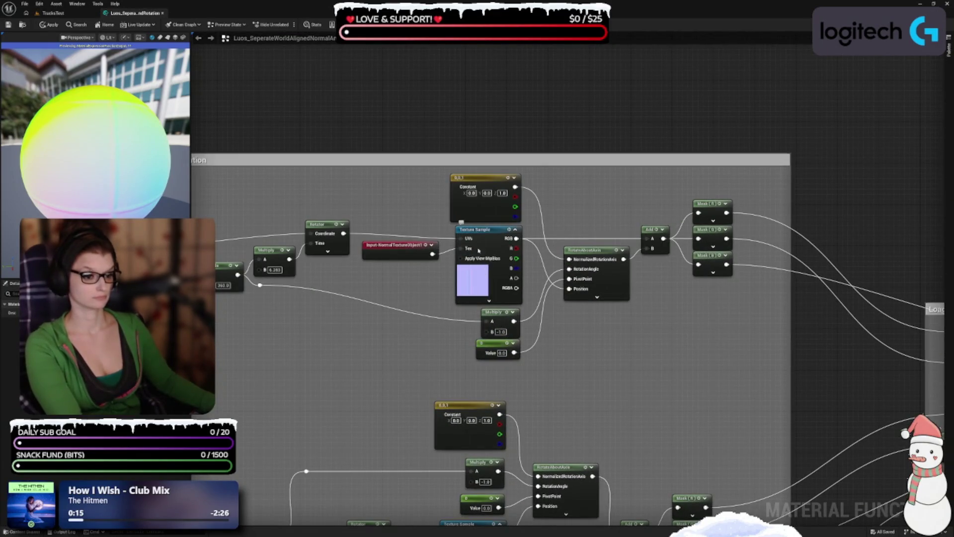
{"action": "mouse_move", "coordinate": [476, 240]}
{"action": "left_mouse_down"}
{"action": "mouse_move", "coordinate": [475, 307]}
{"action": "mouse_move", "coordinate": [368, 333]}
{"action": "left_mouse_up"}
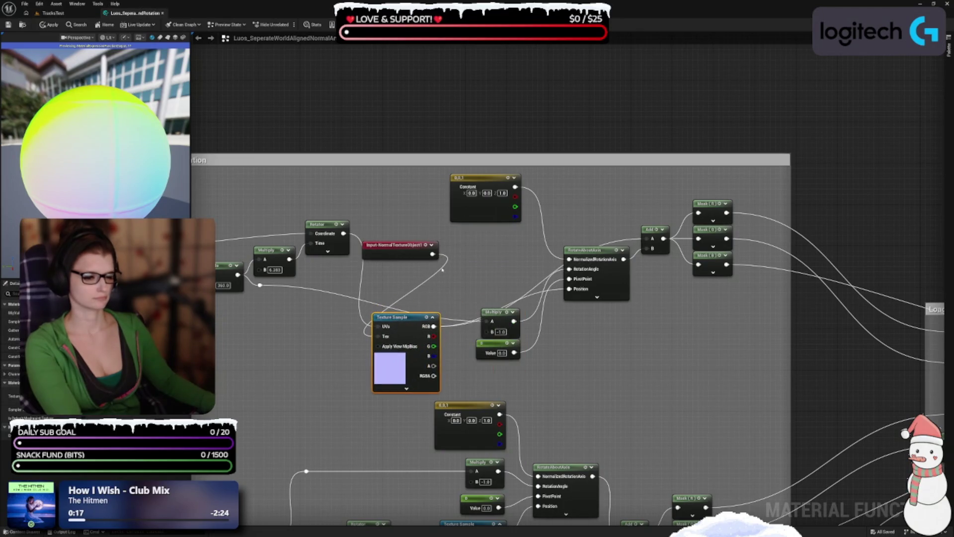
{"action": "mouse_move", "coordinate": [509, 367]}
{"action": "left_mouse_down"}
{"action": "mouse_move", "coordinate": [499, 324]}
{"action": "mouse_move", "coordinate": [503, 244]}
{"action": "left_mouse_up"}
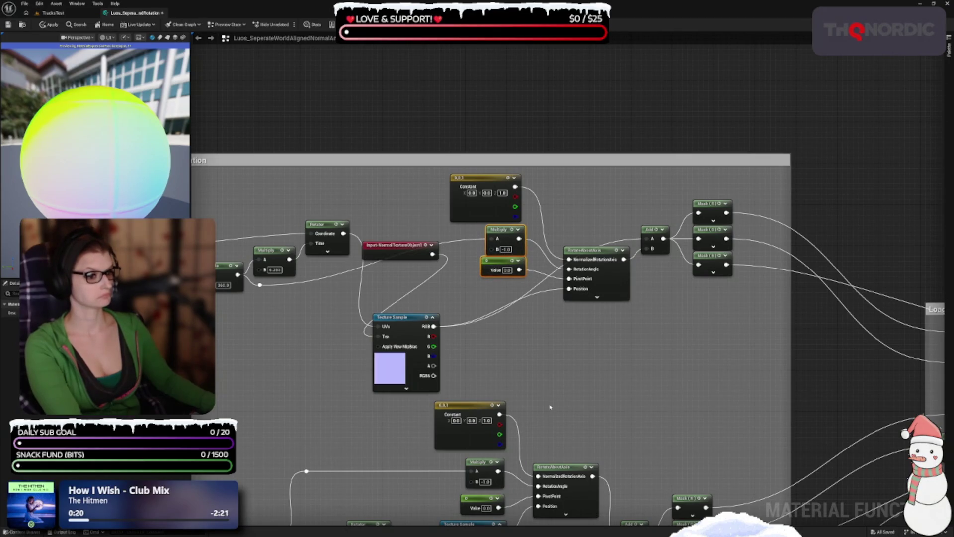
{"action": "left_click_drag", "start_coordinate": [411, 376], "coordinate": [484, 347]}
{"action": "left_click_drag", "start_coordinate": [558, 358], "coordinate": [663, 361]}
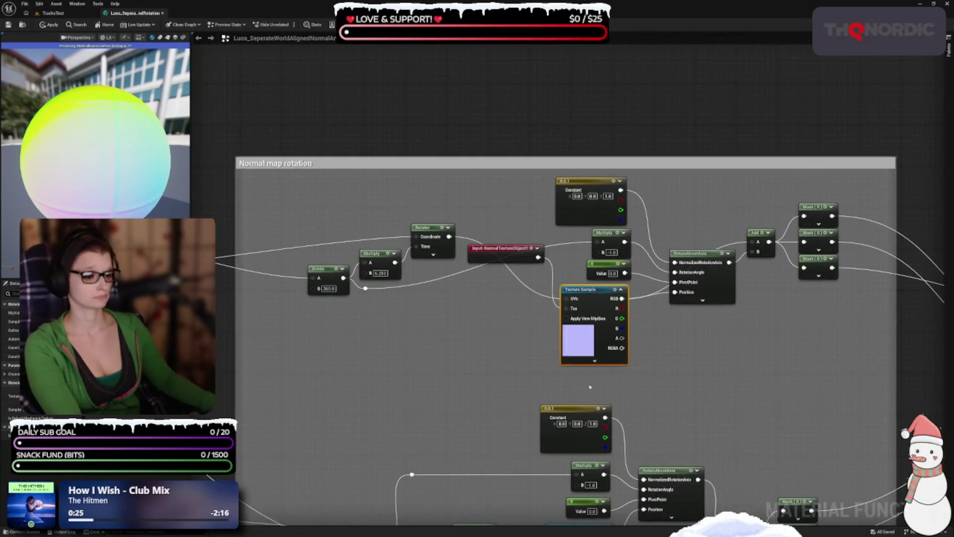
{"action": "mouse_move", "coordinate": [492, 263]}
{"action": "left_mouse_down"}
{"action": "mouse_move", "coordinate": [483, 308]}
{"action": "mouse_move", "coordinate": [493, 316]}
{"action": "left_mouse_up"}
{"action": "mouse_move", "coordinate": [473, 362]}
{"action": "left_mouse_down"}
{"action": "mouse_move", "coordinate": [554, 341]}
{"action": "mouse_move", "coordinate": [508, 248]}
{"action": "left_mouse_up"}
Move the Divide, Multiply, reroute and Rotator nodes together to the right.
{"action": "mouse_move", "coordinate": [432, 234]}
{"action": "left_mouse_down"}
{"action": "mouse_move", "coordinate": [512, 378]}
{"action": "mouse_move", "coordinate": [574, 381]}
{"action": "left_mouse_up"}
{"action": "mouse_move", "coordinate": [545, 275]}
{"action": "left_mouse_down"}
{"action": "mouse_move", "coordinate": [597, 315]}
{"action": "mouse_move", "coordinate": [541, 313]}
{"action": "mouse_move", "coordinate": [552, 338]}
{"action": "left_mouse_up"}
{"action": "left_click_drag", "start_coordinate": [597, 361], "coordinate": [580, 387]}
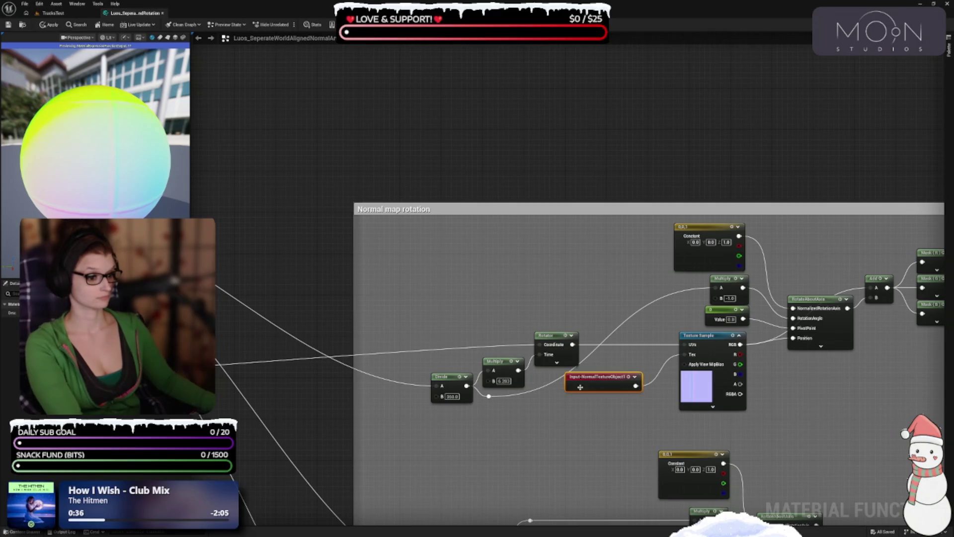
{"action": "left_click_drag", "start_coordinate": [426, 288], "coordinate": [543, 426]}
{"action": "mouse_move", "coordinate": [503, 370]}
{"action": "left_mouse_down"}
{"action": "mouse_move", "coordinate": [534, 371]}
{"action": "mouse_move", "coordinate": [521, 311]}
{"action": "mouse_move", "coordinate": [531, 296]}
{"action": "left_mouse_up"}
{"action": "left_click", "coordinate": [524, 395]}
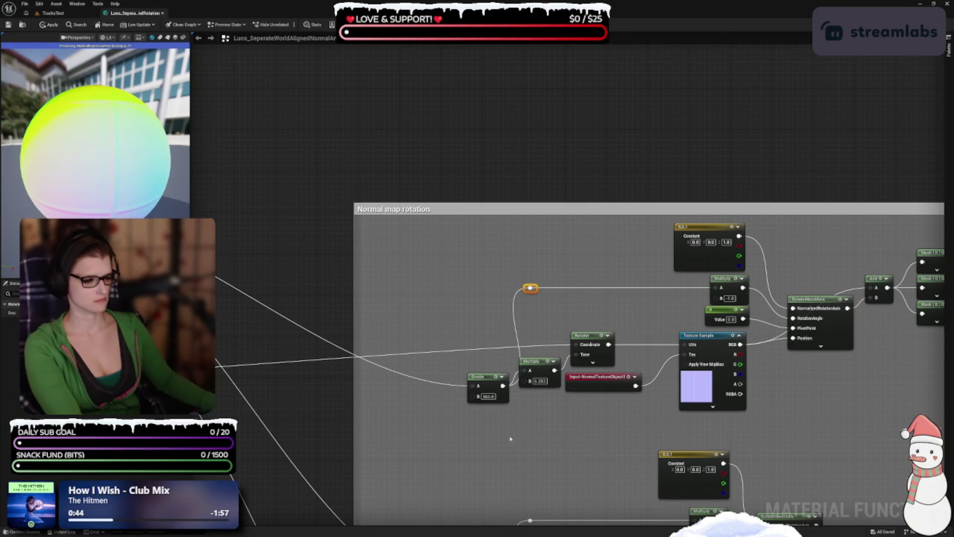
Fine-align the Divide, reroute point, Multiply and Rotator so the wires run straight.
{"action": "mouse_move", "coordinate": [487, 393]}
{"action": "left_mouse_down"}
{"action": "mouse_move", "coordinate": [476, 349]}
{"action": "mouse_move", "coordinate": [489, 328]}
{"action": "left_mouse_up"}
{"action": "left_click_drag", "start_coordinate": [530, 288], "coordinate": [525, 288]}
{"action": "left_click", "coordinate": [576, 307]}
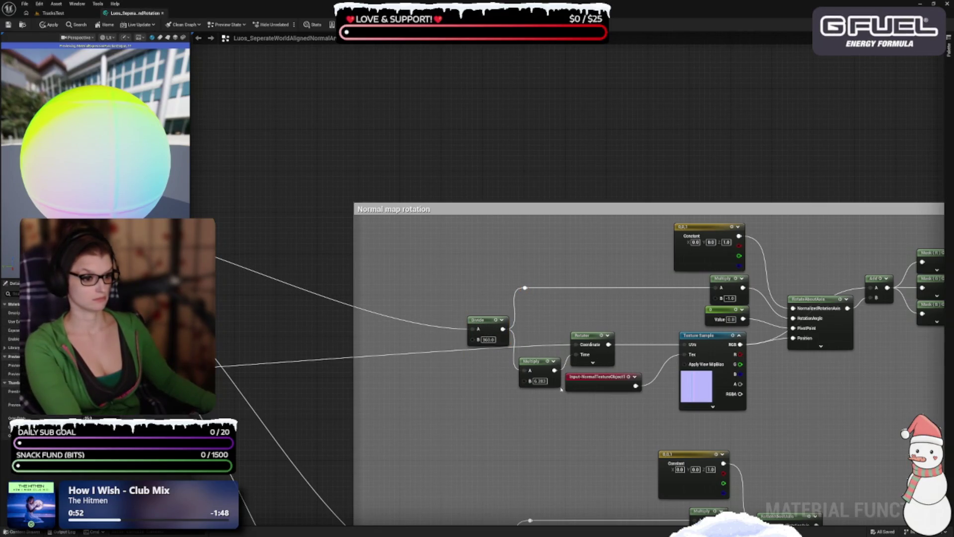
{"action": "left_click_drag", "start_coordinate": [560, 386], "coordinate": [558, 380]}
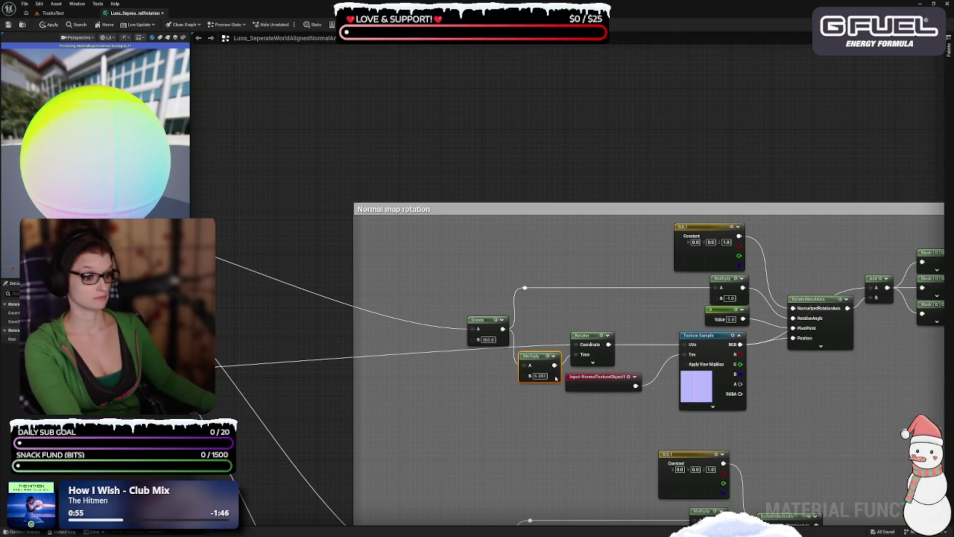
{"action": "mouse_move", "coordinate": [503, 291]}
{"action": "left_mouse_down"}
{"action": "mouse_move", "coordinate": [447, 343]}
{"action": "mouse_move", "coordinate": [430, 332]}
{"action": "left_mouse_up"}
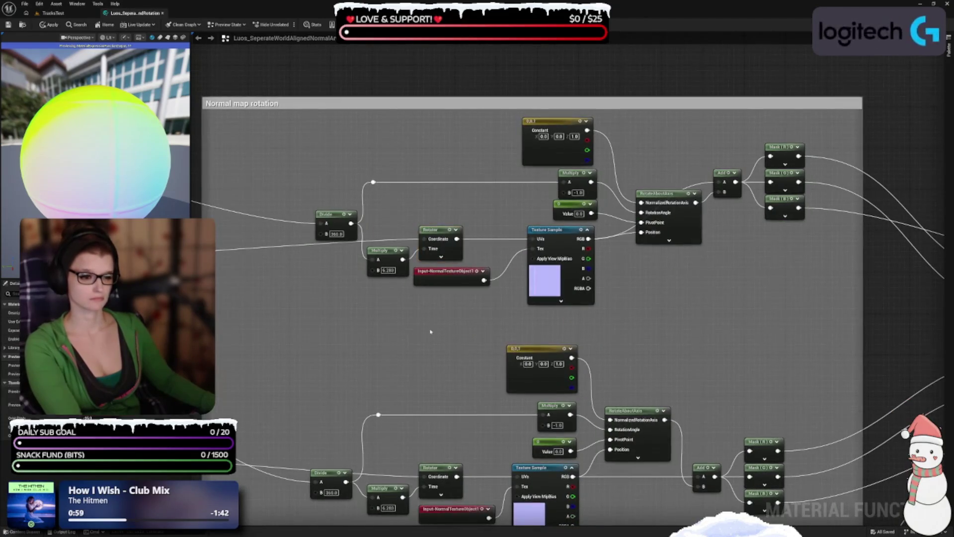
Lower the Input-NormalTextureObject1 node and shift the first rotation branch right.
{"action": "left_click_drag", "start_coordinate": [455, 279], "coordinate": [430, 295]}
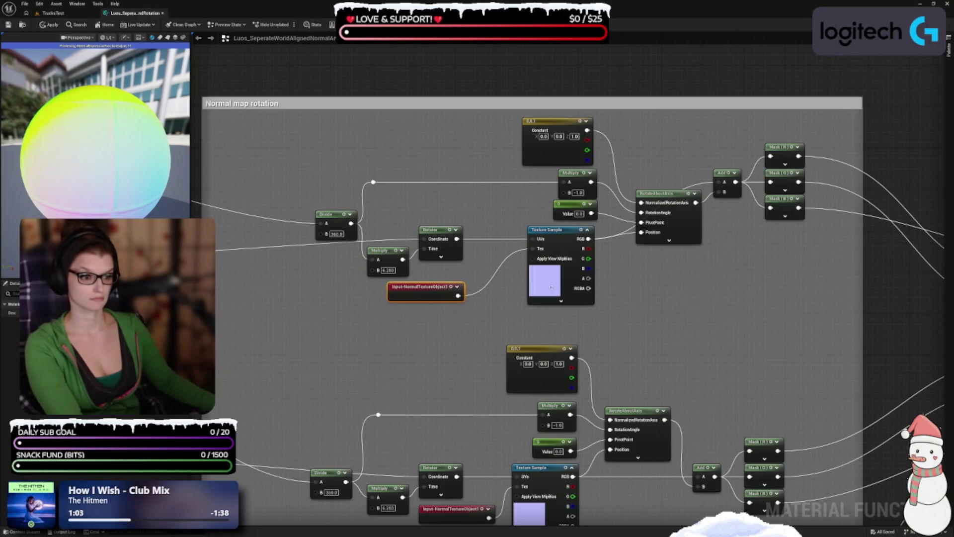
{"action": "left_click_drag", "start_coordinate": [479, 312], "coordinate": [340, 164]}
{"action": "left_click_drag", "start_coordinate": [333, 214], "coordinate": [369, 214]}
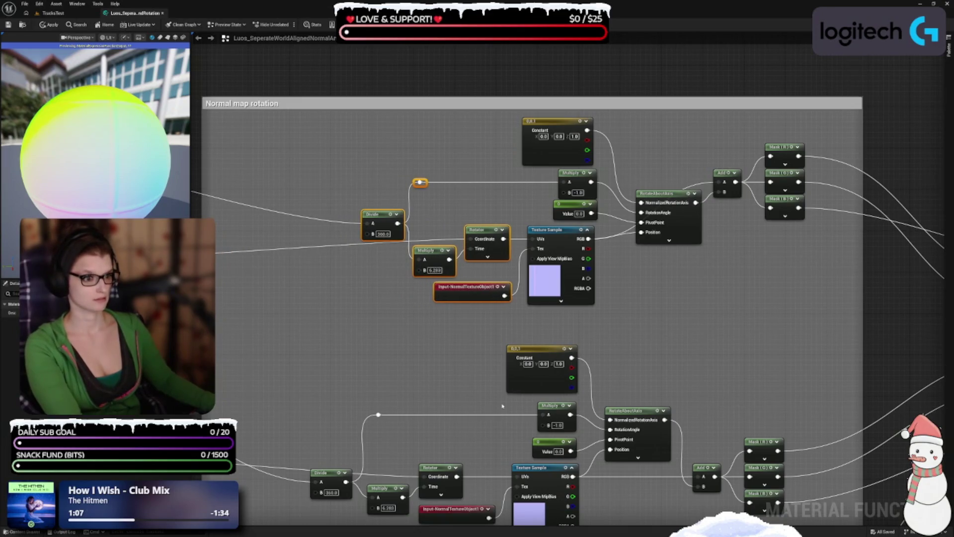
Gather RotateAboutAxis, Add and the three Mask nodes closer together.
{"action": "left_click_drag", "start_coordinate": [685, 287], "coordinate": [519, 351]}
{"action": "mouse_move", "coordinate": [497, 255]}
{"action": "left_mouse_down"}
{"action": "mouse_move", "coordinate": [491, 237]}
{"action": "mouse_move", "coordinate": [481, 243]}
{"action": "mouse_move", "coordinate": [491, 242]}
{"action": "left_mouse_up"}
{"action": "scroll", "coordinate": [526, 323], "scroll_direction": "down", "scroll_amount": 3}
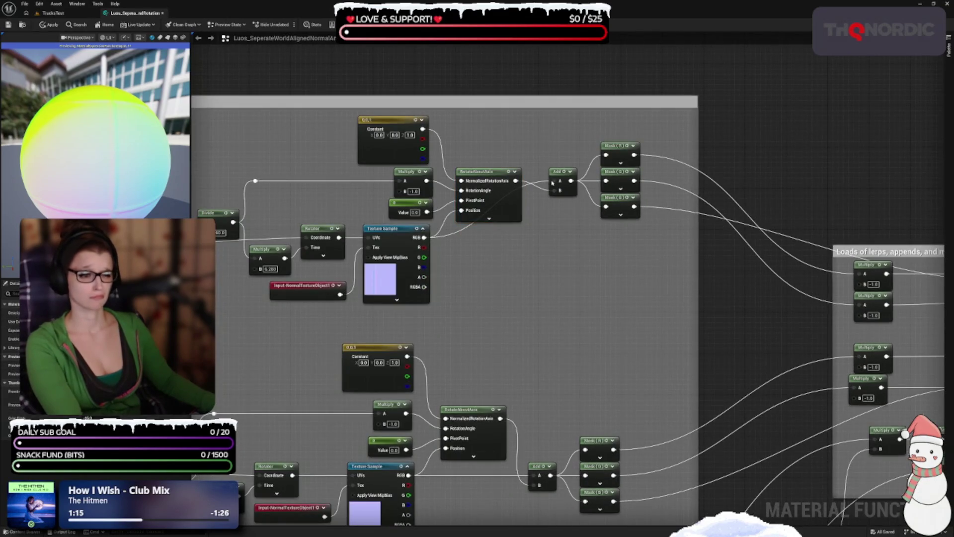
{"action": "mouse_move", "coordinate": [557, 173]}
{"action": "left_mouse_down"}
{"action": "mouse_move", "coordinate": [542, 229]}
{"action": "mouse_move", "coordinate": [596, 169]}
{"action": "mouse_move", "coordinate": [646, 139]}
{"action": "left_mouse_up"}
{"action": "left_click_drag", "start_coordinate": [624, 196], "coordinate": [610, 254]}
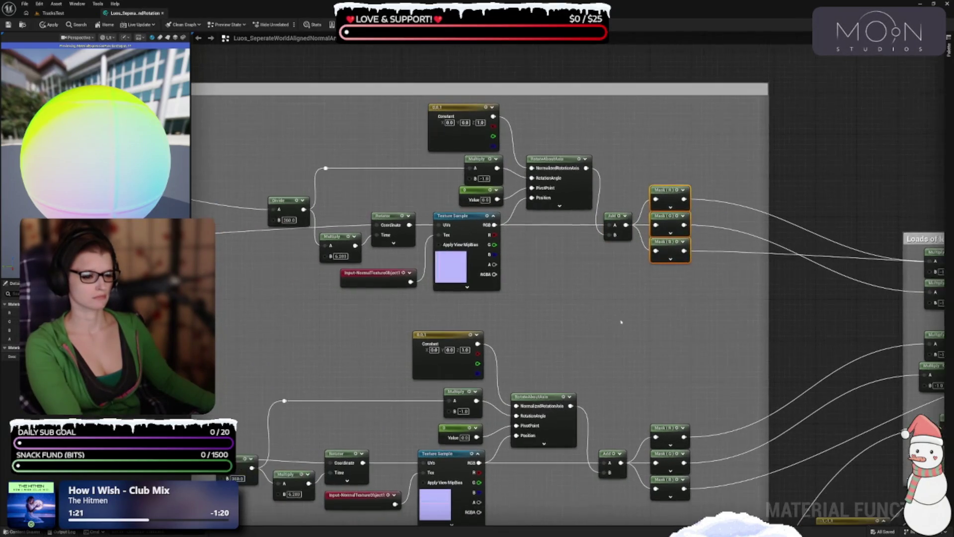
{"action": "scroll", "coordinate": [621, 317], "scroll_direction": "down", "scroll_amount": 2}
{"action": "left_click", "coordinate": [622, 317]}
Nudge the upper node group slightly left and down into place.
{"action": "mouse_move", "coordinate": [342, 172]}
{"action": "left_mouse_down"}
{"action": "mouse_move", "coordinate": [547, 298]}
{"action": "mouse_move", "coordinate": [695, 308]}
{"action": "left_mouse_up"}
{"action": "left_click_drag", "start_coordinate": [656, 268], "coordinate": [648, 269]}
{"action": "key", "text": "Left"}
{"action": "key", "text": "Down"}
{"action": "key", "text": "Down"}
{"action": "key", "text": "Up"}
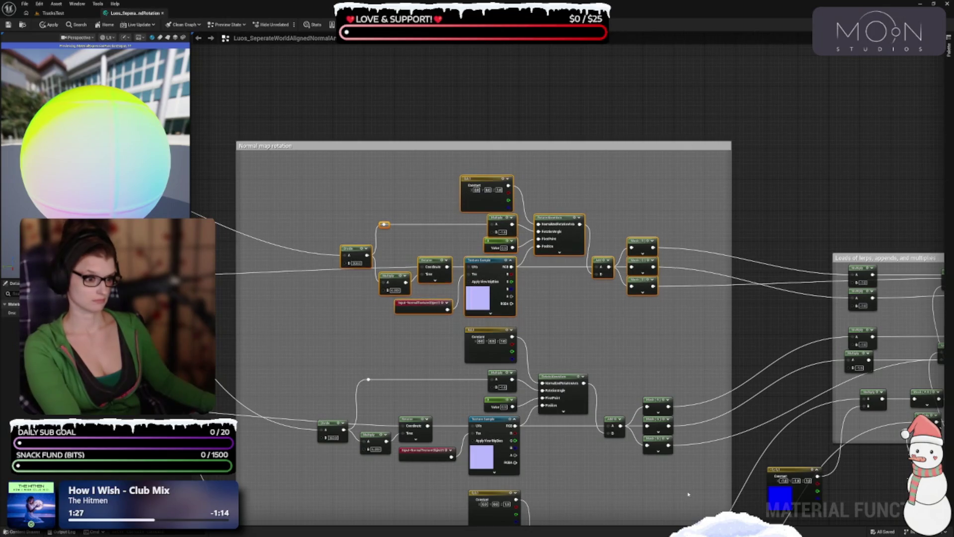
Shift the second branch's RotateAboutAxis, Add and Mask nodes to the left.
{"action": "left_click_drag", "start_coordinate": [616, 326], "coordinate": [565, 231]}
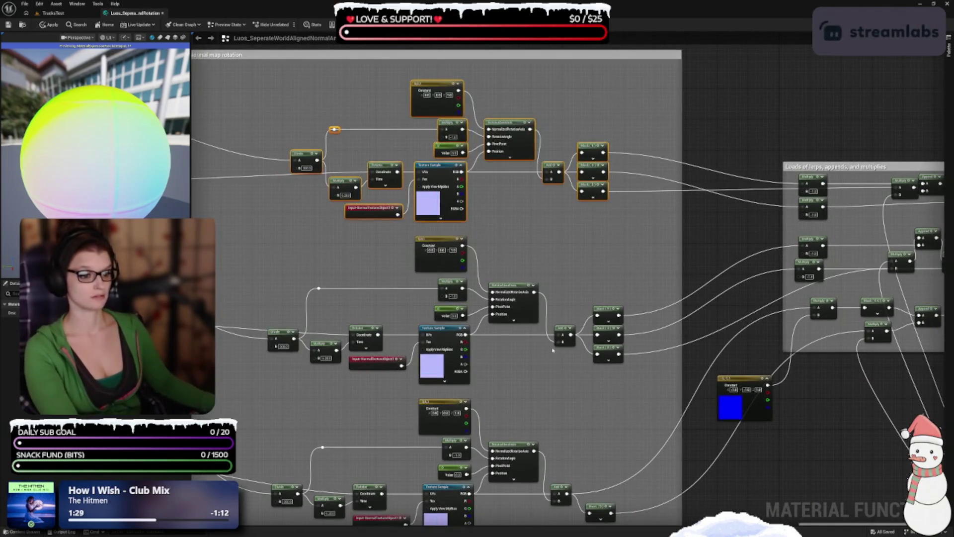
{"action": "left_click_drag", "start_coordinate": [588, 453], "coordinate": [586, 345]}
{"action": "left_click_drag", "start_coordinate": [505, 149], "coordinate": [624, 256]}
{"action": "key", "text": "Left"}
{"action": "key", "text": "Left"}
{"action": "key", "text": "Right"}
{"action": "scroll", "coordinate": [574, 348], "scroll_direction": "up", "scroll_amount": 1}
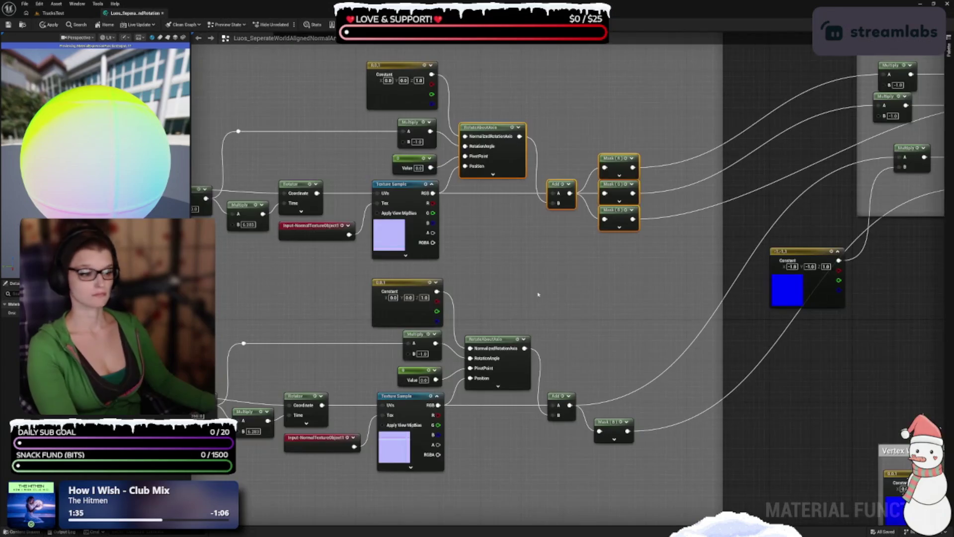
{"action": "scroll", "coordinate": [591, 298], "scroll_direction": "up", "scroll_amount": 1}
{"action": "left_click_drag", "start_coordinate": [594, 254], "coordinate": [667, 397]}
{"action": "key", "text": "Left"}
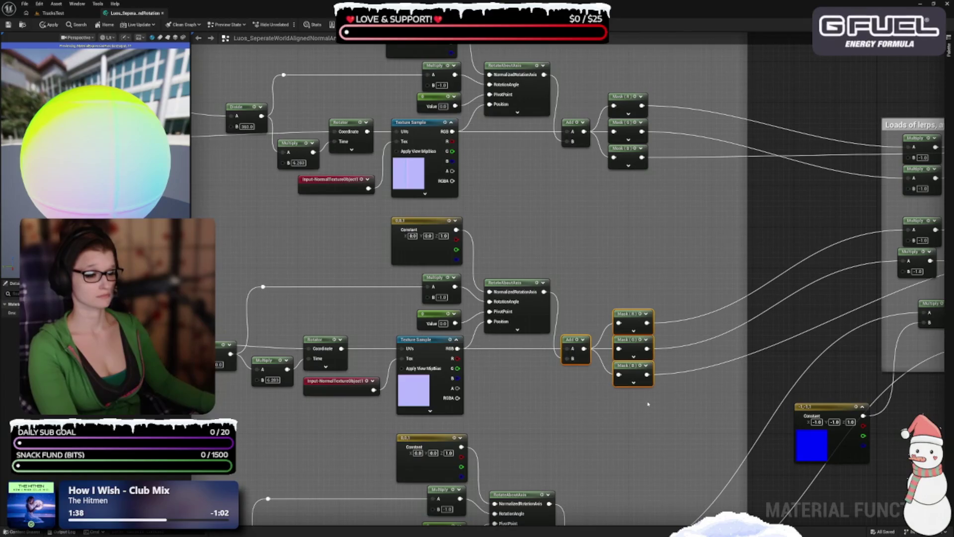
Remove the lower R and G masks, add a reroute on Add's output, and shorten the group.
{"action": "key", "text": "ctrl+z"}
{"action": "key", "text": "ctrl+z"}
{"action": "key", "text": "ctrl+z"}
{"action": "left_click_drag", "start_coordinate": [646, 272], "coordinate": [722, 262]}
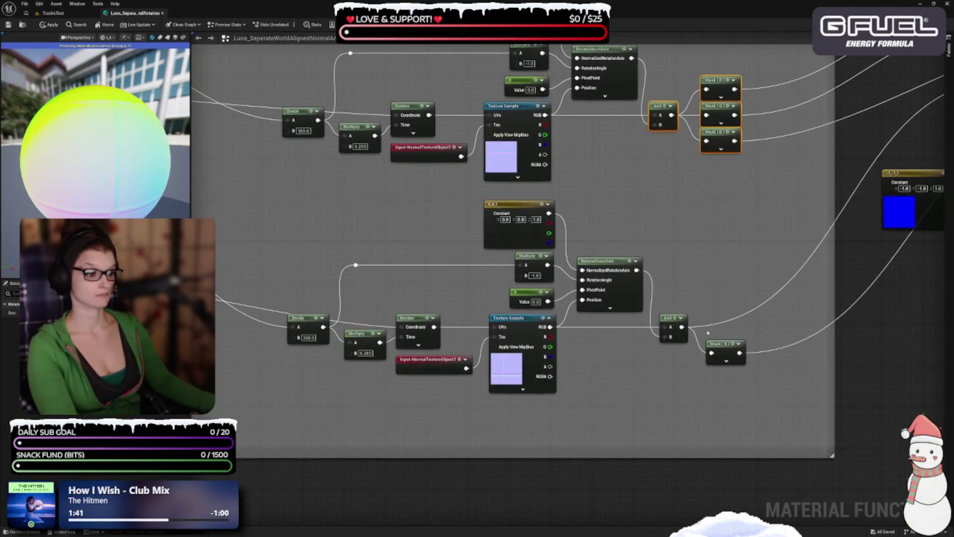
{"action": "left_click_drag", "start_coordinate": [720, 349], "coordinate": [715, 344]}
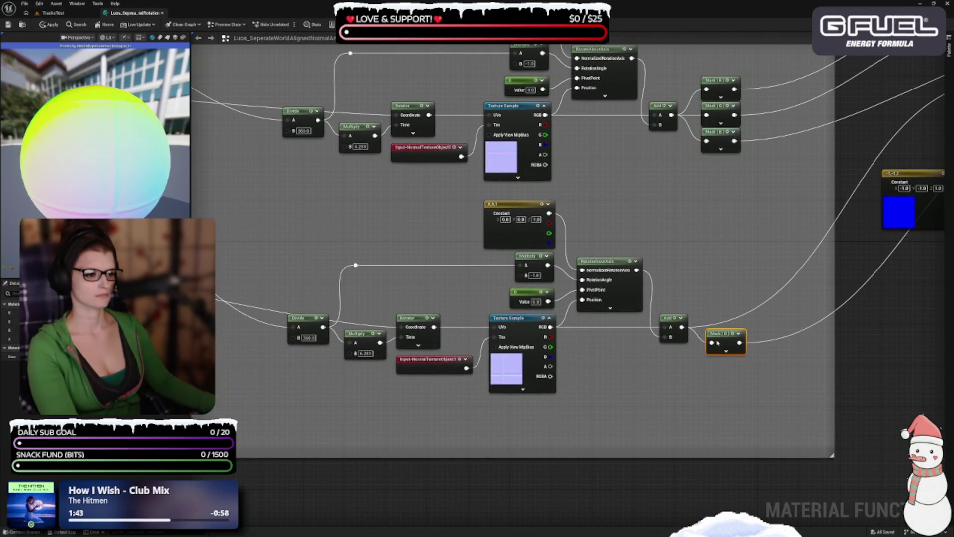
{"action": "double_click", "coordinate": [711, 326]}
{"action": "mouse_move", "coordinate": [711, 326]}
{"action": "left_mouse_down"}
{"action": "mouse_move", "coordinate": [708, 316]}
{"action": "mouse_move", "coordinate": [718, 341]}
{"action": "left_mouse_up"}
{"action": "left_click", "coordinate": [714, 336]}
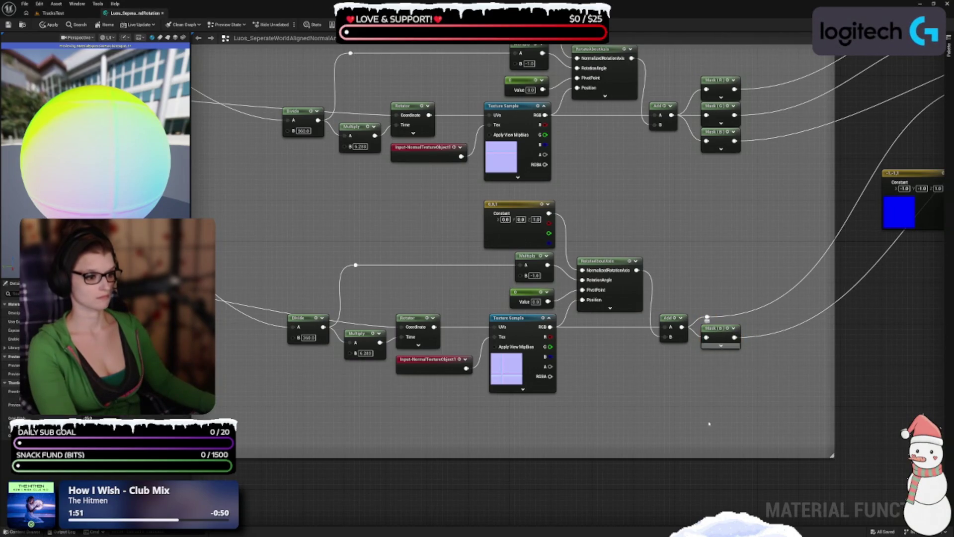
{"action": "left_click_drag", "start_coordinate": [682, 453], "coordinate": [670, 414]}
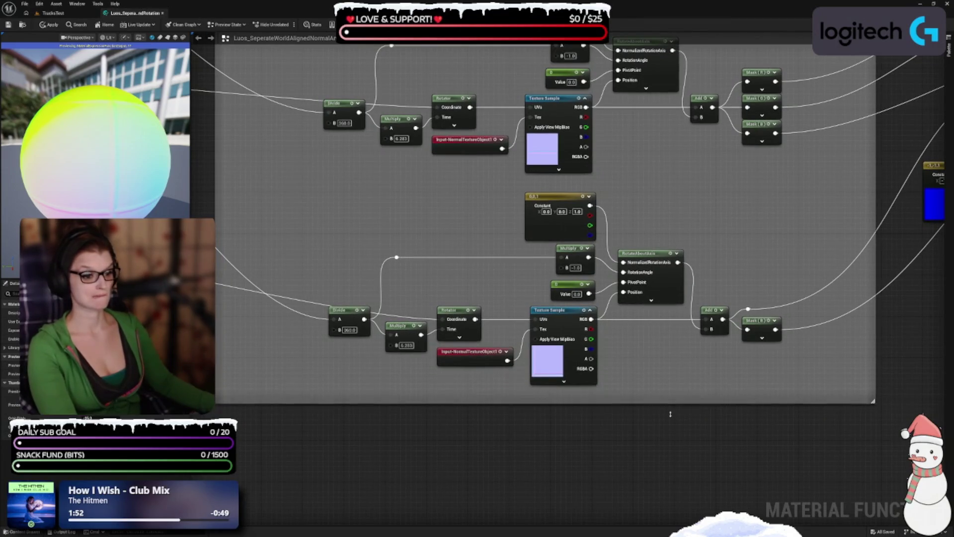
{"action": "scroll", "coordinate": [696, 403], "scroll_direction": "down", "scroll_amount": 5}
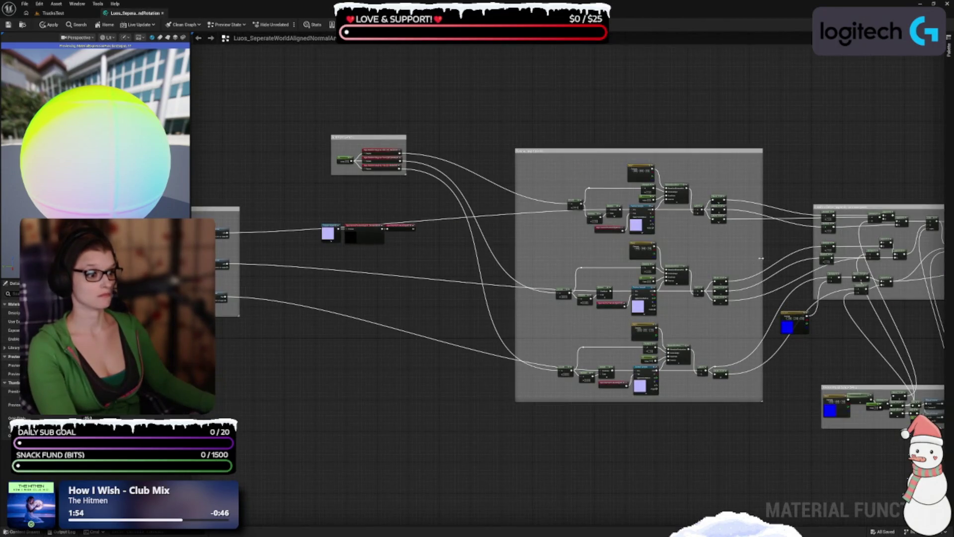
Narrow the Normal map rotation comment group and trim its top edge.
{"action": "left_click_drag", "start_coordinate": [762, 258], "coordinate": [734, 258]}
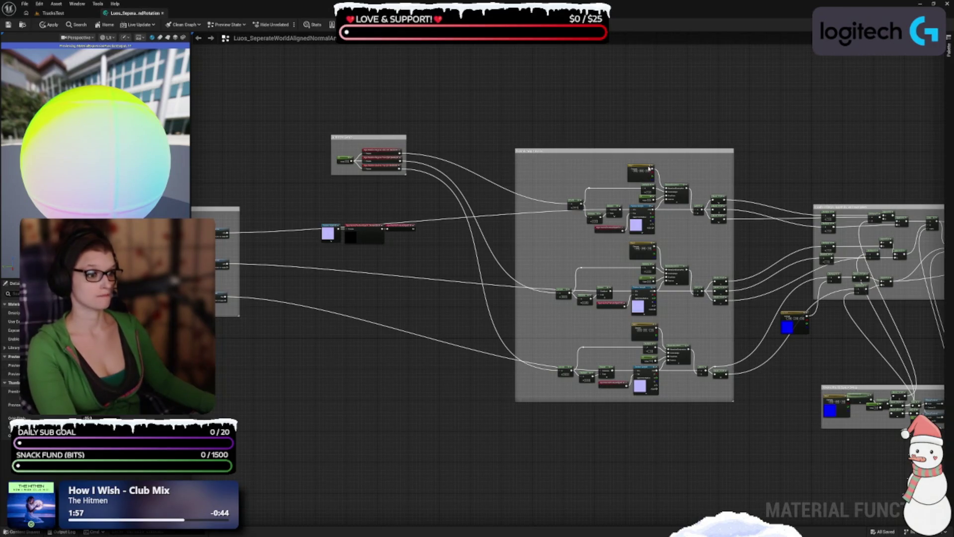
{"action": "left_click_drag", "start_coordinate": [649, 150], "coordinate": [648, 153]}
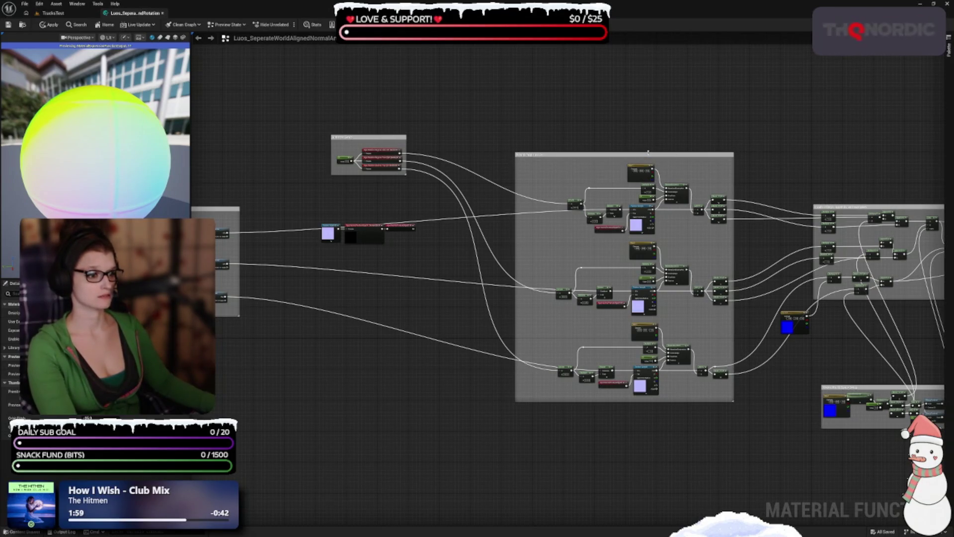
{"action": "left_click_drag", "start_coordinate": [417, 359], "coordinate": [556, 389]}
{"action": "scroll", "coordinate": [550, 352], "scroll_direction": "up", "scroll_amount": 5}
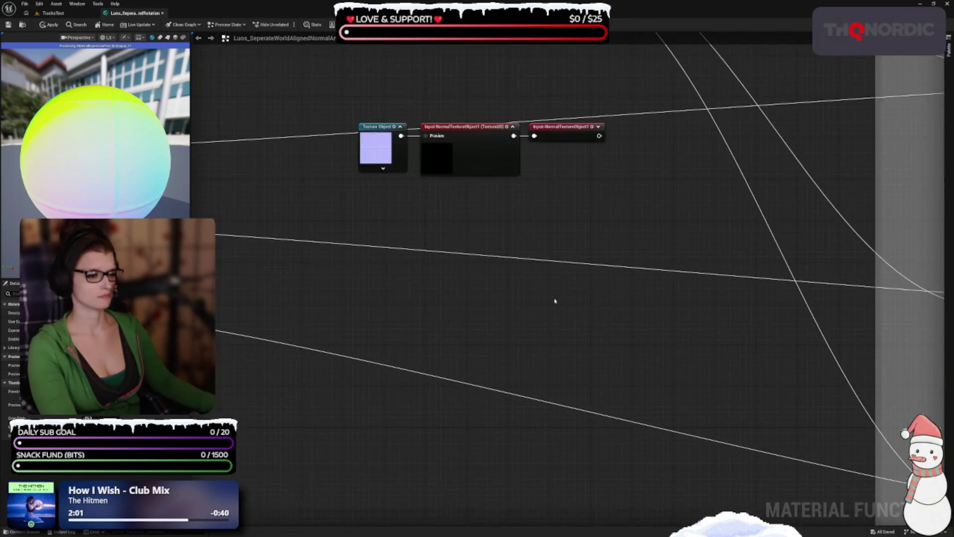
{"action": "scroll", "coordinate": [553, 298], "scroll_direction": "down", "scroll_amount": 2}
{"action": "scroll", "coordinate": [622, 469], "scroll_direction": "down", "scroll_amount": 1}
Move the three texture object nodes into the Normal map rotation group and save.
{"action": "mouse_move", "coordinate": [472, 439]}
{"action": "left_mouse_down"}
{"action": "mouse_move", "coordinate": [812, 314]}
{"action": "mouse_move", "coordinate": [833, 236]}
{"action": "left_mouse_up"}
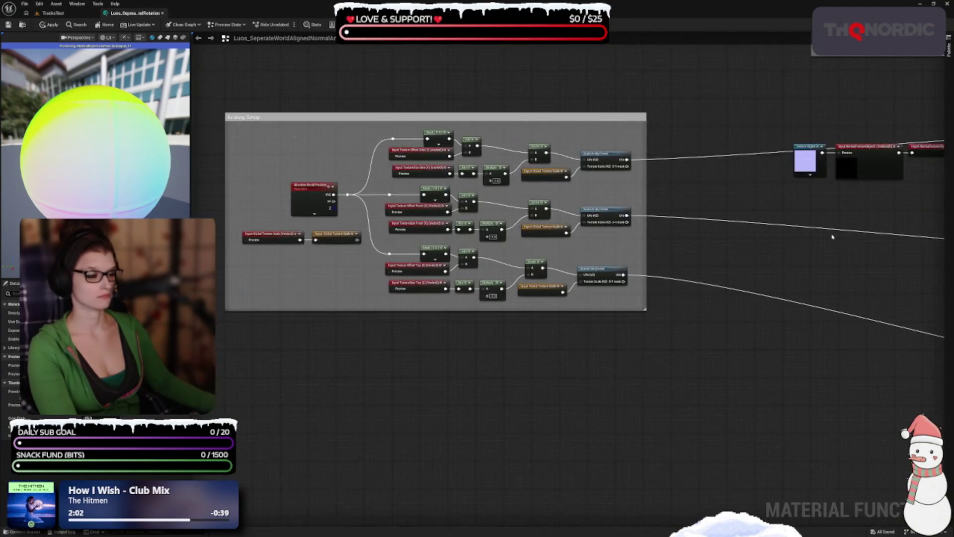
{"action": "scroll", "coordinate": [829, 235], "scroll_direction": "down", "scroll_amount": 2}
{"action": "mouse_move", "coordinate": [608, 137]}
{"action": "left_mouse_down"}
{"action": "mouse_move", "coordinate": [631, 214]}
{"action": "mouse_move", "coordinate": [767, 237]}
{"action": "left_mouse_up"}
{"action": "mouse_move", "coordinate": [862, 234]}
{"action": "left_mouse_down"}
{"action": "mouse_move", "coordinate": [648, 420]}
{"action": "mouse_move", "coordinate": [537, 237]}
{"action": "mouse_move", "coordinate": [520, 343]}
{"action": "left_mouse_up"}
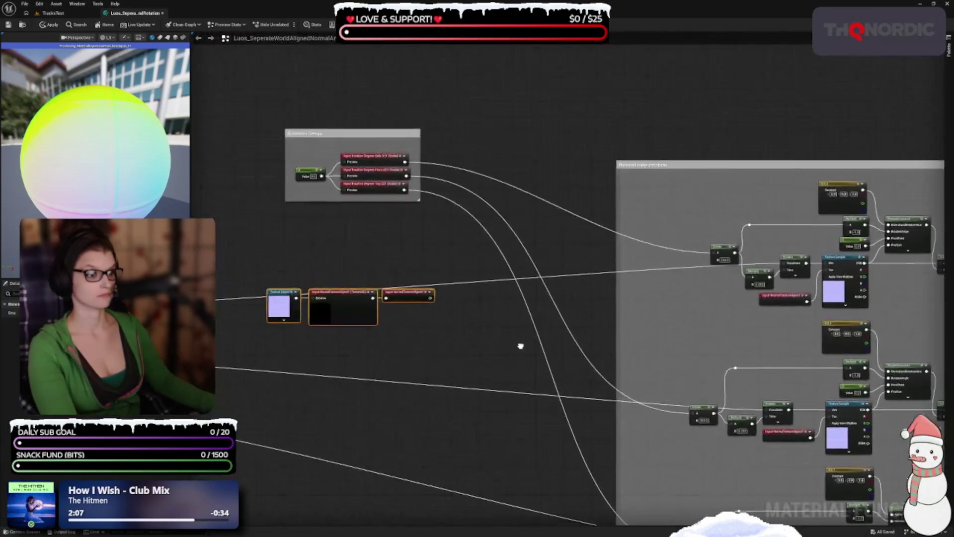
{"action": "left_click_drag", "start_coordinate": [363, 311], "coordinate": [726, 200]}
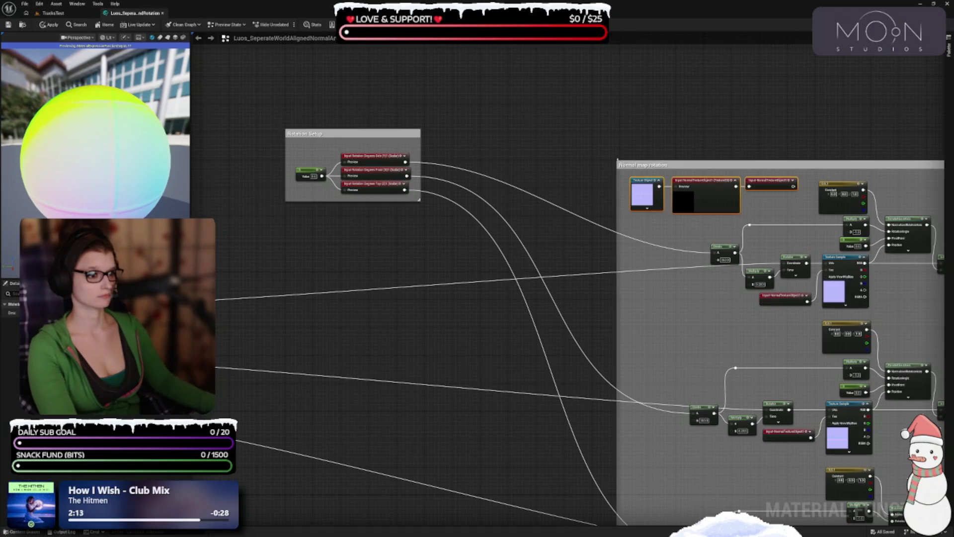
{"action": "left_click", "coordinate": [735, 311]}
{"action": "key", "text": "ctrl+s"}
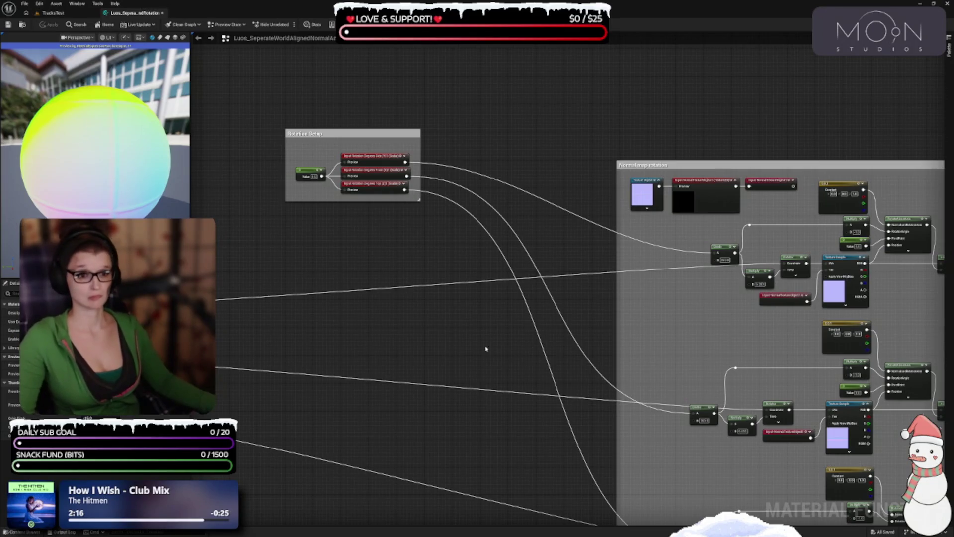
Move the Rotation Setup group down near the rotation nodes.
{"action": "left_click_drag", "start_coordinate": [486, 347], "coordinate": [465, 226]}
{"action": "scroll", "coordinate": [446, 262], "scroll_direction": "down", "scroll_amount": 2}
{"action": "mouse_move", "coordinate": [445, 262]}
{"action": "left_mouse_down"}
{"action": "mouse_move", "coordinate": [625, 288]}
{"action": "mouse_move", "coordinate": [547, 351]}
{"action": "left_mouse_up"}
{"action": "mouse_move", "coordinate": [521, 122]}
{"action": "left_mouse_down"}
{"action": "mouse_move", "coordinate": [560, 319]}
{"action": "mouse_move", "coordinate": [565, 297]}
{"action": "mouse_move", "coordinate": [617, 294]}
{"action": "left_mouse_up"}
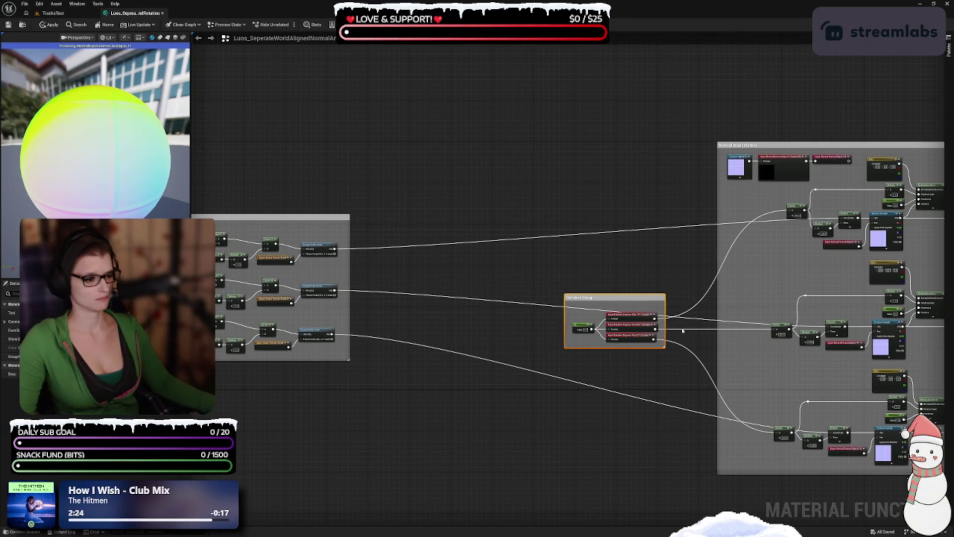
Reposition the Rotation Setup group farther up and left, beside the Normal map rotation group.
{"action": "scroll", "coordinate": [683, 331], "scroll_direction": "up", "scroll_amount": 3}
{"action": "left_click_drag", "start_coordinate": [682, 330], "coordinate": [560, 270]}
{"action": "scroll", "coordinate": [543, 286], "scroll_direction": "down", "scroll_amount": 2}
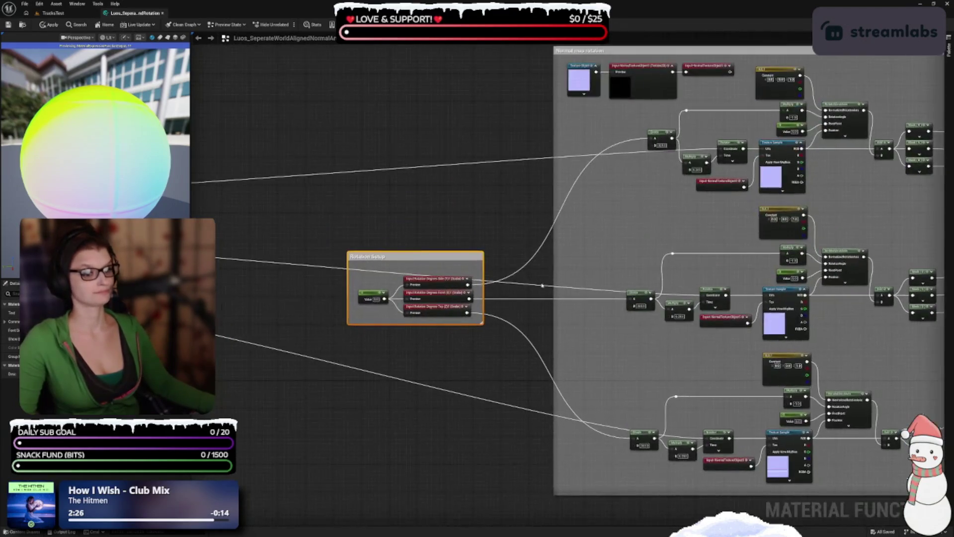
{"action": "scroll", "coordinate": [543, 286], "scroll_direction": "up", "scroll_amount": 2}
{"action": "mouse_move", "coordinate": [394, 257]}
{"action": "left_mouse_down"}
{"action": "mouse_move", "coordinate": [535, 304]}
{"action": "mouse_move", "coordinate": [422, 217]}
{"action": "mouse_move", "coordinate": [418, 159]}
{"action": "left_mouse_up"}
{"action": "left_click_drag", "start_coordinate": [597, 231], "coordinate": [660, 407]}
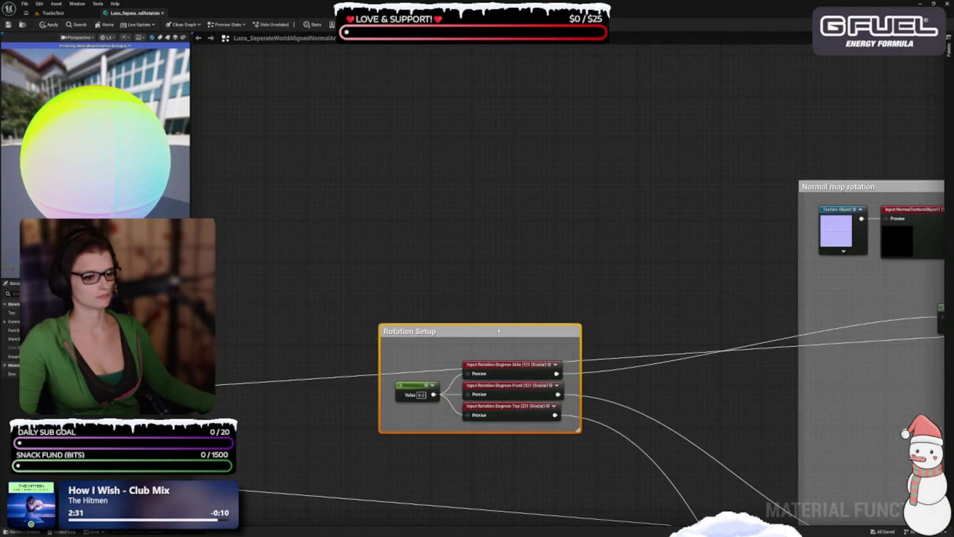
{"action": "left_click_drag", "start_coordinate": [499, 330], "coordinate": [351, 155]}
{"action": "left_click", "coordinate": [460, 329]}
{"action": "left_click_drag", "start_coordinate": [461, 328], "coordinate": [538, 349]}
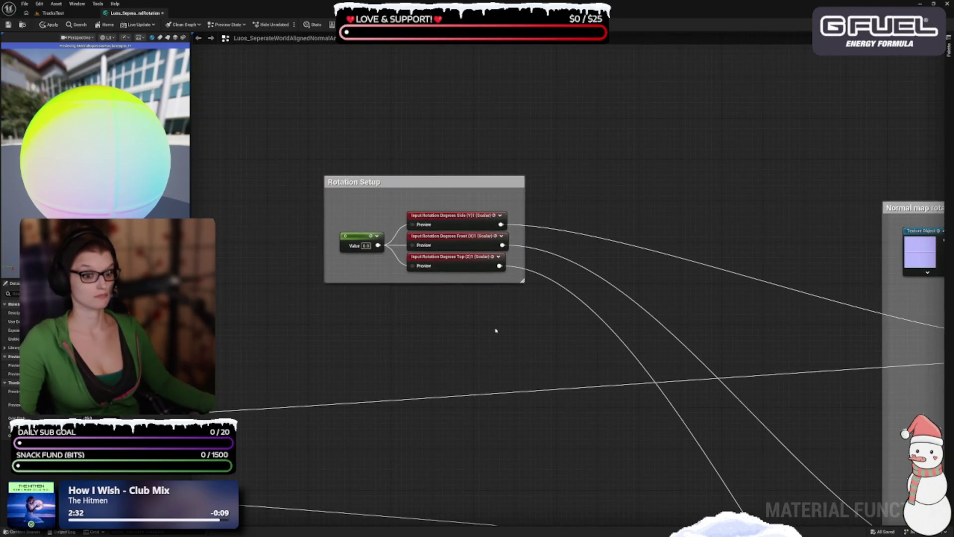
{"action": "scroll", "coordinate": [468, 317], "scroll_direction": "up", "scroll_amount": 2}
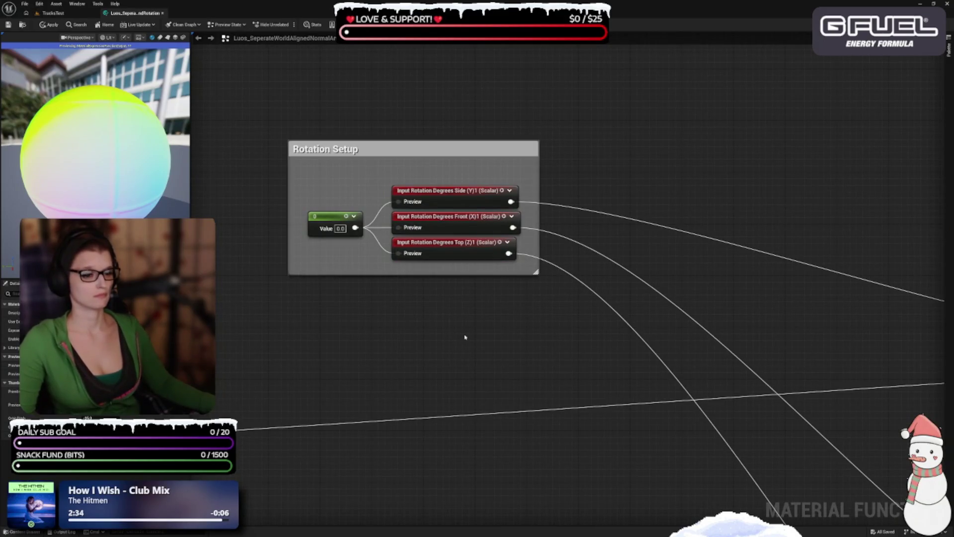
Add a named reroute 'Input-RotationDegreesSide(Y)' off the Side (Y) output.
{"action": "mouse_move", "coordinate": [511, 201]}
{"action": "left_mouse_down"}
{"action": "mouse_move", "coordinate": [592, 213]}
{"action": "mouse_move", "coordinate": [589, 162]}
{"action": "left_mouse_up"}
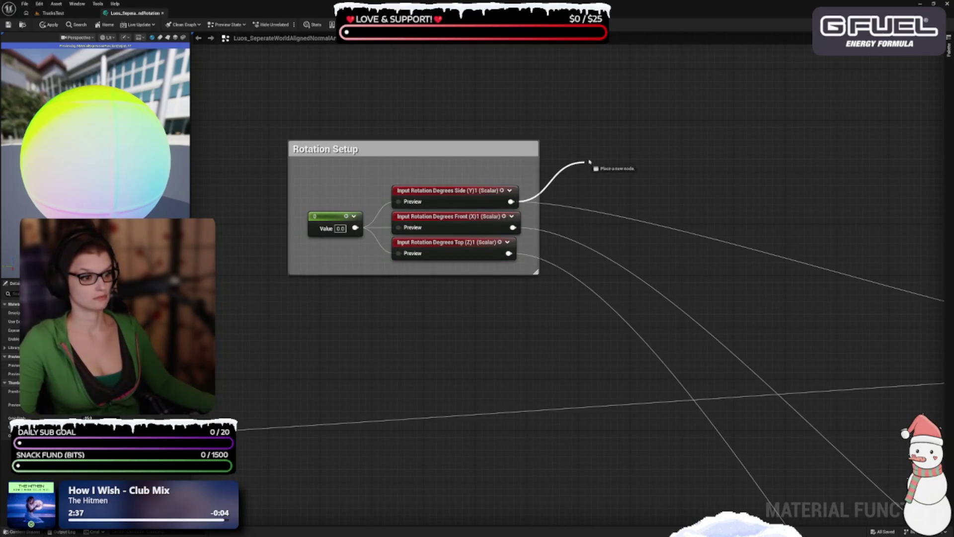
{"action": "type", "text": "rer"}
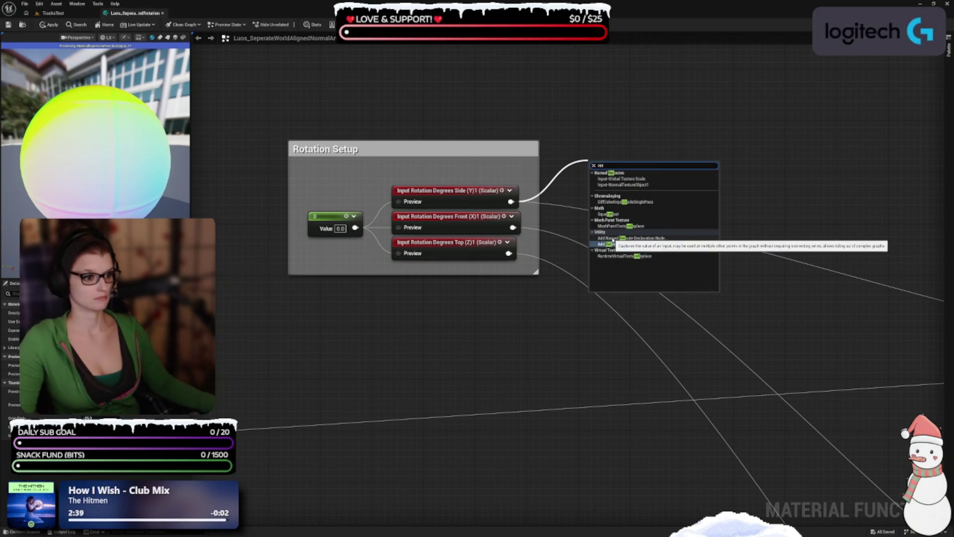
{"action": "left_click", "coordinate": [612, 239]}
{"action": "type", "text": "Input"}
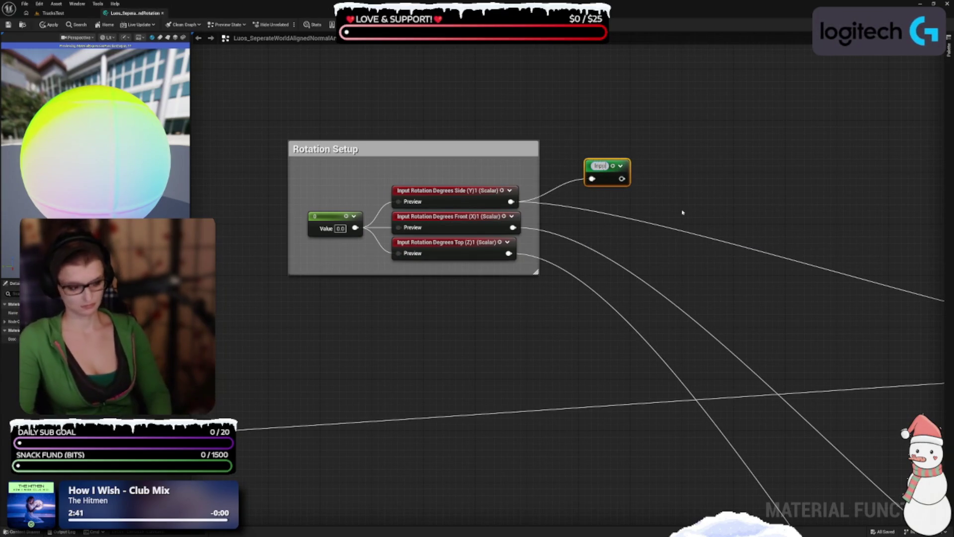
{"action": "type", "text": "-RotationDegr"}
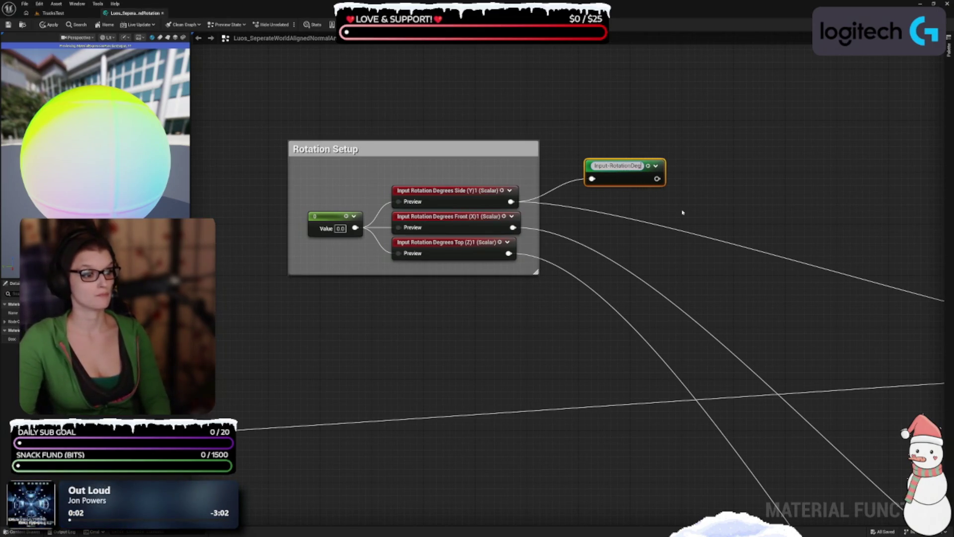
{"action": "type", "text": "eesSide(Y)"}
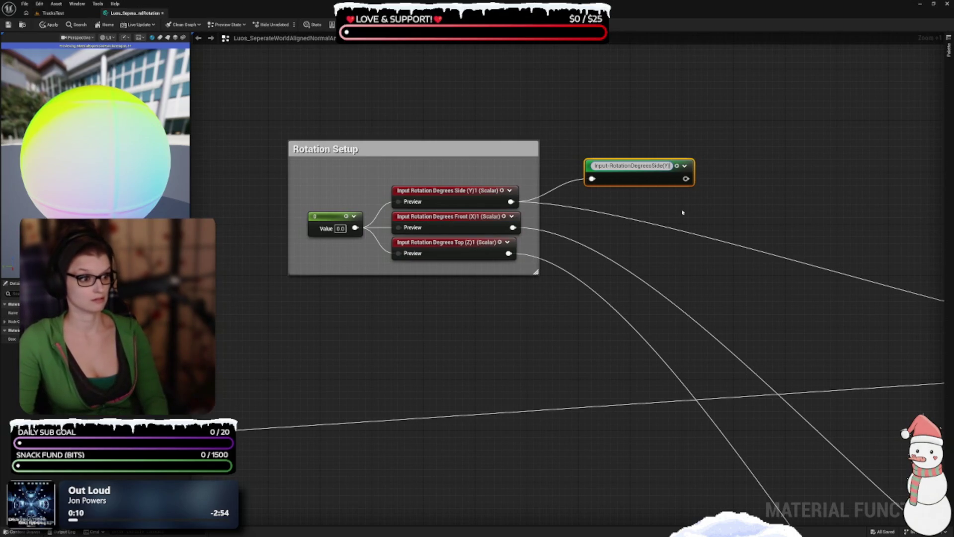
{"action": "key", "text": "F2"}
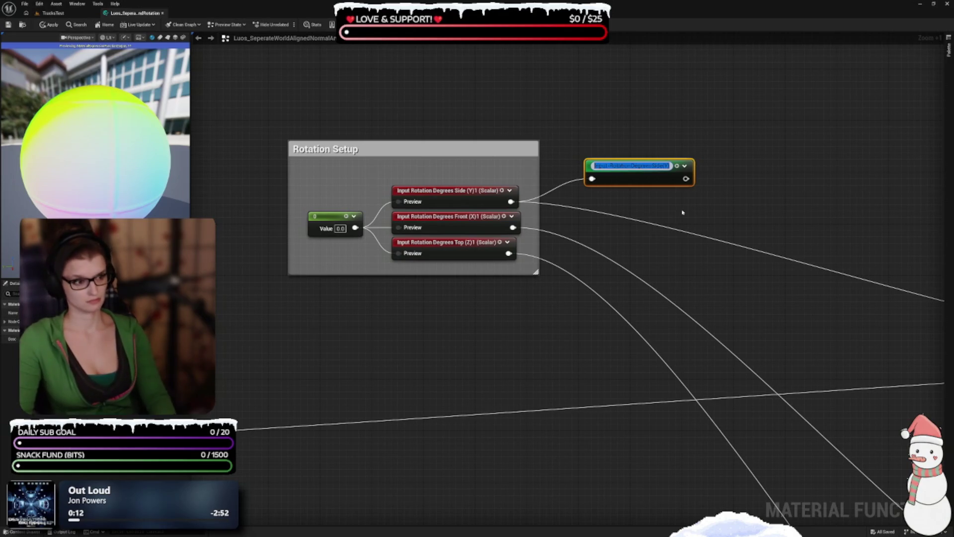
{"action": "key", "text": "Return"}
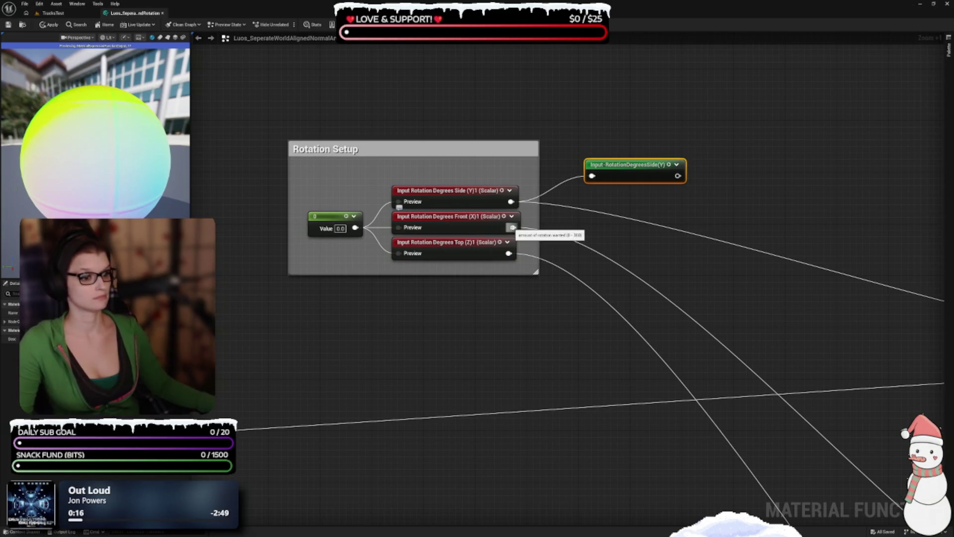
Add a named reroute 'Input-RotationDegreesSide(X)' off the Front (X) output and place it alongside.
{"action": "left_click_drag", "start_coordinate": [512, 228], "coordinate": [646, 297]}
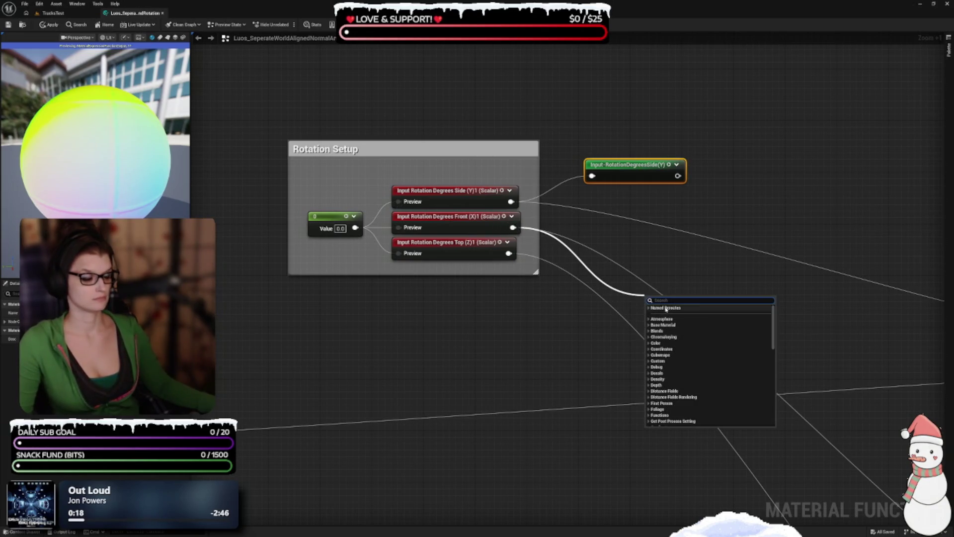
{"action": "type", "text": "re"}
{"action": "key", "text": "Up"}
{"action": "key", "text": "Return"}
{"action": "type", "text": "Input-RotationDegreesSide(Y)"}
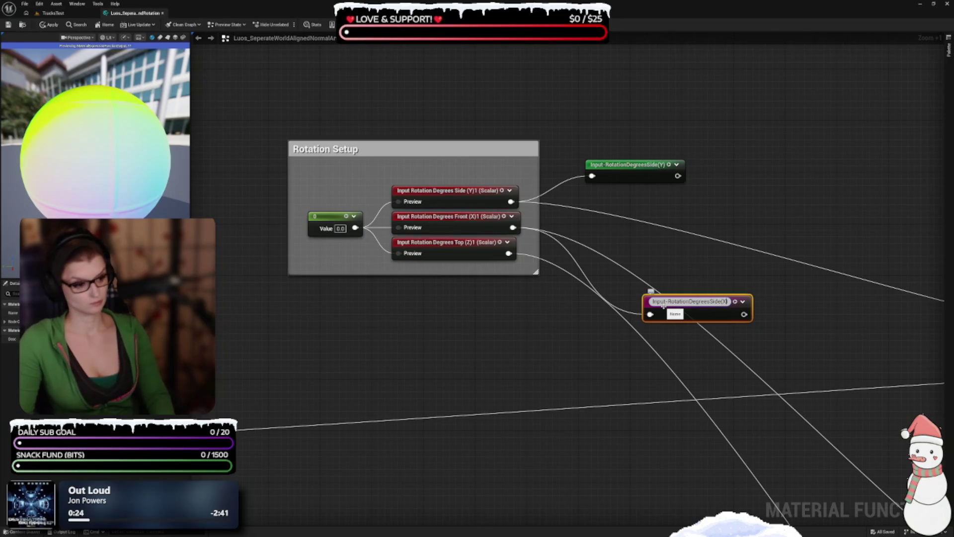
{"action": "mouse_move", "coordinate": [674, 303]}
{"action": "left_mouse_down"}
{"action": "mouse_move", "coordinate": [634, 225]}
{"action": "mouse_move", "coordinate": [620, 223]}
{"action": "left_mouse_up"}
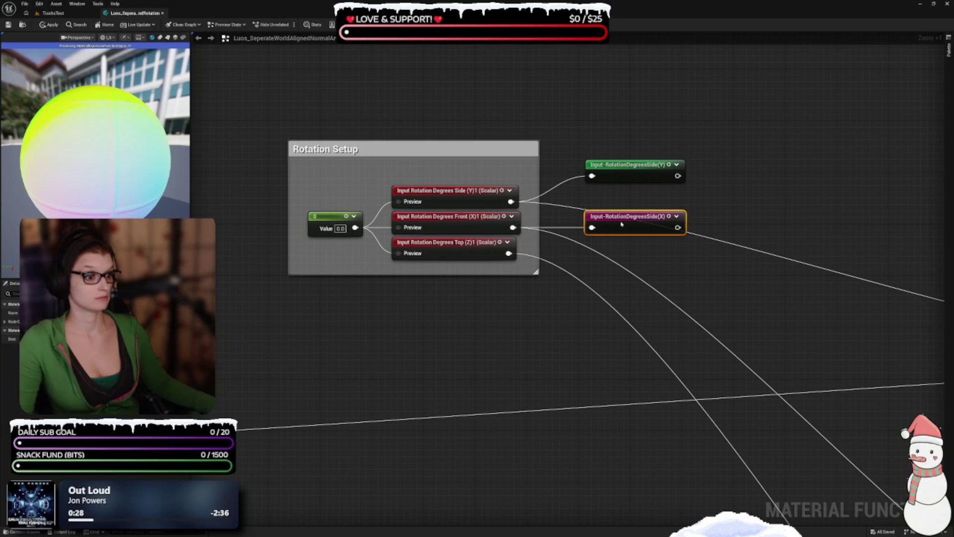
Add a named reroute 'Input-RotationDegreesSide(Z)' off the Top (Z) output, below the X reroute.
{"action": "mouse_move", "coordinate": [514, 255]}
{"action": "left_mouse_down"}
{"action": "mouse_move", "coordinate": [569, 305]}
{"action": "mouse_move", "coordinate": [564, 329]}
{"action": "left_mouse_up"}
{"action": "type", "text": "rer"}
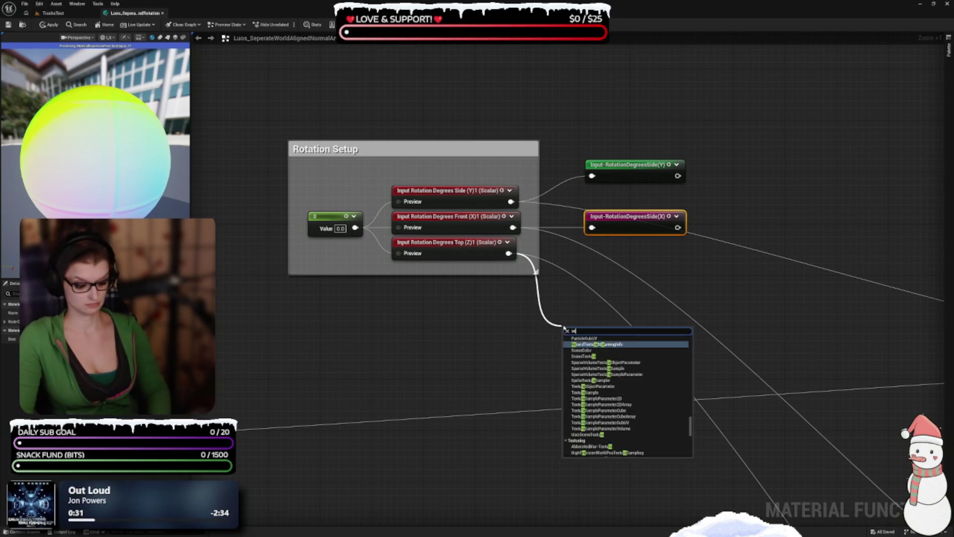
{"action": "key", "text": "Up"}
{"action": "key", "text": "Return"}
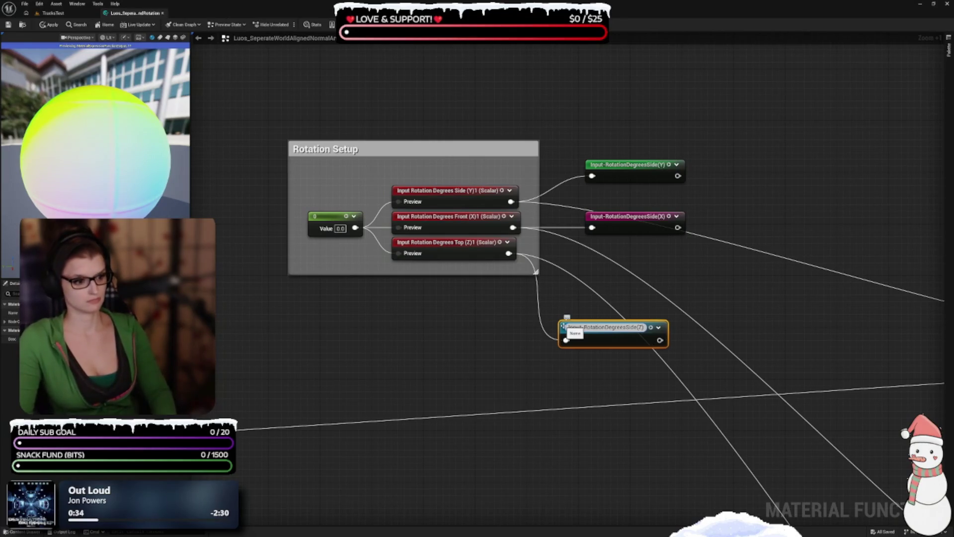
{"action": "key", "text": "Return"}
{"action": "left_click_drag", "start_coordinate": [602, 328], "coordinate": [630, 251]}
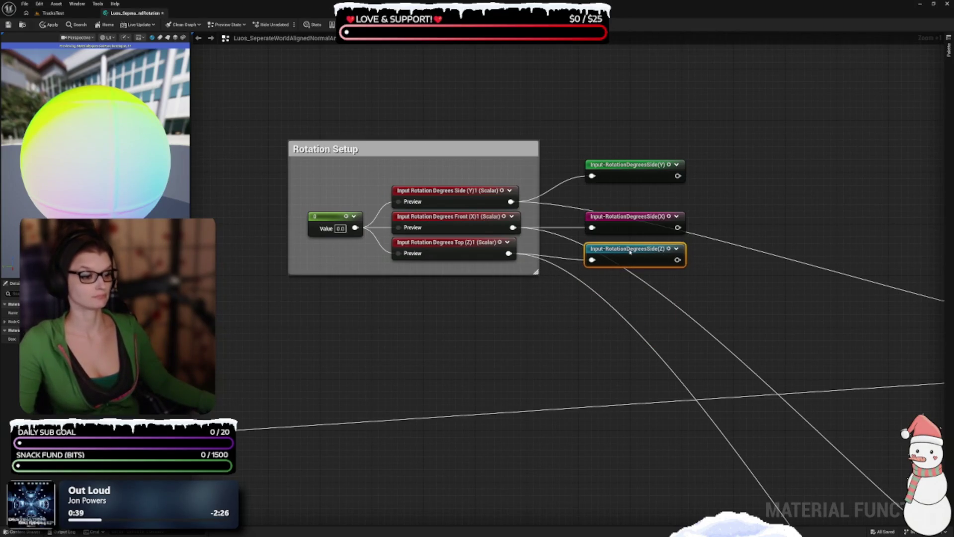
Line up the Side(Y) reroute and select all three rotation reroutes for recoloring.
{"action": "left_click_drag", "start_coordinate": [623, 175], "coordinate": [626, 191]}
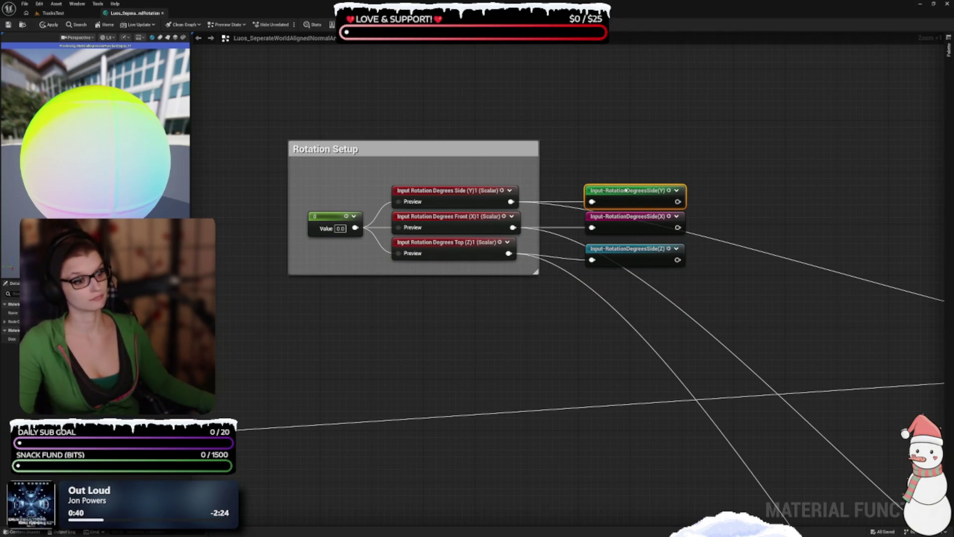
{"action": "left_click_drag", "start_coordinate": [650, 132], "coordinate": [630, 313]}
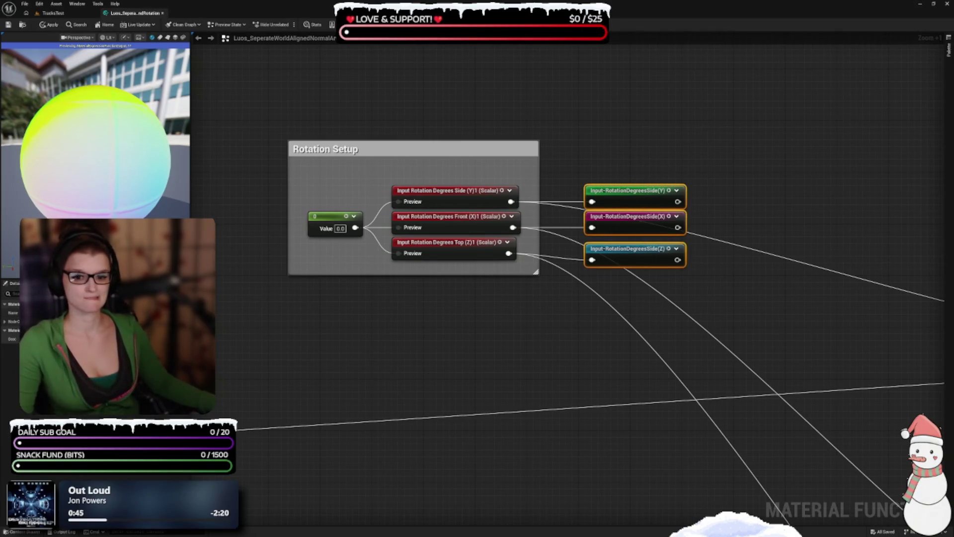
{"action": "left_click", "coordinate": [99, 348]}
Colour the three rotation reroutes red and widen Rotation Setup to enclose them.
{"action": "left_click_drag", "start_coordinate": [149, 368], "coordinate": [149, 367]}
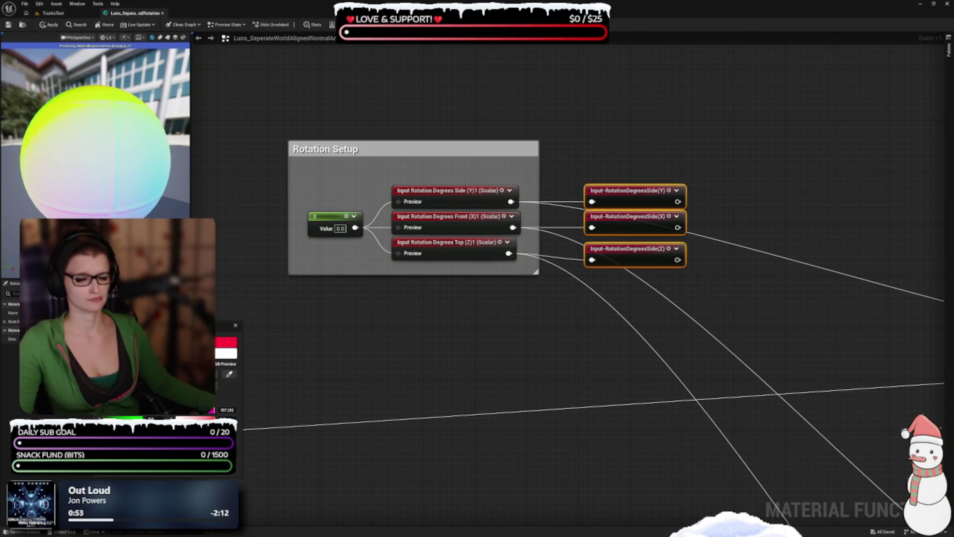
{"action": "key", "text": "Return"}
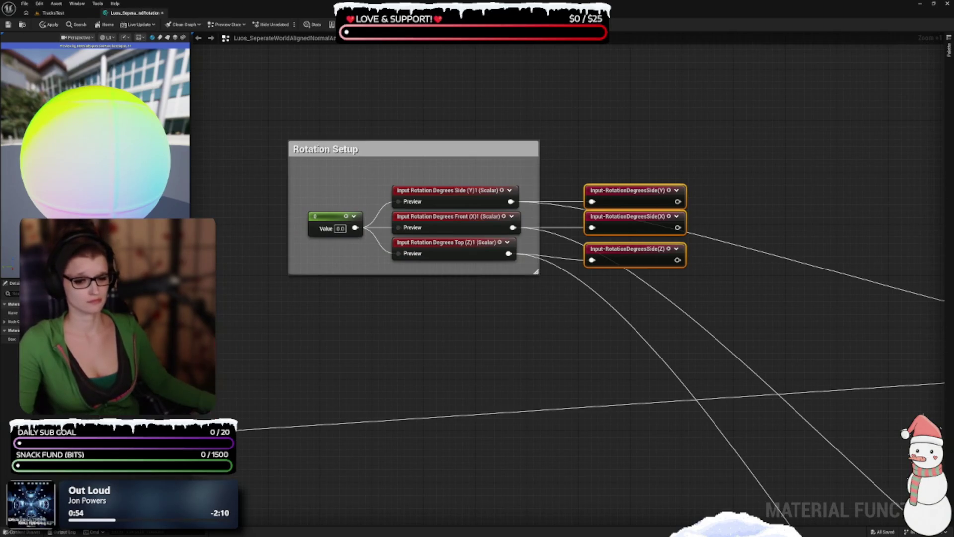
{"action": "mouse_move", "coordinate": [540, 259]}
{"action": "left_mouse_down"}
{"action": "mouse_move", "coordinate": [750, 260]}
{"action": "mouse_move", "coordinate": [700, 259]}
{"action": "left_mouse_up"}
{"action": "mouse_move", "coordinate": [653, 336]}
{"action": "left_mouse_down"}
{"action": "mouse_move", "coordinate": [541, 381]}
{"action": "mouse_move", "coordinate": [473, 175]}
{"action": "left_mouse_up"}
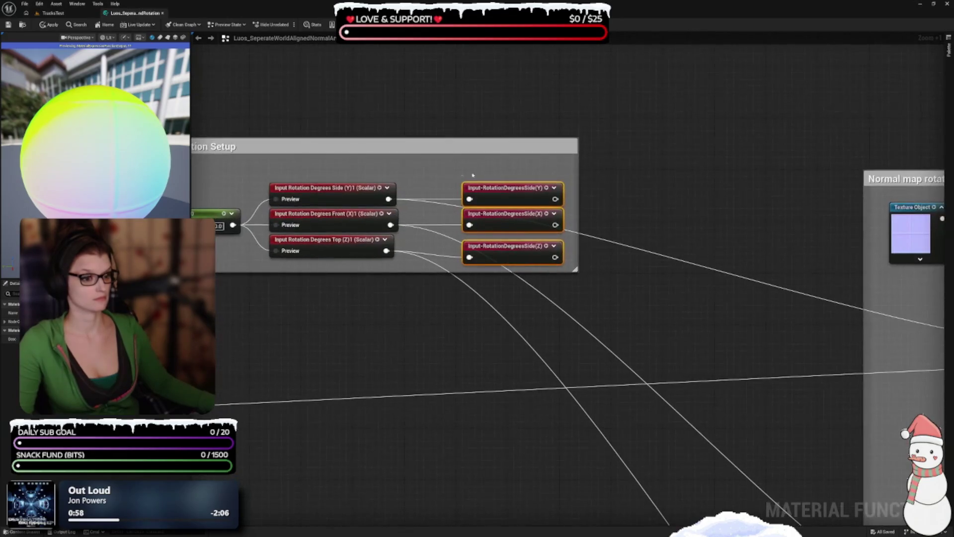
{"action": "left_click_drag", "start_coordinate": [470, 253], "coordinate": [425, 253]}
{"action": "left_click", "coordinate": [497, 337]}
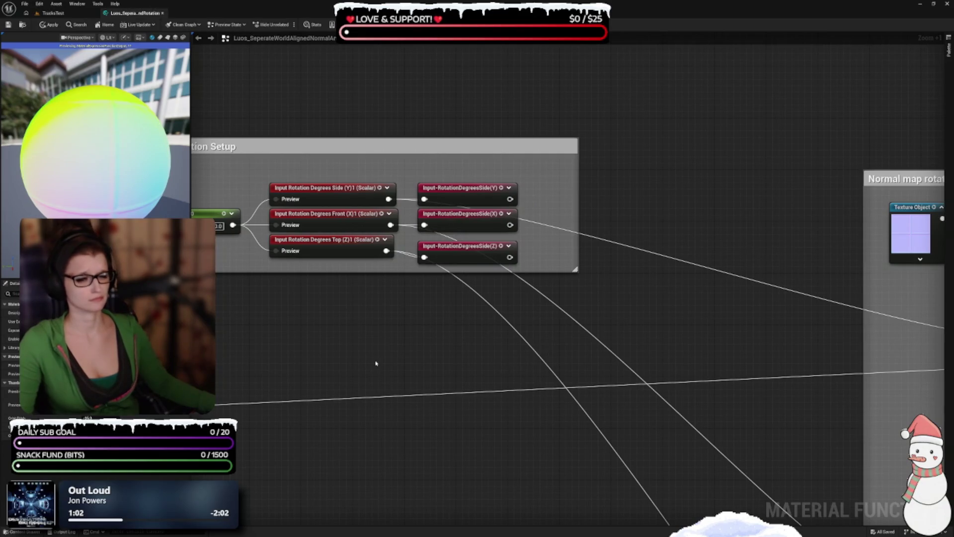
Add an Input-RotationDegreesSide(Y) reroute usage beside the first Divide node.
{"action": "left_click_drag", "start_coordinate": [551, 388], "coordinate": [365, 294]}
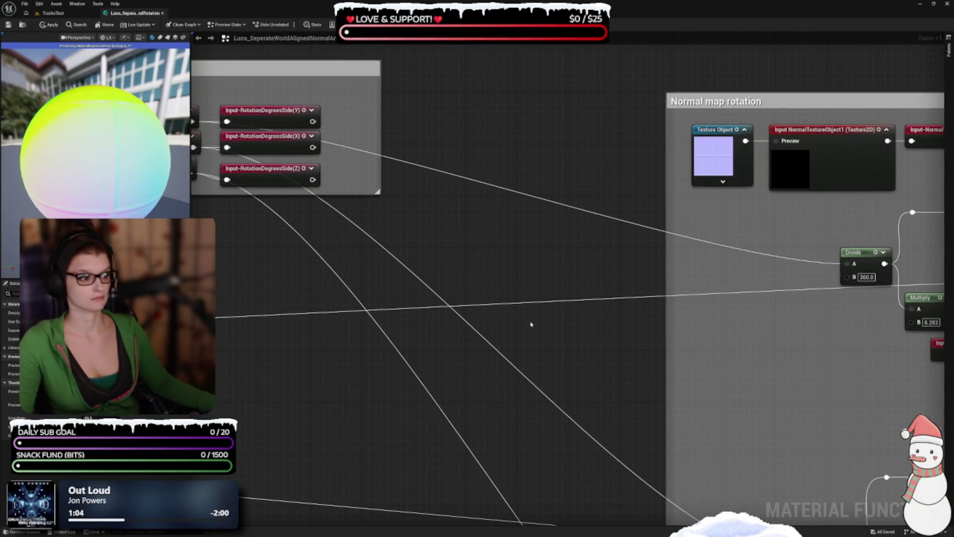
{"action": "scroll", "coordinate": [529, 303], "scroll_direction": "down", "scroll_amount": 2}
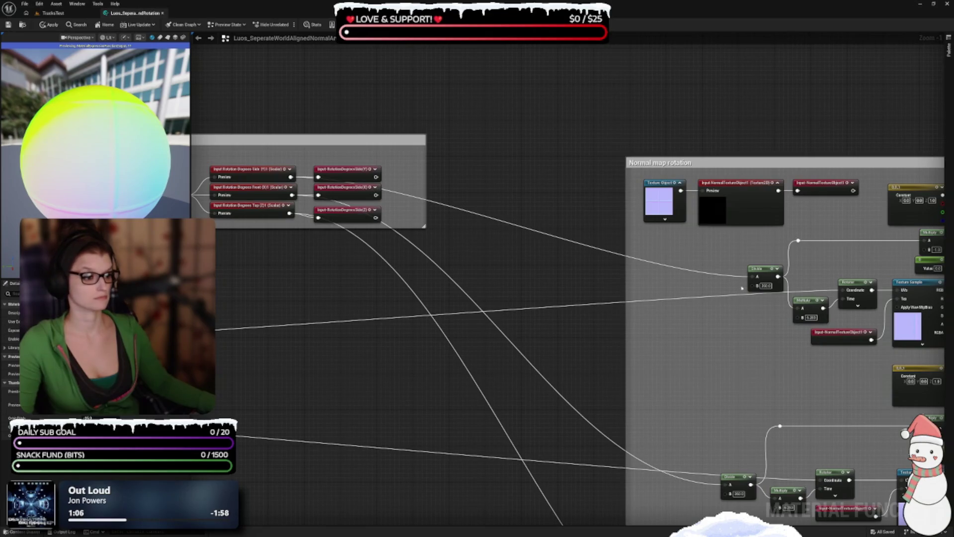
{"action": "right_click", "coordinate": [718, 266]}
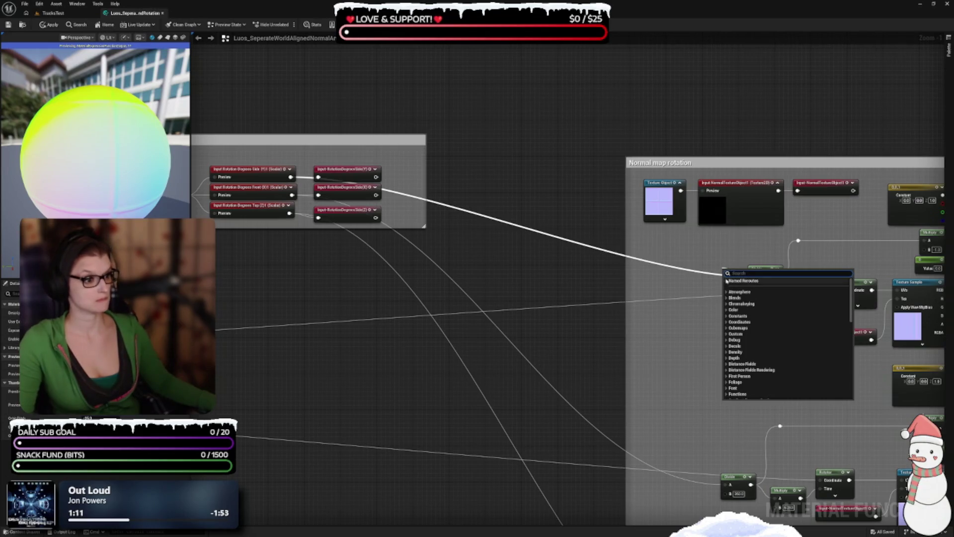
{"action": "left_click", "coordinate": [727, 281]}
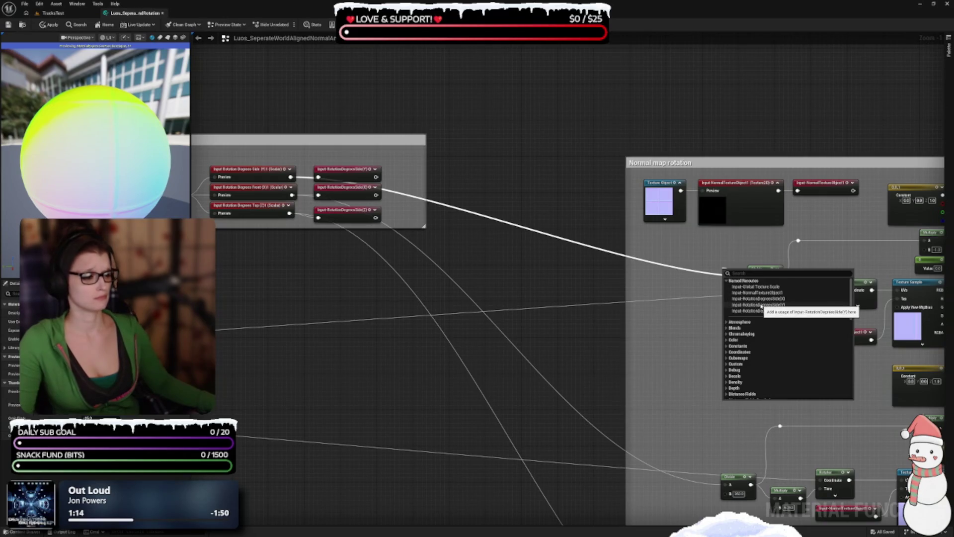
{"action": "left_click", "coordinate": [761, 305]}
{"action": "mouse_move", "coordinate": [727, 273]}
{"action": "left_mouse_down"}
{"action": "mouse_move", "coordinate": [672, 273]}
{"action": "mouse_move", "coordinate": [647, 154]}
{"action": "left_mouse_up"}
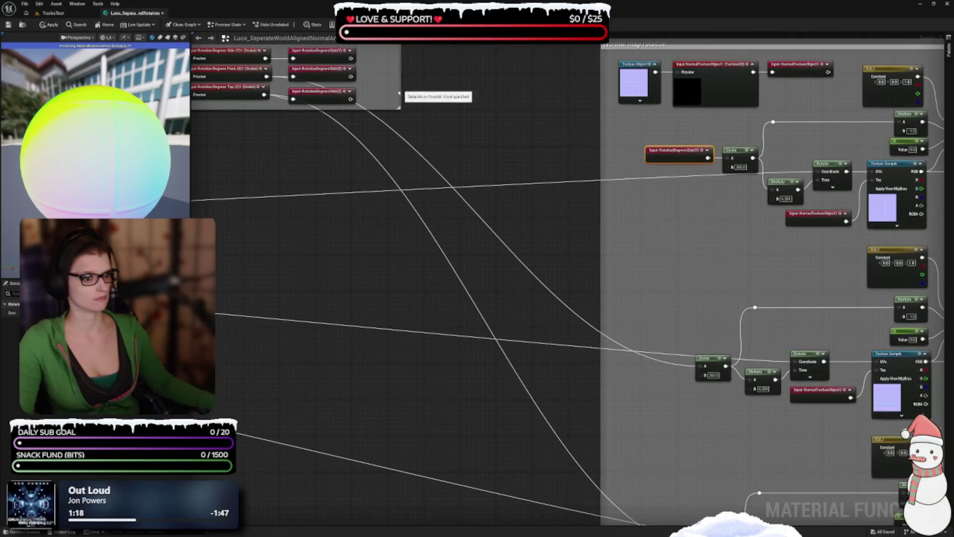
Feed the second Divide's A input from an Input-RotationDegreesSide(X) reroute usage.
{"action": "left_click_drag", "start_coordinate": [605, 379], "coordinate": [485, 243]}
{"action": "left_click_drag", "start_coordinate": [545, 166], "coordinate": [609, 145]}
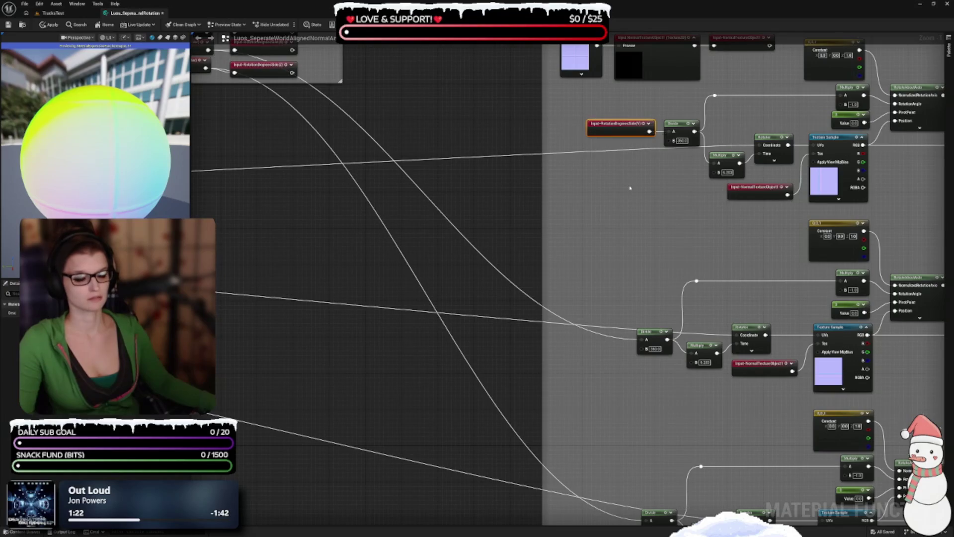
{"action": "left_click_drag", "start_coordinate": [633, 191], "coordinate": [687, 85]}
{"action": "left_click_drag", "start_coordinate": [695, 237], "coordinate": [679, 240]}
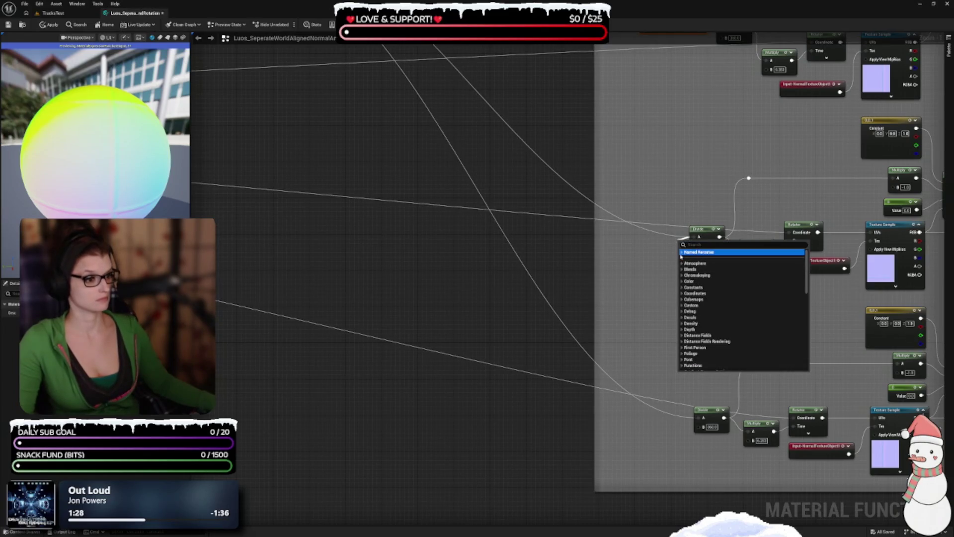
{"action": "left_click", "coordinate": [682, 253]}
{"action": "left_click", "coordinate": [735, 271]}
Feed the third Divide's A input from the matching Z rotation-degrees reroute usage.
{"action": "mouse_move", "coordinate": [664, 261]}
{"action": "left_mouse_down"}
{"action": "mouse_move", "coordinate": [684, 416]}
{"action": "mouse_move", "coordinate": [673, 391]}
{"action": "mouse_move", "coordinate": [647, 386]}
{"action": "mouse_move", "coordinate": [599, 120]}
{"action": "left_mouse_up"}
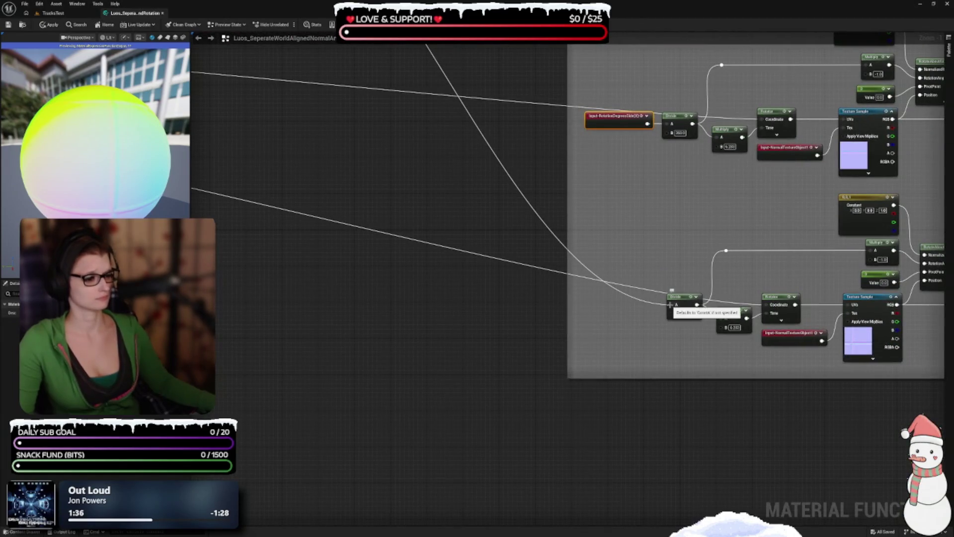
{"action": "left_click_drag", "start_coordinate": [669, 306], "coordinate": [627, 317]}
{"action": "left_click", "coordinate": [634, 328]}
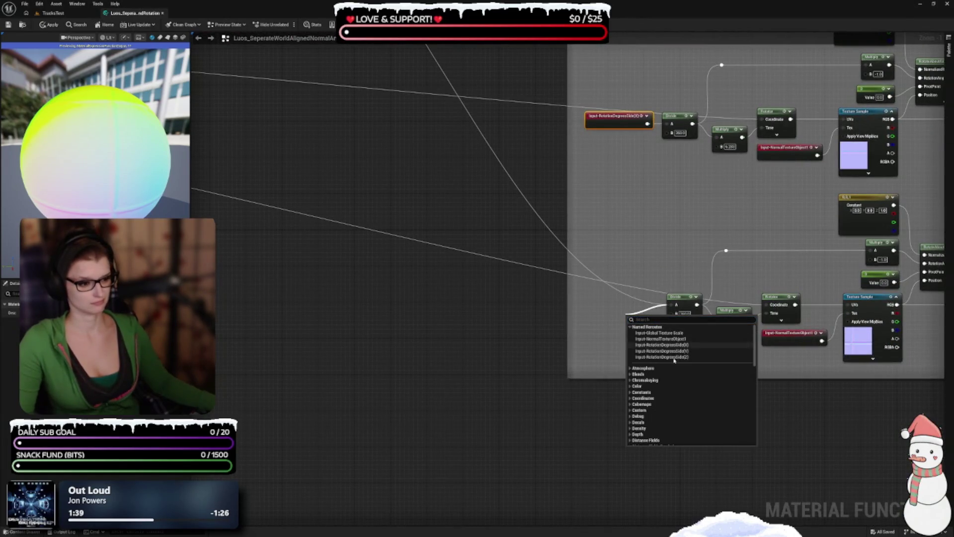
{"action": "left_click", "coordinate": [647, 355]}
{"action": "mouse_move", "coordinate": [646, 319]}
{"action": "left_mouse_down"}
{"action": "mouse_move", "coordinate": [606, 305]}
{"action": "mouse_move", "coordinate": [587, 464]}
{"action": "left_mouse_up"}
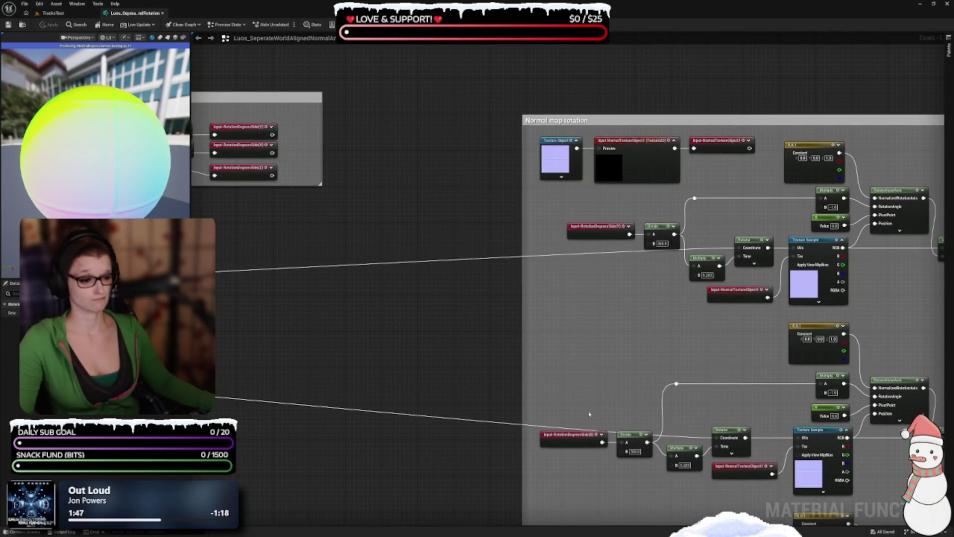
Survey the graph and drag the Scaling Setup group beside the large rotation group.
{"action": "scroll", "coordinate": [589, 414], "scroll_direction": "down", "scroll_amount": 6}
{"action": "scroll", "coordinate": [683, 388], "scroll_direction": "up", "scroll_amount": 2}
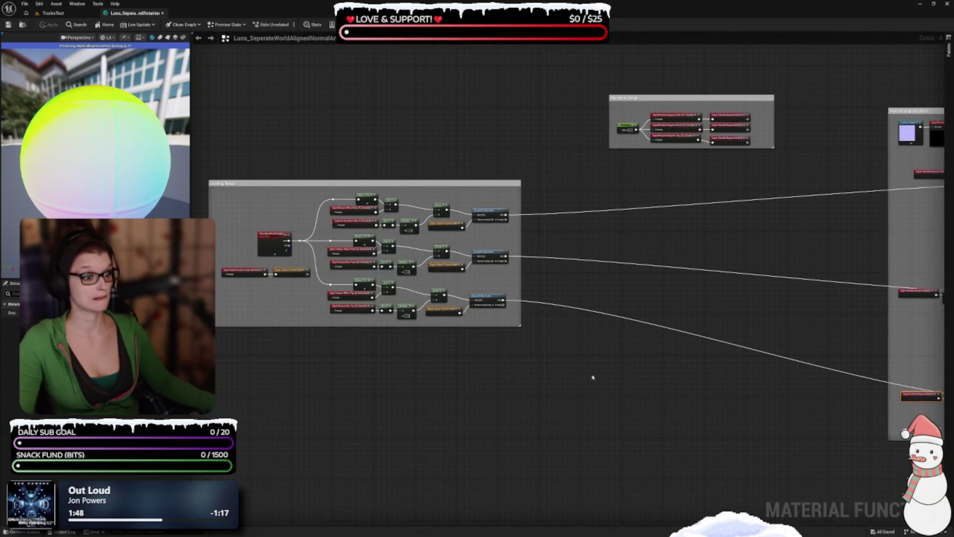
{"action": "scroll", "coordinate": [476, 373], "scroll_direction": "up", "scroll_amount": 4}
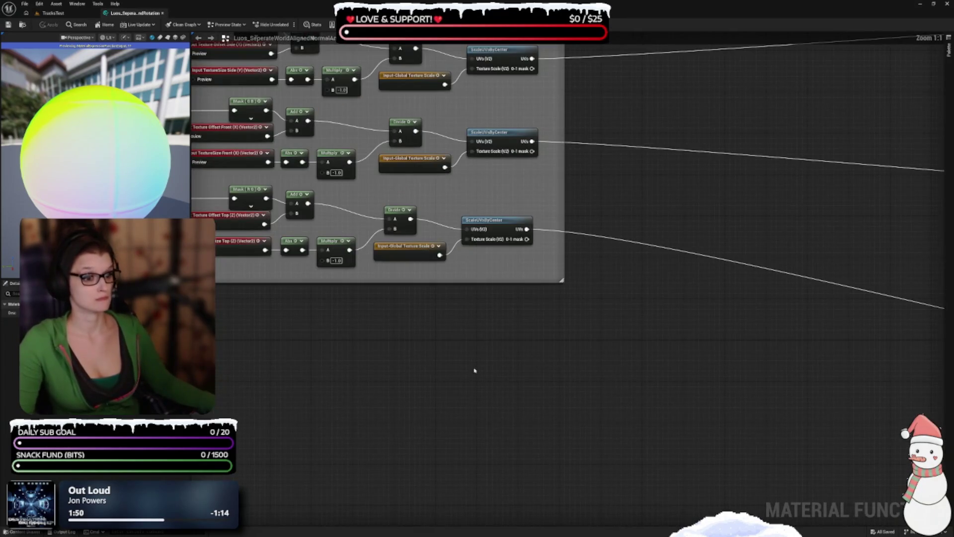
{"action": "left_click_drag", "start_coordinate": [647, 286], "coordinate": [626, 420]}
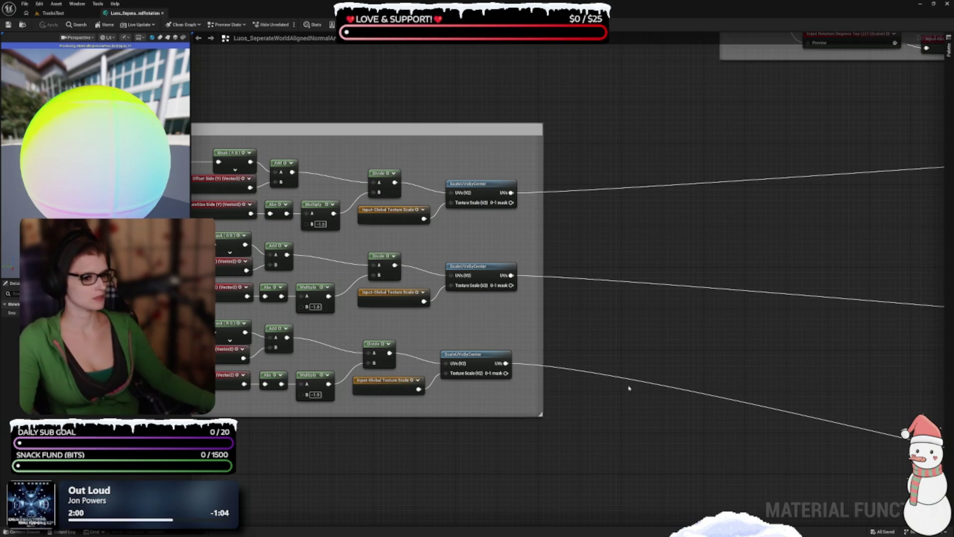
{"action": "mouse_move", "coordinate": [592, 467]}
{"action": "left_mouse_down"}
{"action": "mouse_move", "coordinate": [601, 439]}
{"action": "mouse_move", "coordinate": [761, 413]}
{"action": "left_mouse_up"}
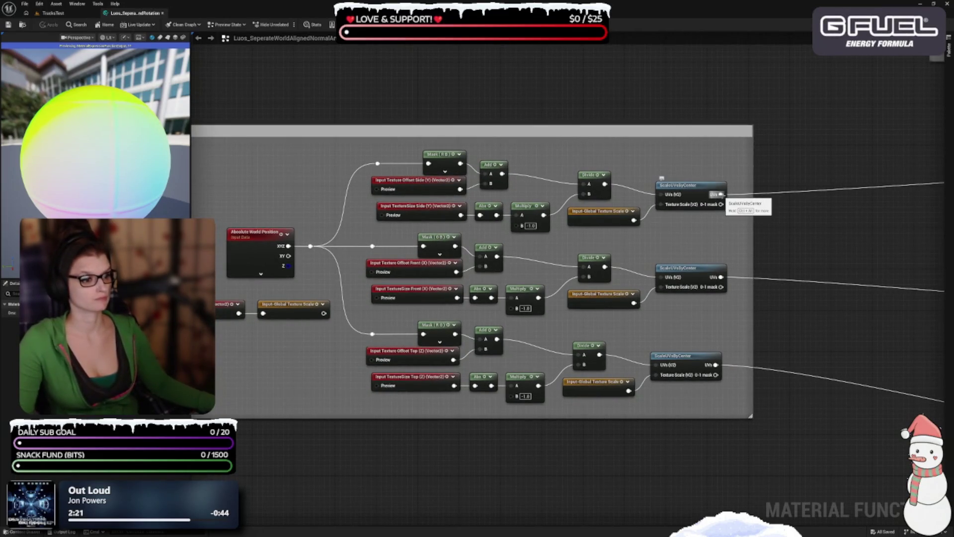
{"action": "left_click_drag", "start_coordinate": [727, 207], "coordinate": [498, 215]}
{"action": "scroll", "coordinate": [677, 243], "scroll_direction": "down", "scroll_amount": 3}
{"action": "mouse_move", "coordinate": [677, 243]}
{"action": "left_mouse_down"}
{"action": "mouse_move", "coordinate": [440, 267]}
{"action": "mouse_move", "coordinate": [567, 251]}
{"action": "left_mouse_up"}
{"action": "scroll", "coordinate": [440, 267], "scroll_direction": "down", "scroll_amount": 4}
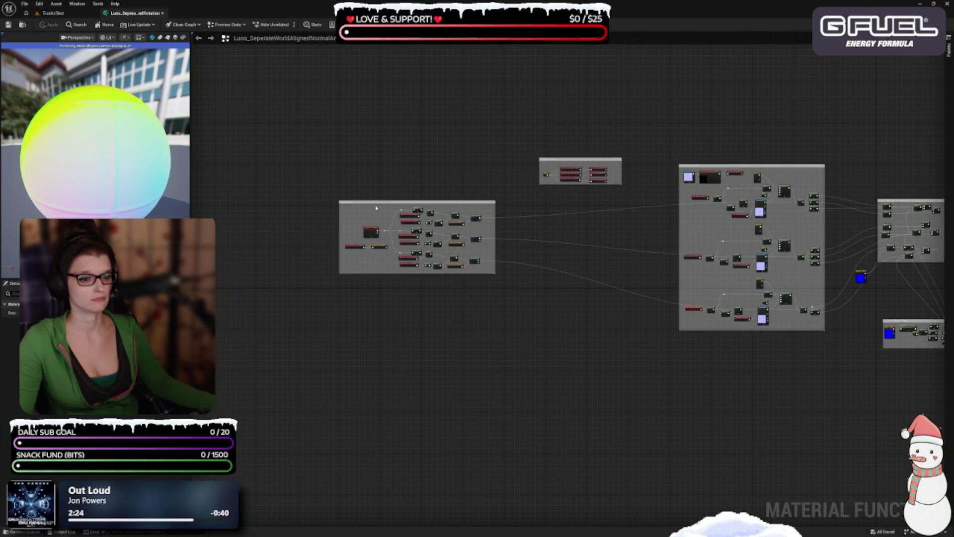
{"action": "left_click_drag", "start_coordinate": [376, 208], "coordinate": [557, 223]}
{"action": "scroll", "coordinate": [626, 263], "scroll_direction": "up", "scroll_amount": 4}
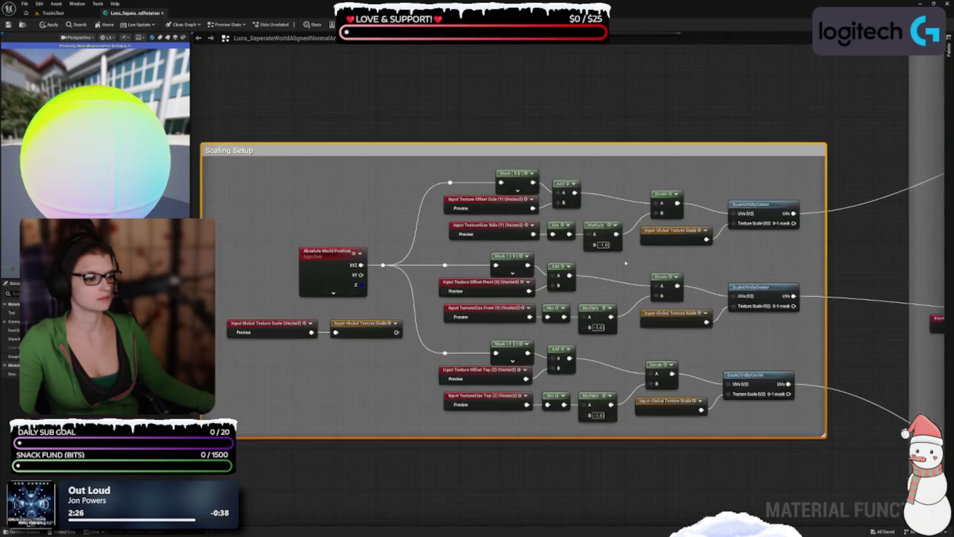
Lower the Scaling Setup group slightly and move Rotation Setup down and right.
{"action": "left_click_drag", "start_coordinate": [625, 263], "coordinate": [481, 228]}
{"action": "scroll", "coordinate": [545, 240], "scroll_direction": "down", "scroll_amount": 2}
{"action": "left_click_drag", "start_coordinate": [545, 241], "coordinate": [451, 223]}
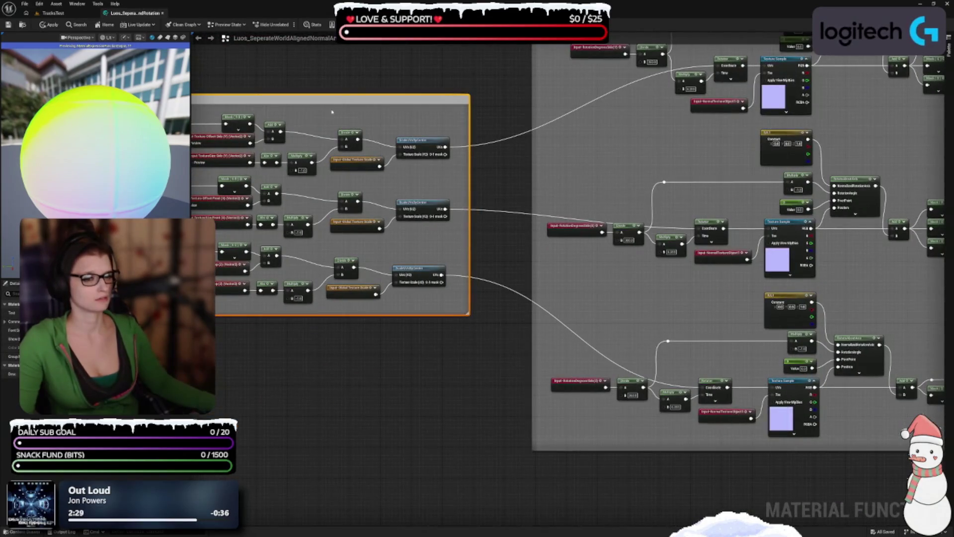
{"action": "mouse_move", "coordinate": [330, 99]}
{"action": "left_mouse_down"}
{"action": "mouse_move", "coordinate": [331, 128]}
{"action": "mouse_move", "coordinate": [332, 117]}
{"action": "mouse_move", "coordinate": [308, 116]}
{"action": "left_mouse_up"}
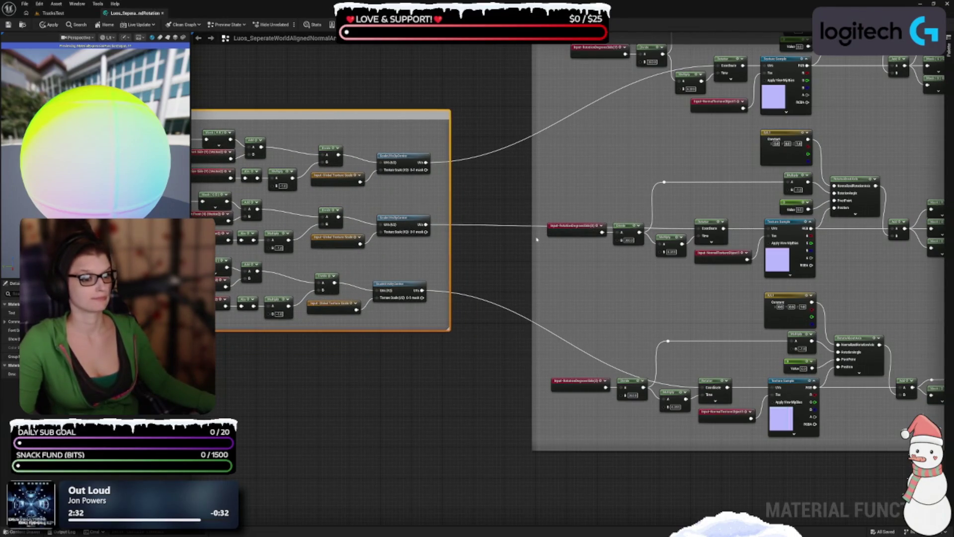
{"action": "left_click_drag", "start_coordinate": [537, 240], "coordinate": [452, 279]}
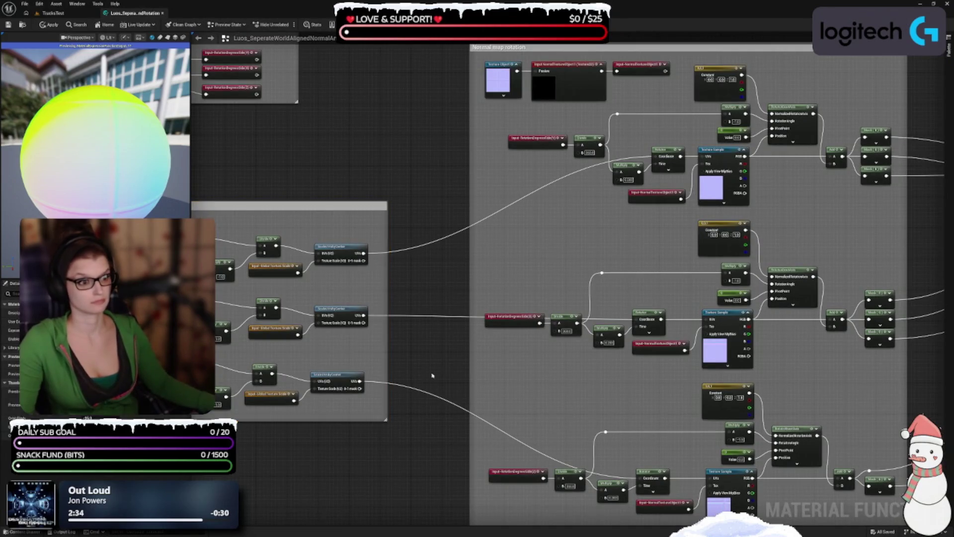
{"action": "left_click_drag", "start_coordinate": [432, 375], "coordinate": [643, 499]}
{"action": "mouse_move", "coordinate": [389, 150]}
{"action": "left_mouse_down"}
{"action": "mouse_move", "coordinate": [490, 207]}
{"action": "mouse_move", "coordinate": [475, 219]}
{"action": "left_mouse_up"}
Add a reroute point on the lower Rotator-to-Texture Sample wire.
{"action": "left_click", "coordinate": [653, 296]}
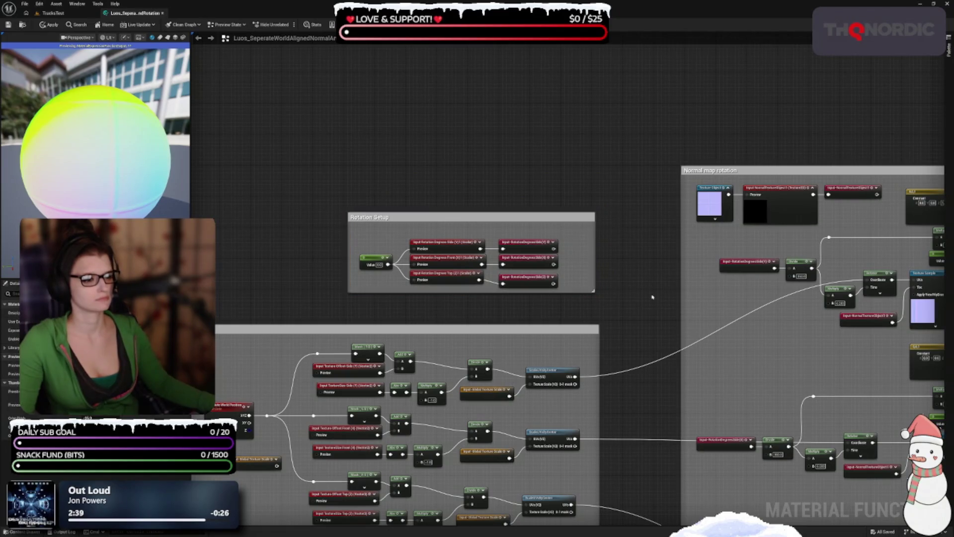
{"action": "left_click_drag", "start_coordinate": [653, 297], "coordinate": [596, 371]}
{"action": "left_click_drag", "start_coordinate": [531, 259], "coordinate": [477, 175]}
{"action": "scroll", "coordinate": [487, 323], "scroll_direction": "up", "scroll_amount": 2}
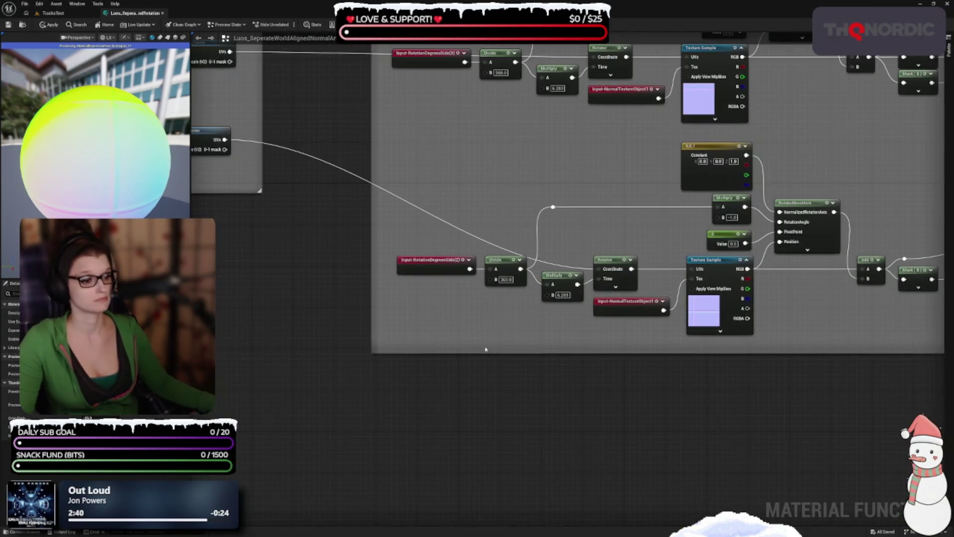
{"action": "mouse_move", "coordinate": [488, 323]}
{"action": "left_mouse_down"}
{"action": "mouse_move", "coordinate": [642, 340]}
{"action": "mouse_move", "coordinate": [497, 331]}
{"action": "left_mouse_up"}
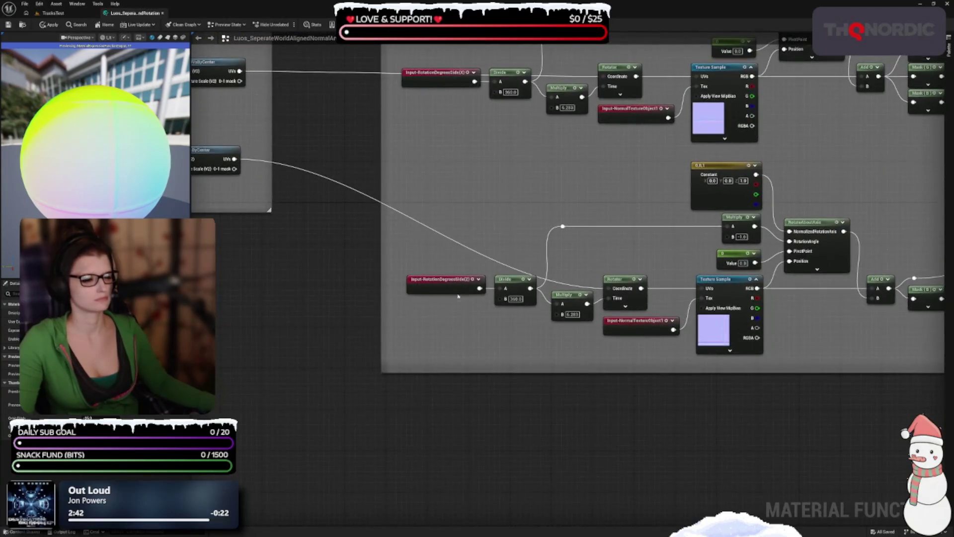
{"action": "double_click", "coordinate": [667, 284]}
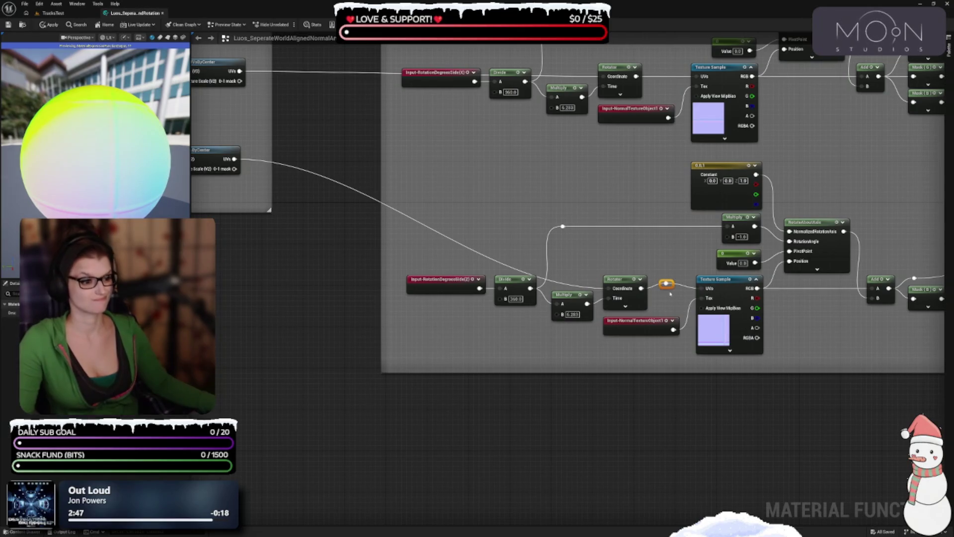
Undo the first reroute point and add a new one on the incoming UV wire.
{"action": "left_click_drag", "start_coordinate": [667, 285], "coordinate": [661, 262]}
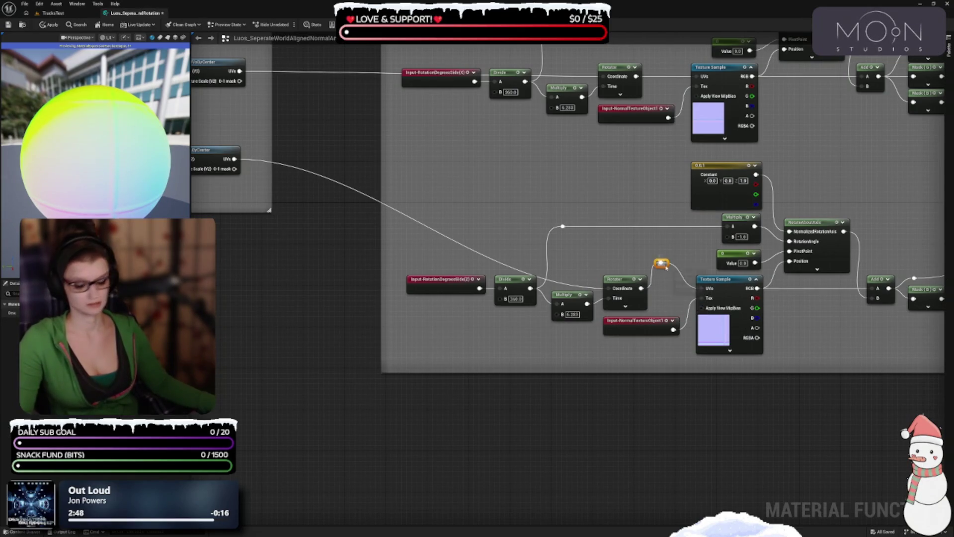
{"action": "key", "text": "ctrl+z"}
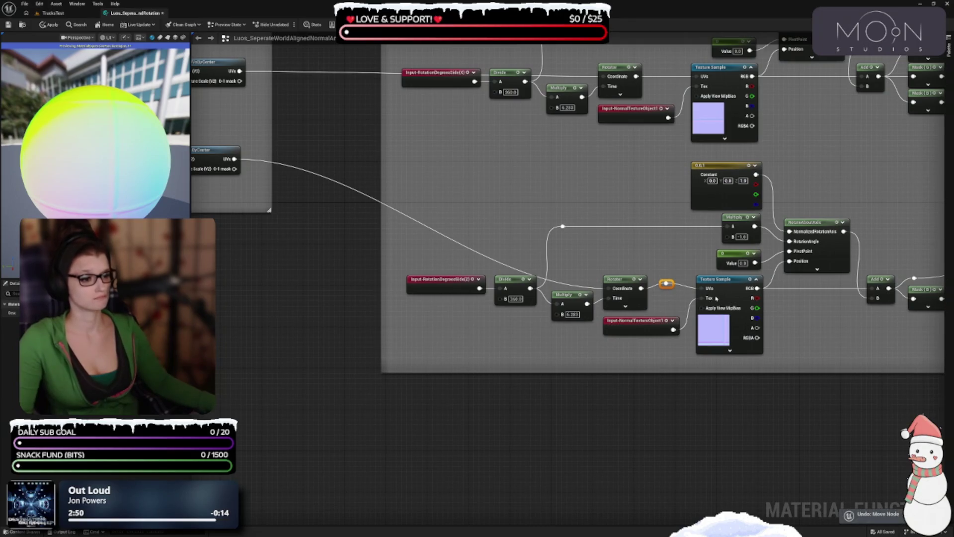
{"action": "key", "text": "ctrl+z"}
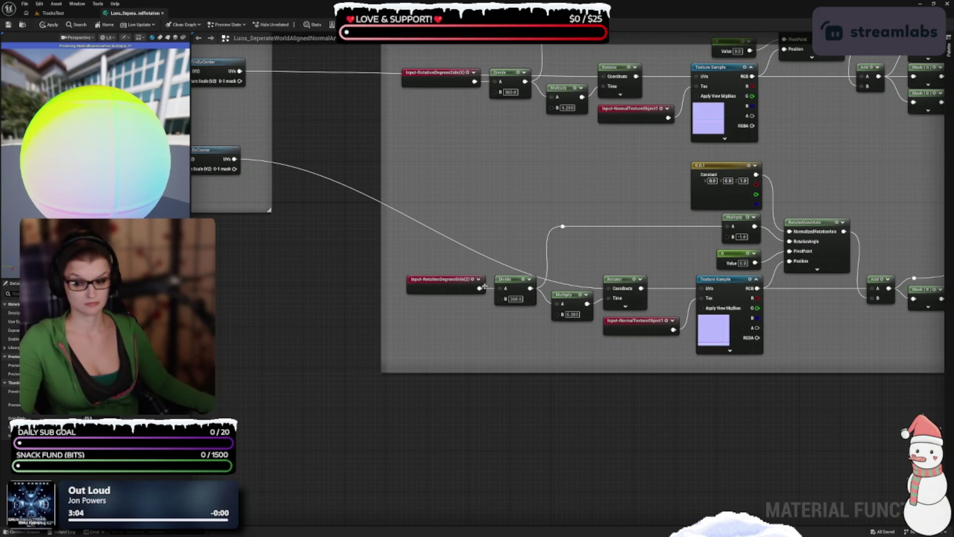
{"action": "left_click_drag", "start_coordinate": [580, 248], "coordinate": [635, 240]}
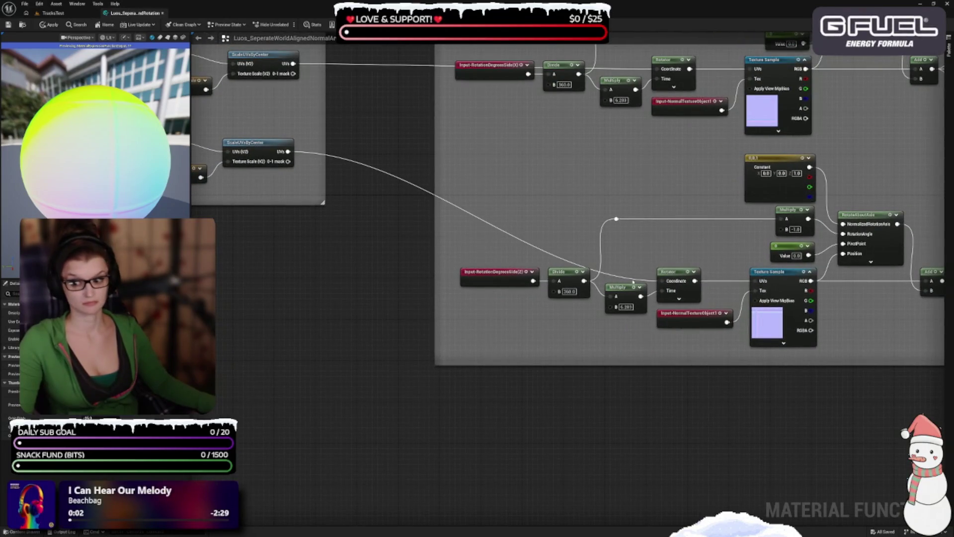
{"action": "double_click", "coordinate": [627, 276]}
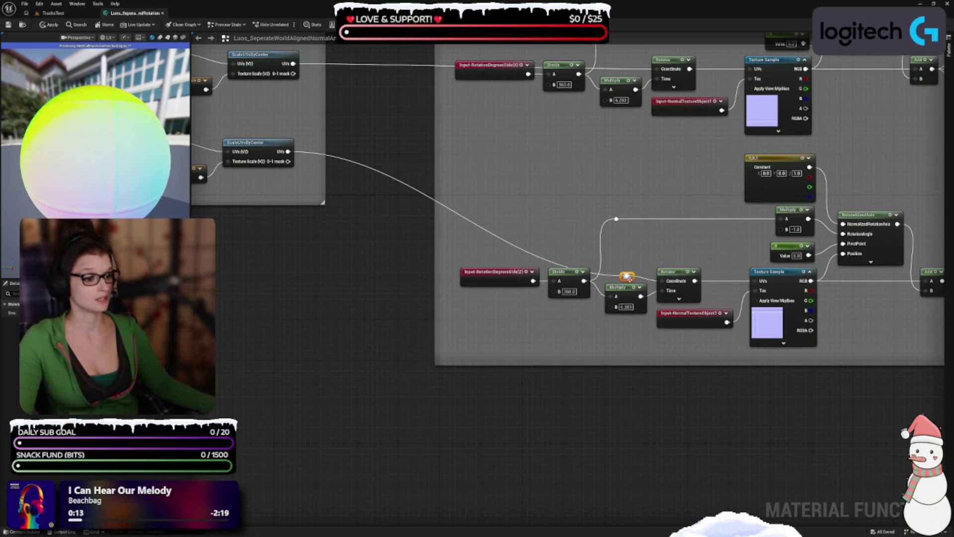
{"action": "mouse_move", "coordinate": [631, 278]}
{"action": "left_mouse_down"}
{"action": "mouse_move", "coordinate": [644, 278]}
{"action": "mouse_move", "coordinate": [616, 264]}
{"action": "left_mouse_up"}
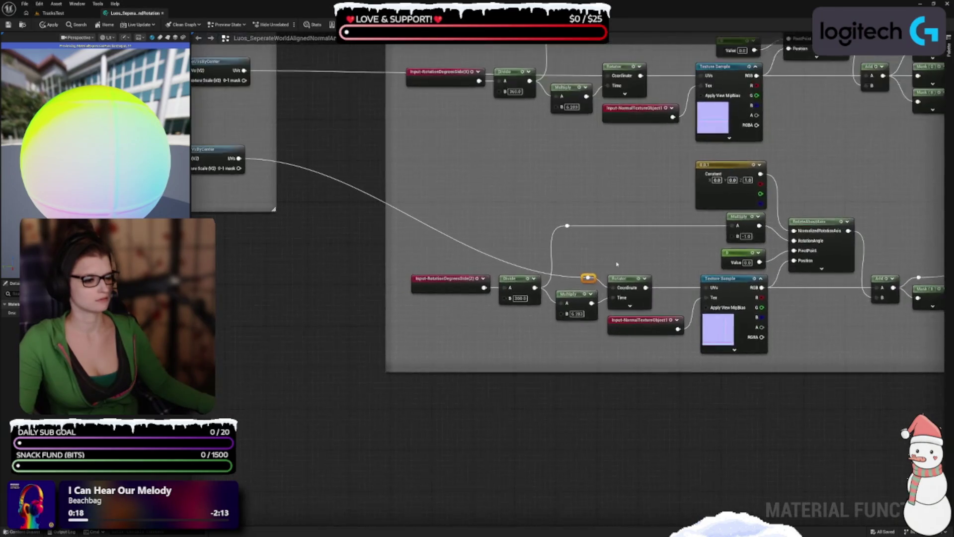
Lower the Z rotation input and its Divide node.
{"action": "left_click_drag", "start_coordinate": [539, 313], "coordinate": [667, 390]}
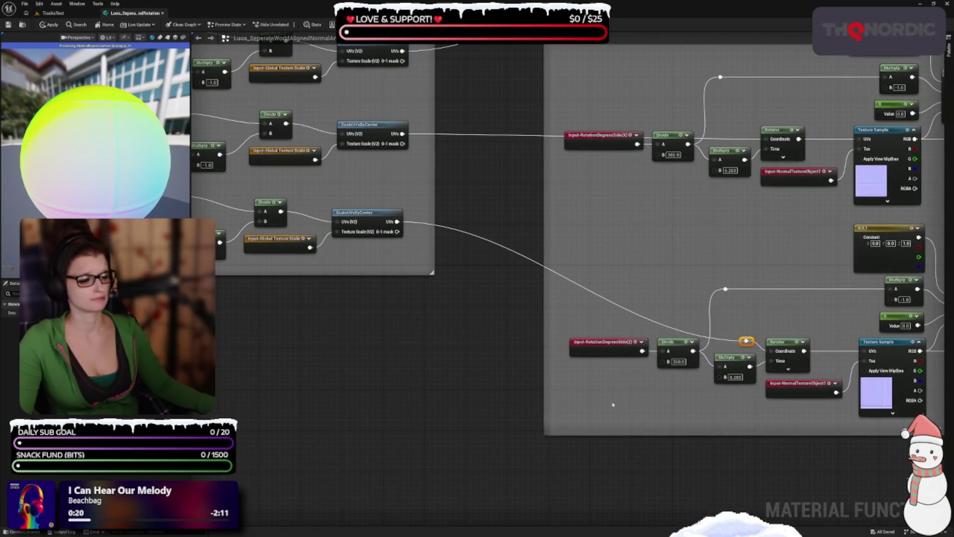
{"action": "left_click_drag", "start_coordinate": [631, 363], "coordinate": [565, 298]}
{"action": "left_click_drag", "start_coordinate": [631, 324], "coordinate": [522, 276]}
{"action": "mouse_move", "coordinate": [611, 281]}
{"action": "left_mouse_down"}
{"action": "mouse_move", "coordinate": [611, 296]}
{"action": "mouse_move", "coordinate": [507, 273]}
{"action": "mouse_move", "coordinate": [561, 249]}
{"action": "left_mouse_up"}
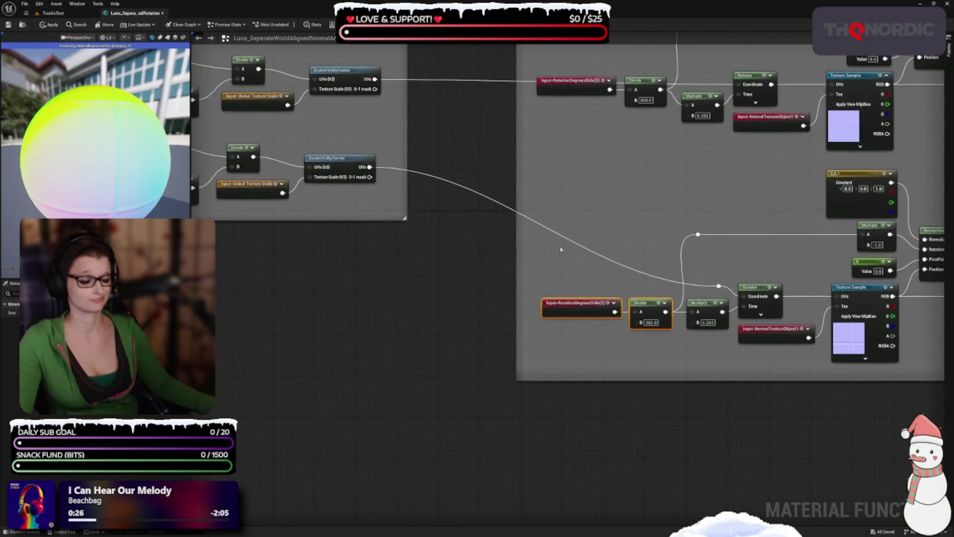
Route the long UV wire through a reroute point pulled down to reshape it.
{"action": "double_click", "coordinate": [544, 225]}
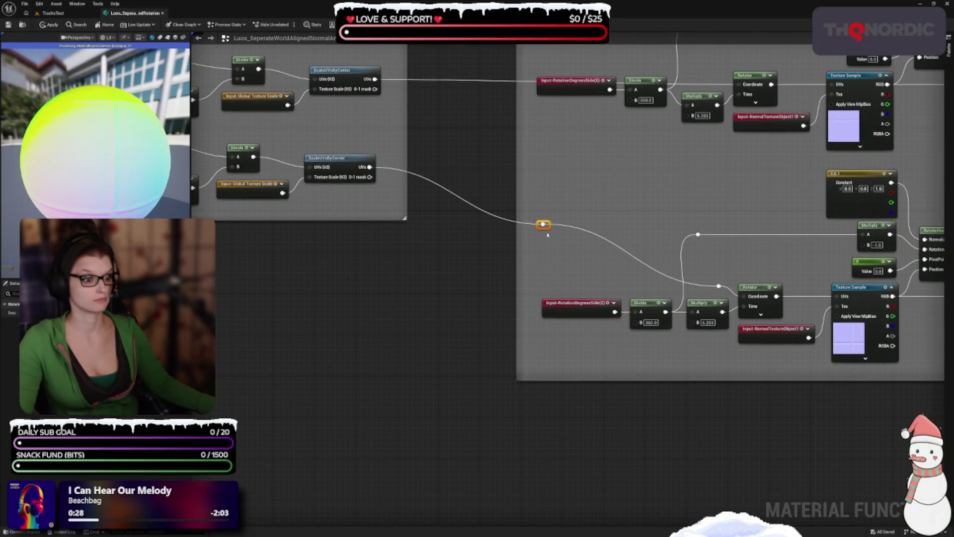
{"action": "mouse_move", "coordinate": [544, 225]}
{"action": "left_mouse_down"}
{"action": "mouse_move", "coordinate": [554, 284]}
{"action": "mouse_move", "coordinate": [543, 315]}
{"action": "mouse_move", "coordinate": [478, 375]}
{"action": "mouse_move", "coordinate": [456, 424]}
{"action": "left_mouse_up"}
{"action": "left_click", "coordinate": [521, 318]}
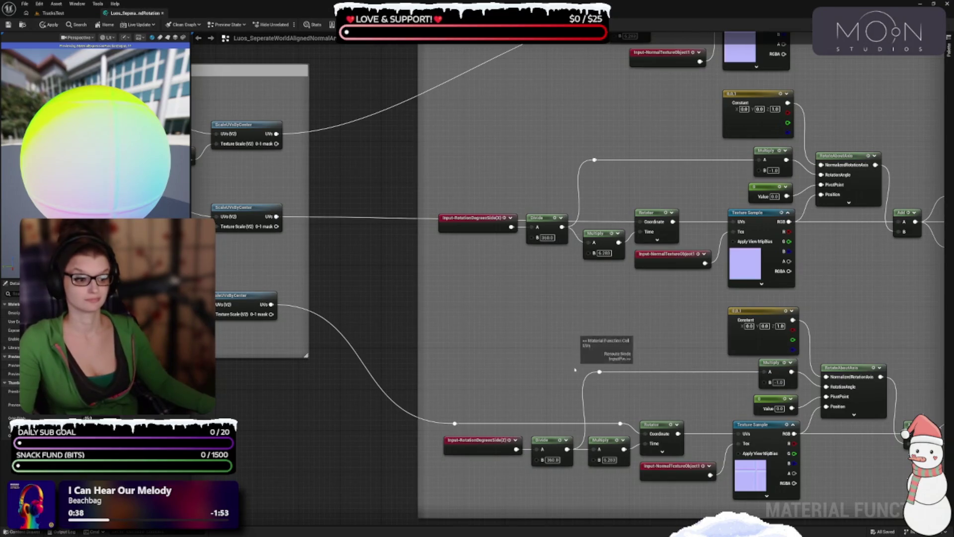
{"action": "key", "text": "1"}
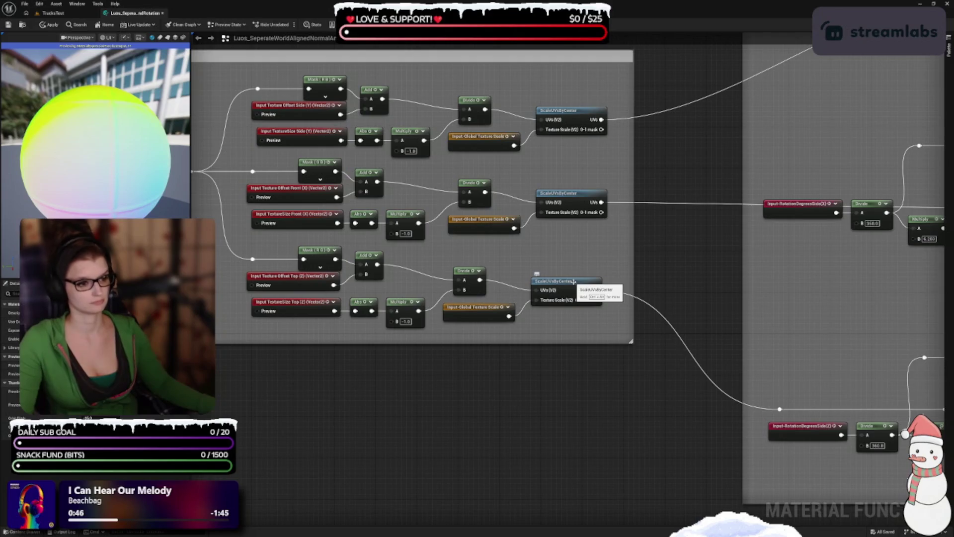
{"action": "mouse_move", "coordinate": [774, 277]}
{"action": "left_mouse_down"}
{"action": "mouse_move", "coordinate": [656, 292]}
{"action": "mouse_move", "coordinate": [569, 274]}
{"action": "left_mouse_up"}
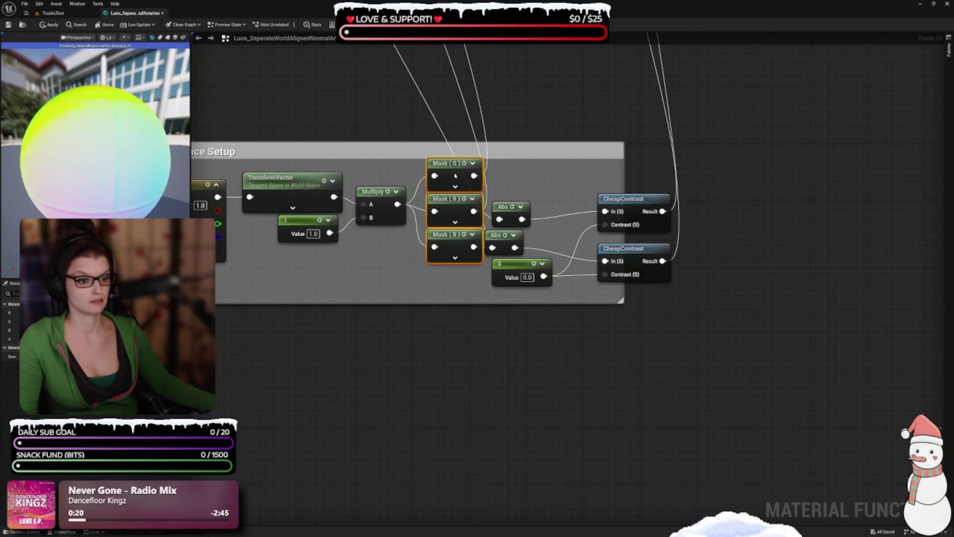
Align the Abs and CheapContrast pairs and enlarge the Vertex World Space Setup box.
{"action": "left_click_drag", "start_coordinate": [514, 149], "coordinate": [514, 128]}
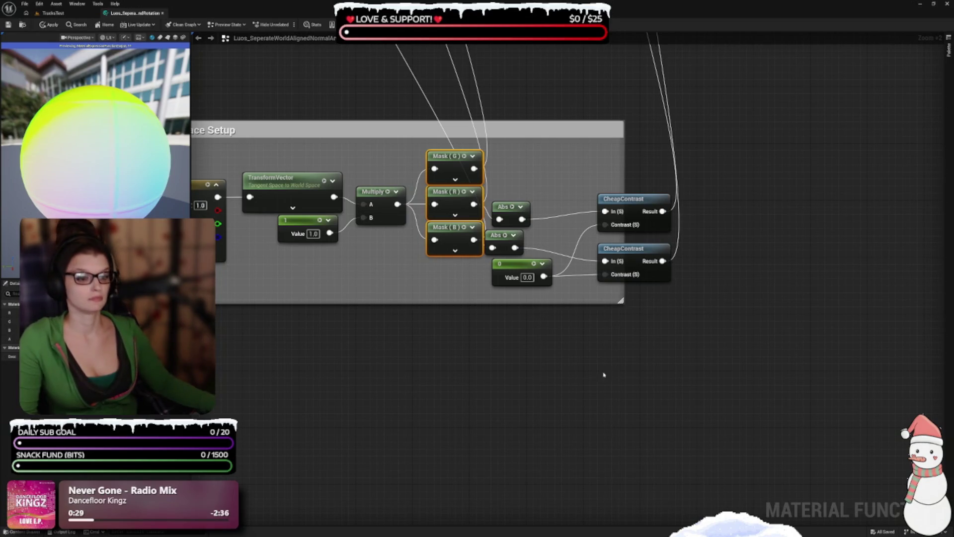
{"action": "left_click_drag", "start_coordinate": [603, 375], "coordinate": [585, 483]}
{"action": "left_click_drag", "start_coordinate": [485, 306], "coordinate": [512, 300]}
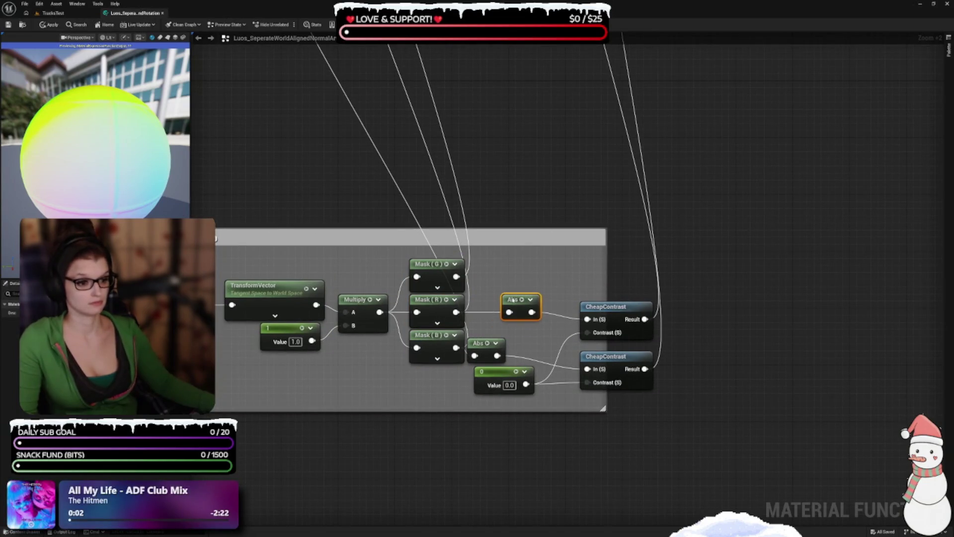
{"action": "left_click_drag", "start_coordinate": [492, 348], "coordinate": [521, 348]}
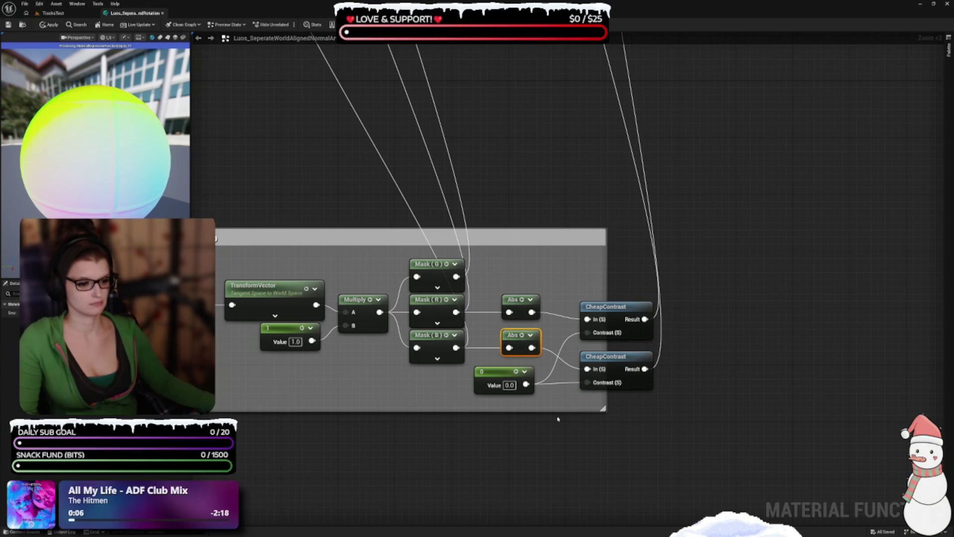
{"action": "left_click_drag", "start_coordinate": [607, 307], "coordinate": [621, 299]}
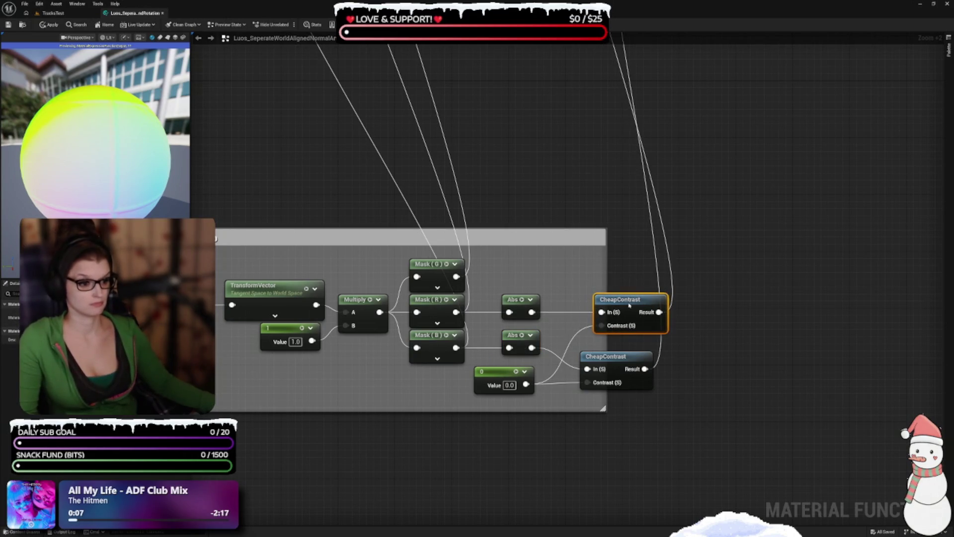
{"action": "left_click_drag", "start_coordinate": [617, 367], "coordinate": [629, 360]}
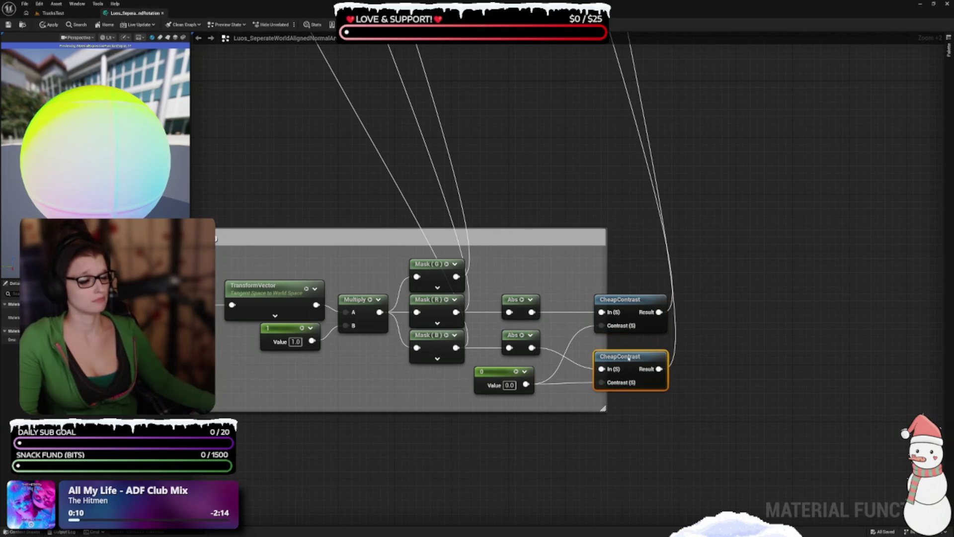
{"action": "left_click_drag", "start_coordinate": [603, 410], "coordinate": [690, 416]}
{"action": "mouse_move", "coordinate": [482, 362]}
{"action": "left_mouse_down"}
{"action": "mouse_move", "coordinate": [470, 293]}
{"action": "mouse_move", "coordinate": [479, 277]}
{"action": "mouse_move", "coordinate": [537, 265]}
{"action": "mouse_move", "coordinate": [495, 305]}
{"action": "left_mouse_up"}
Move the 0 constant above the lower Abs and line up both Abs and CheapContrast nodes.
{"action": "mouse_move", "coordinate": [535, 268]}
{"action": "left_mouse_down"}
{"action": "mouse_move", "coordinate": [490, 262]}
{"action": "mouse_move", "coordinate": [505, 272]}
{"action": "left_mouse_up"}
{"action": "right_click", "coordinate": [505, 311]}
{"action": "left_click", "coordinate": [506, 305]}
{"action": "right_click", "coordinate": [506, 314]}
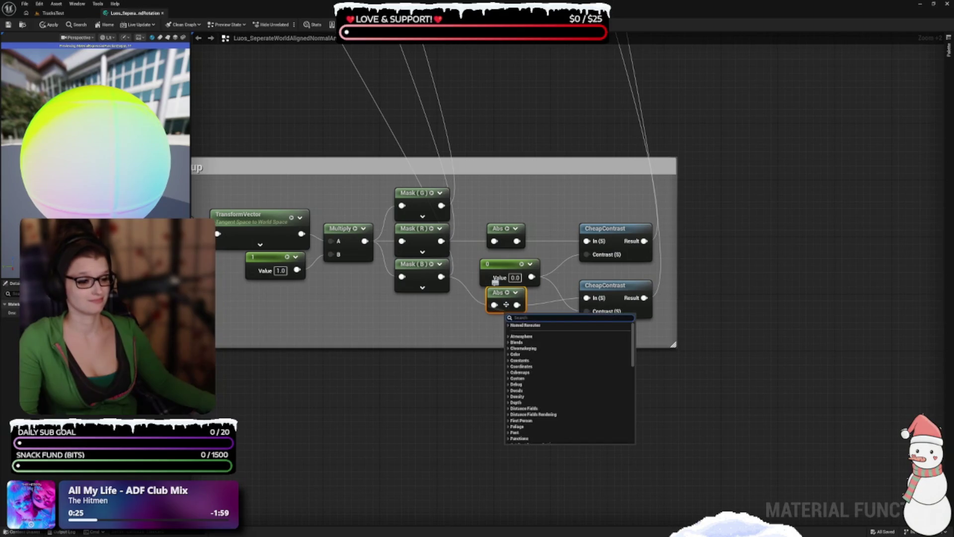
{"action": "left_click_drag", "start_coordinate": [506, 304], "coordinate": [499, 312]}
{"action": "left_click_drag", "start_coordinate": [498, 227], "coordinate": [491, 226]}
{"action": "left_click_drag", "start_coordinate": [558, 321], "coordinate": [511, 342]}
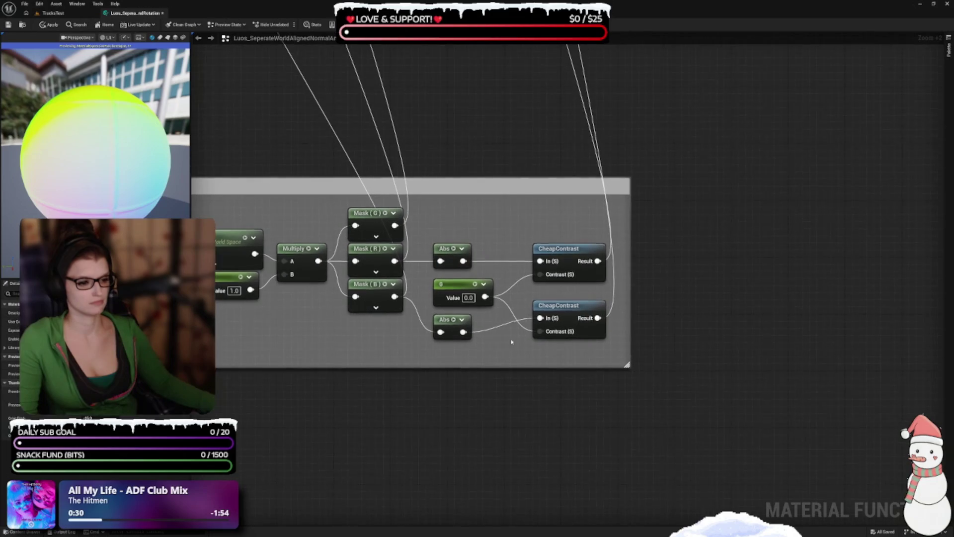
{"action": "left_click_drag", "start_coordinate": [559, 312], "coordinate": [560, 326]}
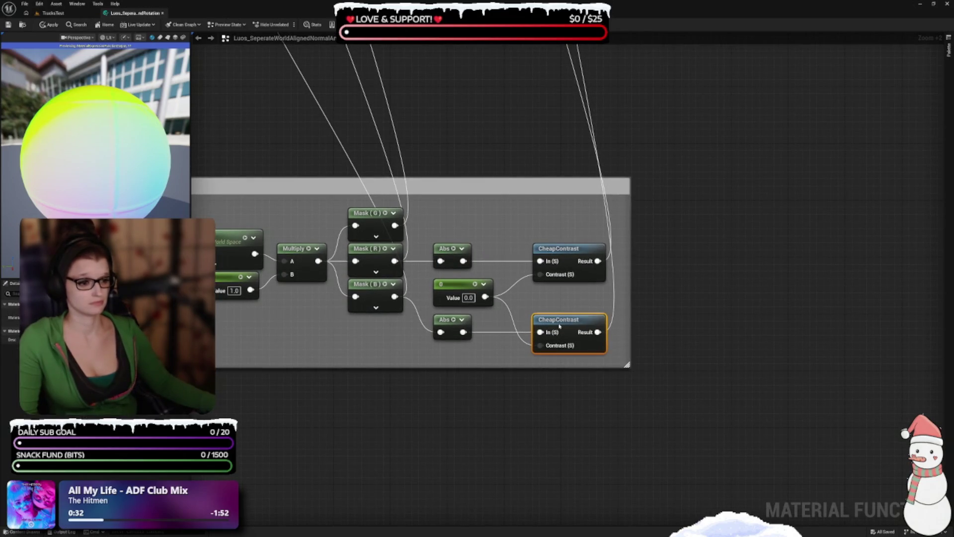
{"action": "left_click", "coordinate": [506, 316]}
{"action": "left_click_drag", "start_coordinate": [497, 345], "coordinate": [528, 326]}
{"action": "left_click_drag", "start_coordinate": [424, 352], "coordinate": [653, 369]}
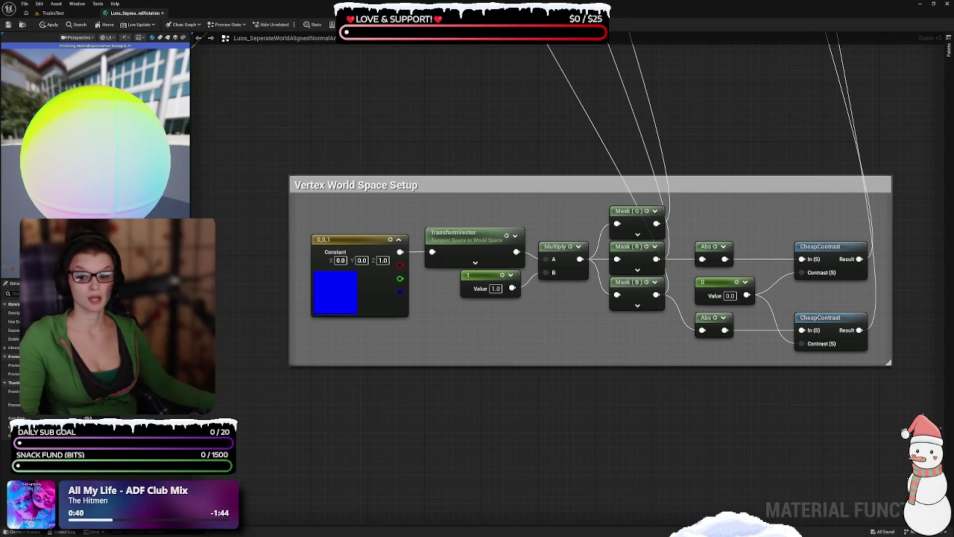
Move the top Multiply node up and extend the comment box to cover it.
{"action": "left_click_drag", "start_coordinate": [374, 362], "coordinate": [362, 437]}
{"action": "scroll", "coordinate": [362, 437], "scroll_direction": "down", "scroll_amount": 3}
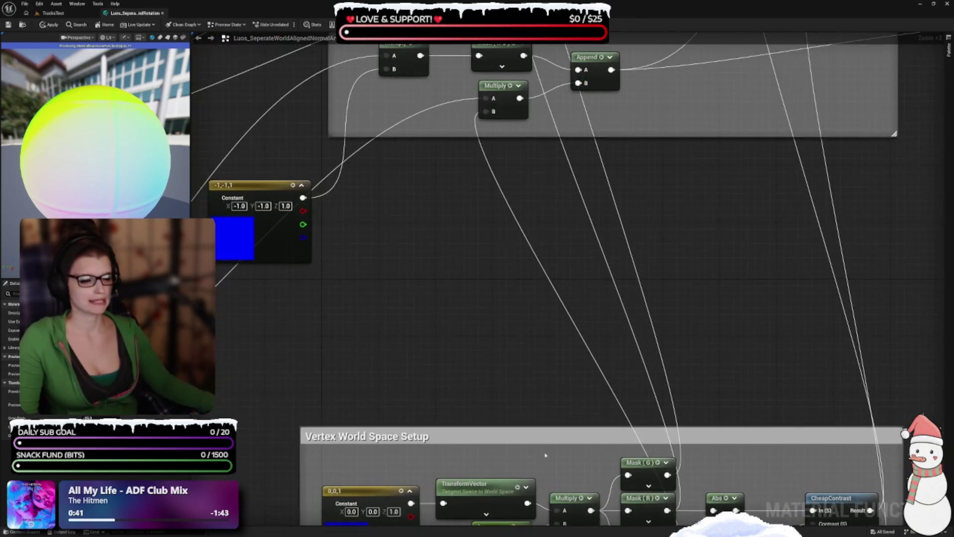
{"action": "scroll", "coordinate": [481, 330], "scroll_direction": "up", "scroll_amount": 1}
{"action": "left_click_drag", "start_coordinate": [481, 330], "coordinate": [626, 269]}
{"action": "scroll", "coordinate": [626, 268], "scroll_direction": "down", "scroll_amount": 3}
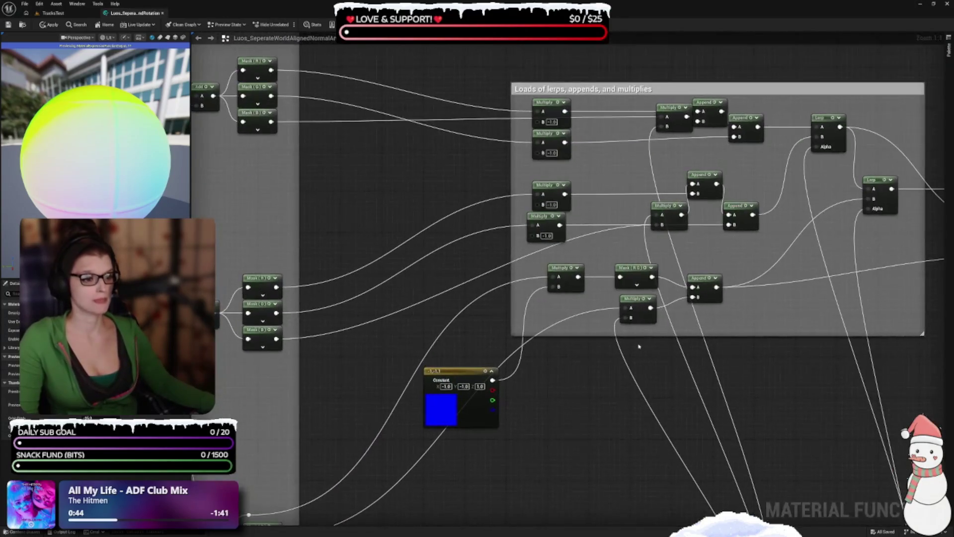
{"action": "scroll", "coordinate": [559, 308], "scroll_direction": "up", "scroll_amount": 3}
{"action": "left_click_drag", "start_coordinate": [561, 206], "coordinate": [518, 228]}
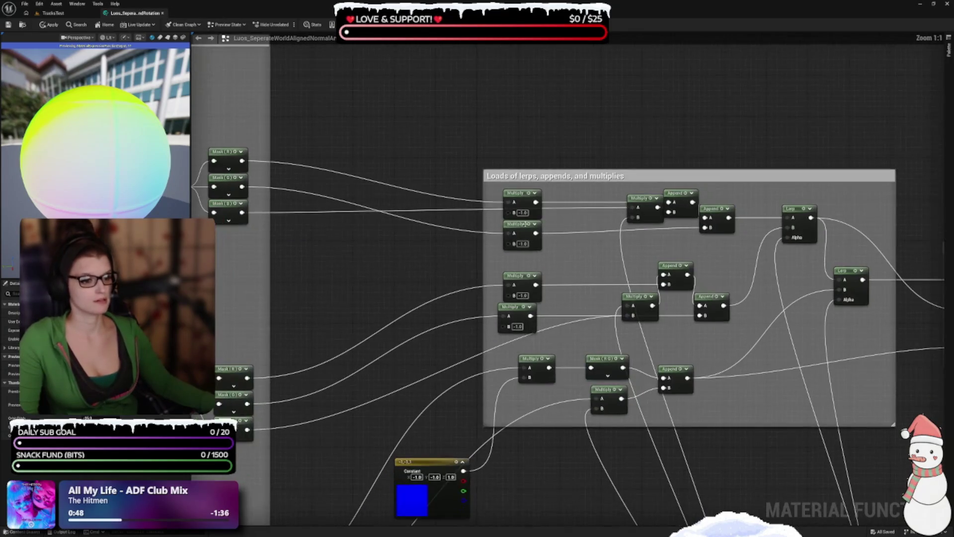
{"action": "left_click", "coordinate": [518, 227]}
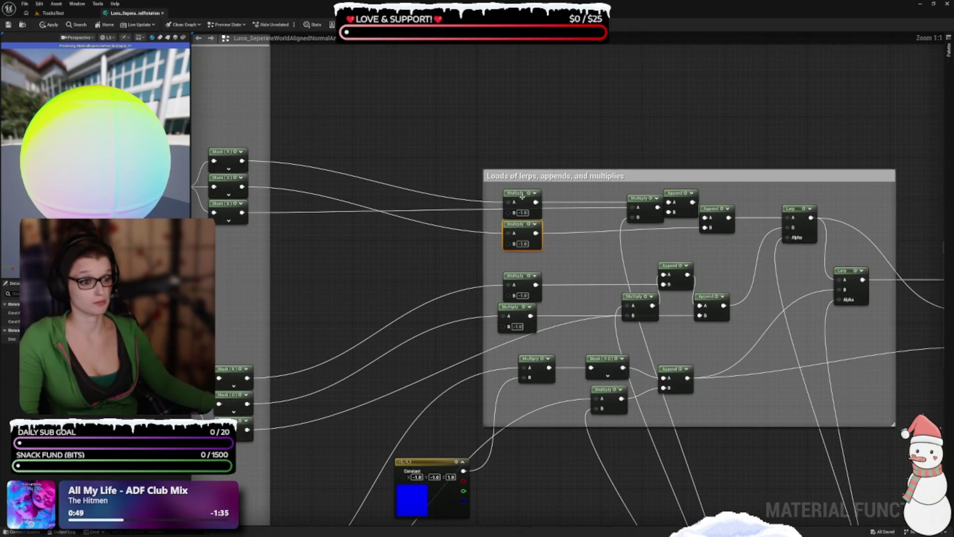
{"action": "mouse_move", "coordinate": [518, 191]}
{"action": "left_mouse_down"}
{"action": "mouse_move", "coordinate": [519, 172]}
{"action": "mouse_move", "coordinate": [520, 179]}
{"action": "mouse_move", "coordinate": [550, 174]}
{"action": "mouse_move", "coordinate": [550, 155]}
{"action": "left_mouse_up"}
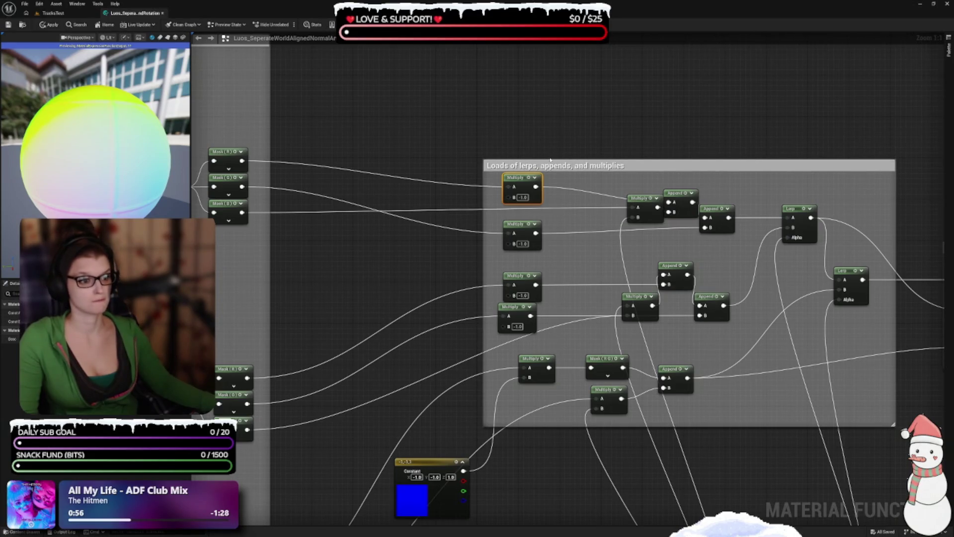
{"action": "left_click_drag", "start_coordinate": [550, 159], "coordinate": [550, 153]}
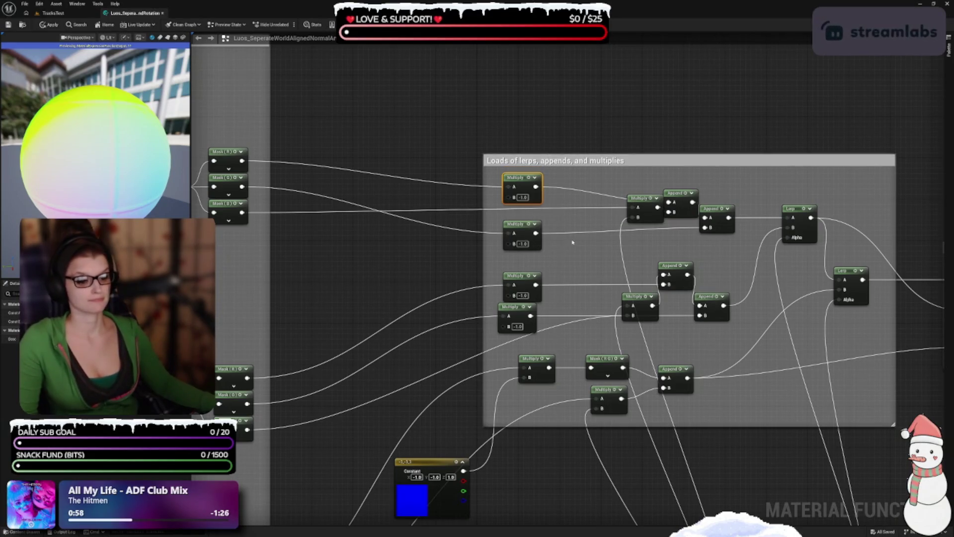
{"action": "scroll", "coordinate": [586, 269], "scroll_direction": "up", "scroll_amount": 2}
Add a reroute point on the Mask (B) wire beside the Multiply nodes.
{"action": "mouse_move", "coordinate": [537, 270]}
{"action": "left_mouse_down"}
{"action": "mouse_move", "coordinate": [633, 261]}
{"action": "mouse_move", "coordinate": [674, 245]}
{"action": "mouse_move", "coordinate": [675, 229]}
{"action": "left_mouse_up"}
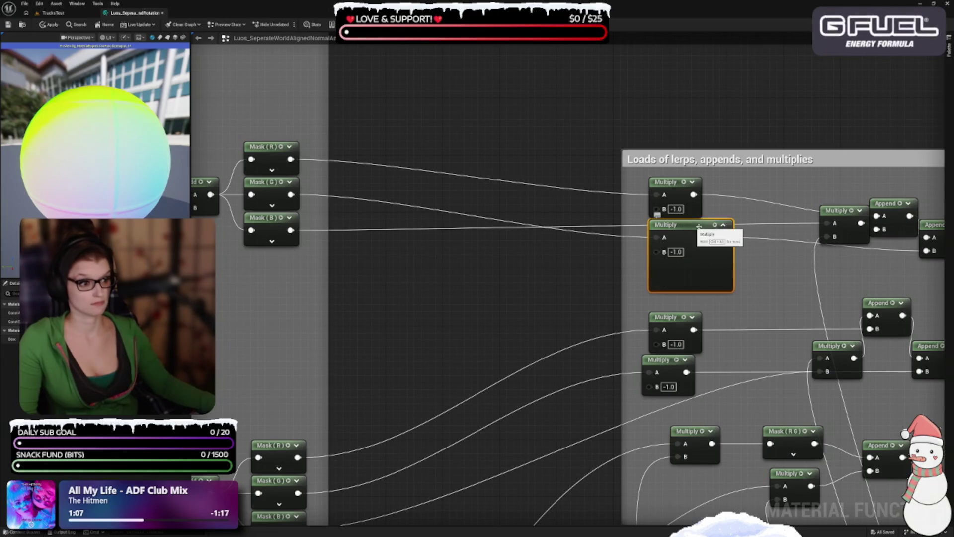
{"action": "double_click", "coordinate": [456, 229]}
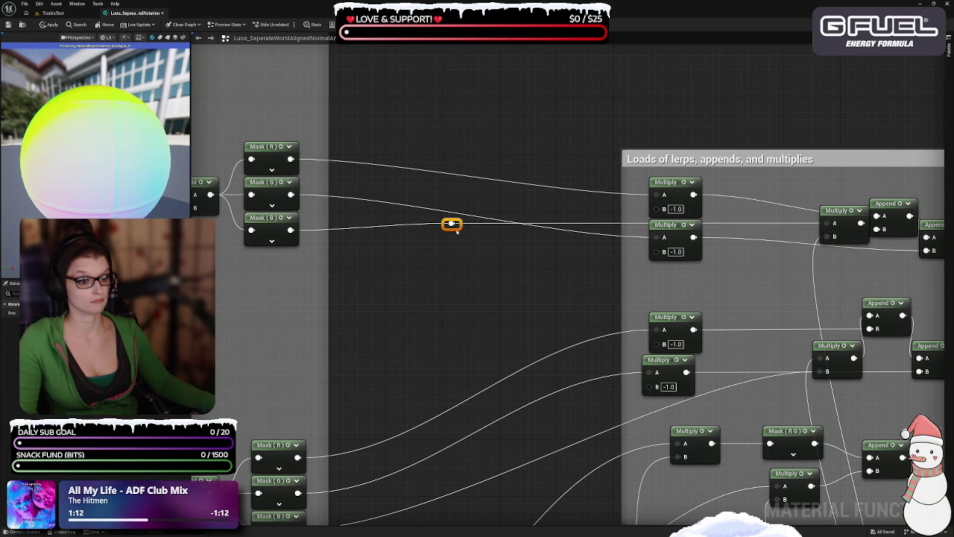
{"action": "left_click_drag", "start_coordinate": [451, 227], "coordinate": [664, 281]}
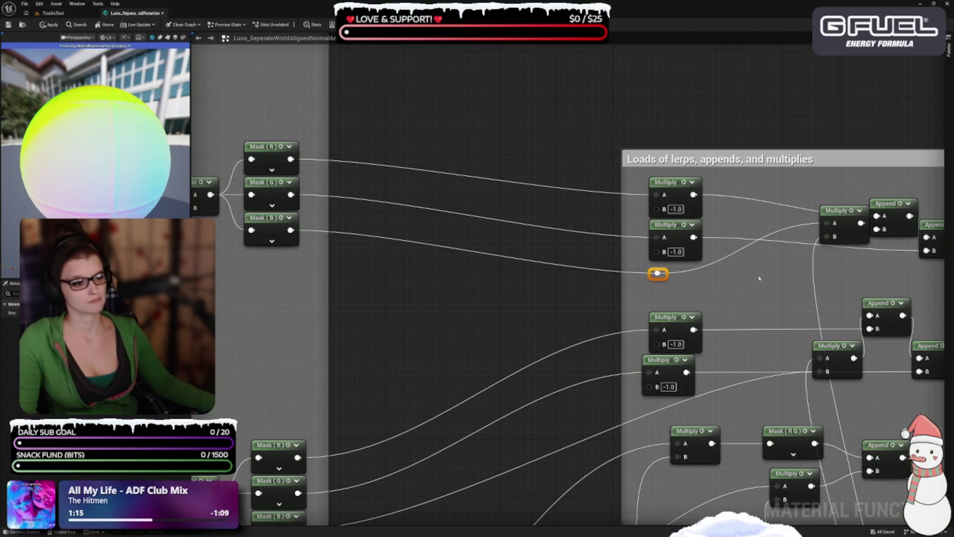
{"action": "left_click_drag", "start_coordinate": [759, 278], "coordinate": [693, 124]}
{"action": "left_click", "coordinate": [586, 261]}
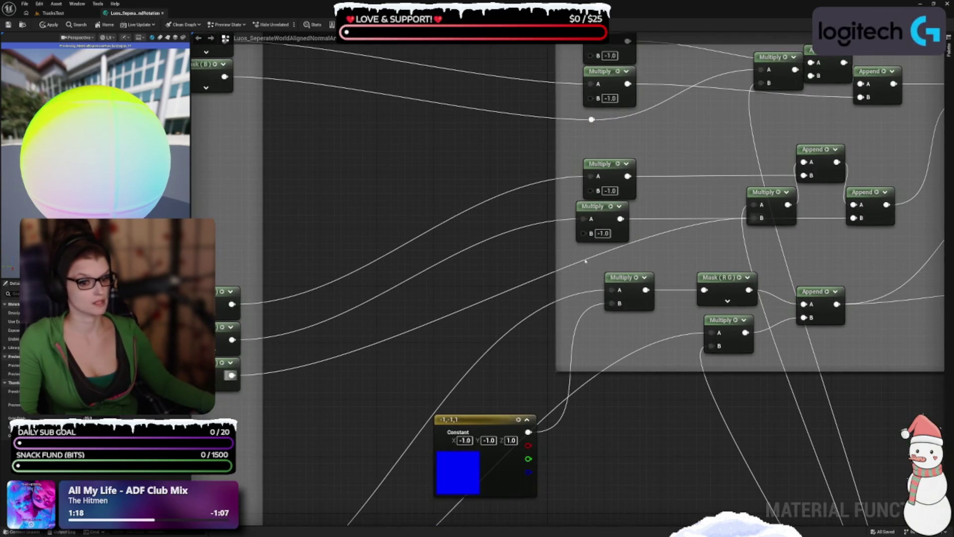
Add a reroute on the next wire, align the upper Multiply, and raise the (-1,-1,1) Constant.
{"action": "double_click", "coordinate": [586, 261]}
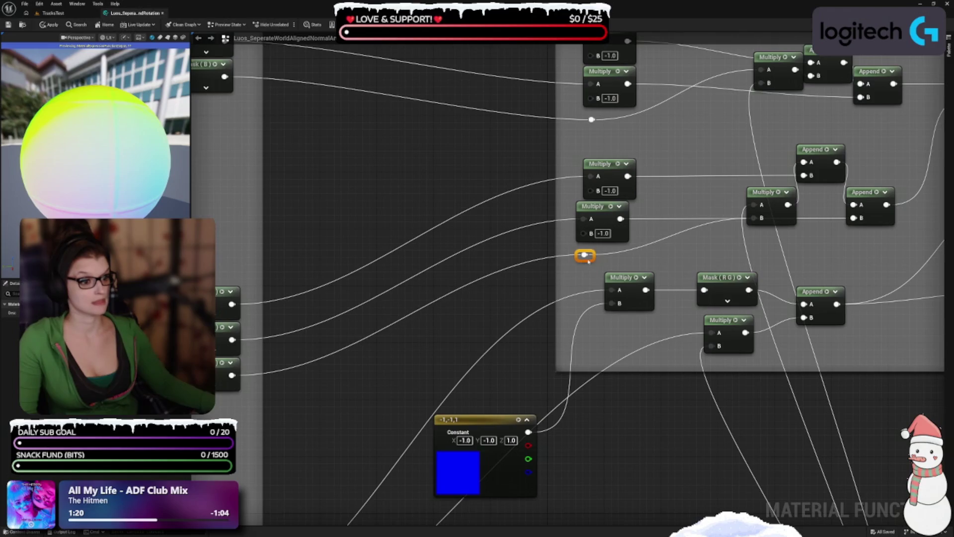
{"action": "left_click_drag", "start_coordinate": [604, 165], "coordinate": [594, 168]}
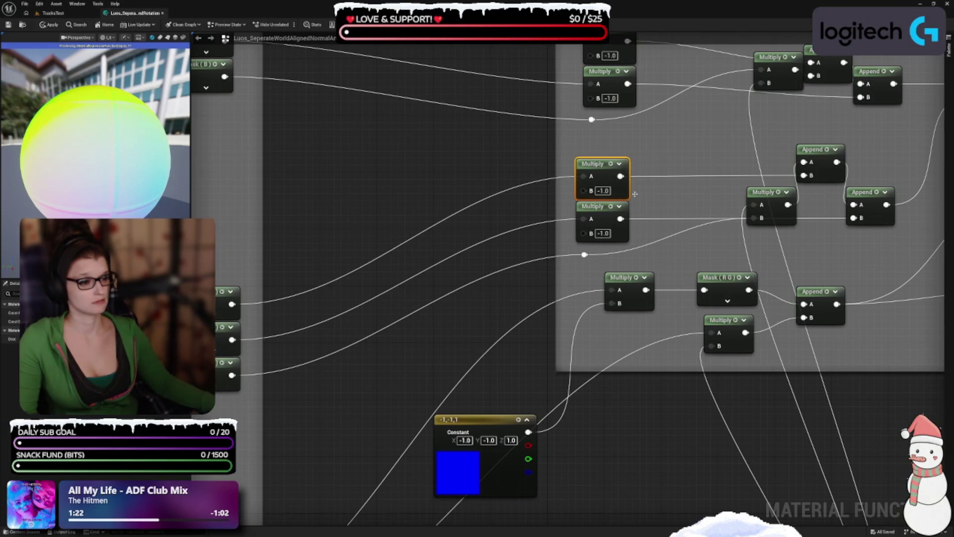
{"action": "left_click_drag", "start_coordinate": [489, 472], "coordinate": [490, 329]}
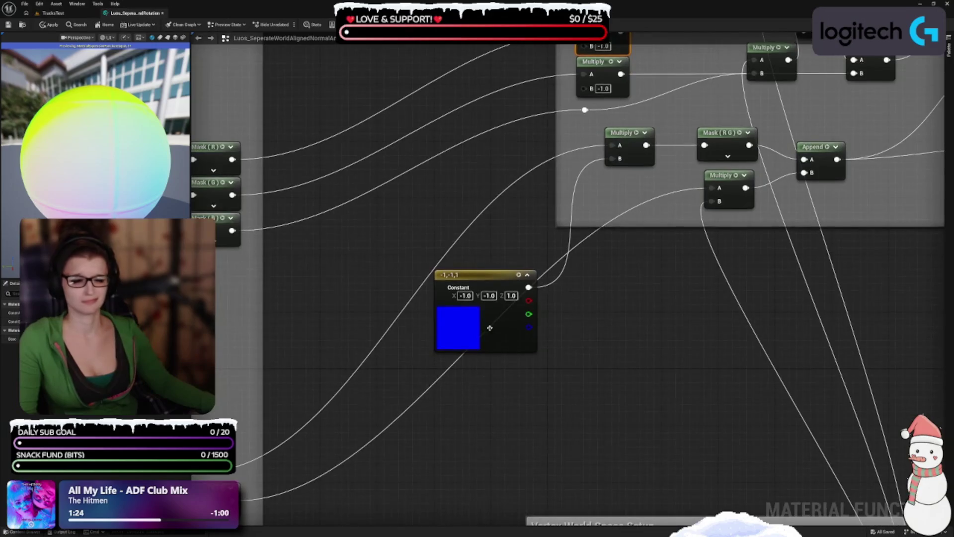
{"action": "left_click_drag", "start_coordinate": [563, 359], "coordinate": [546, 388]}
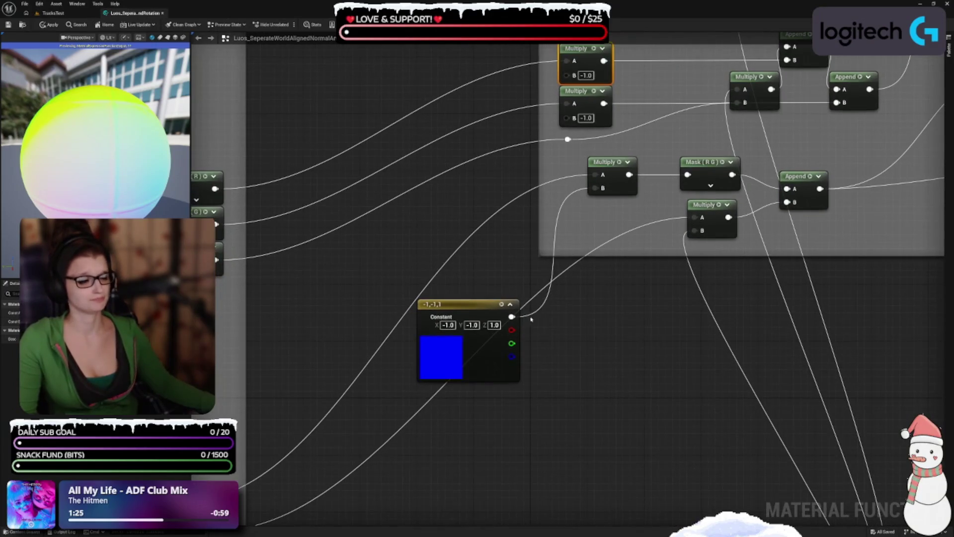
{"action": "left_click", "coordinate": [511, 311]}
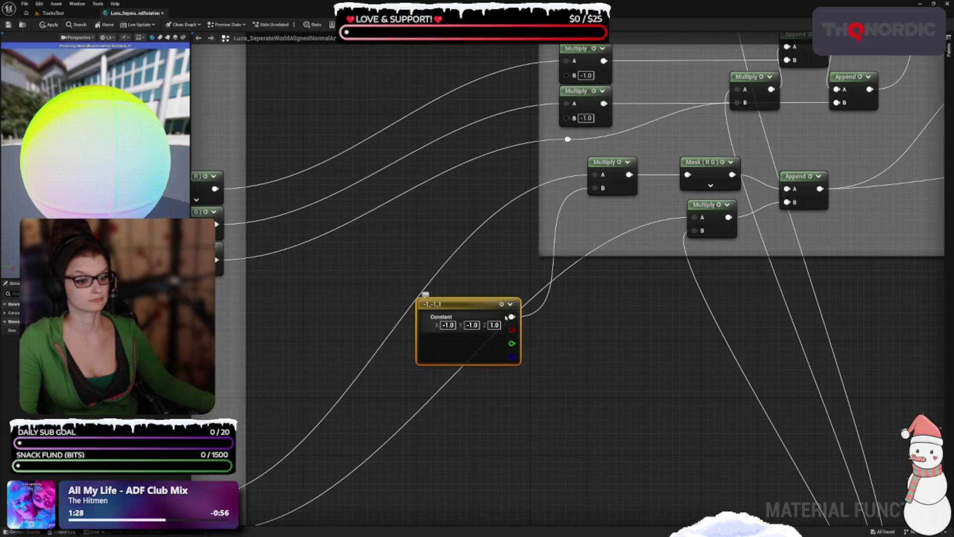
{"action": "mouse_move", "coordinate": [456, 316]}
{"action": "left_mouse_down"}
{"action": "mouse_move", "coordinate": [507, 192]}
{"action": "mouse_move", "coordinate": [501, 269]}
{"action": "left_mouse_up"}
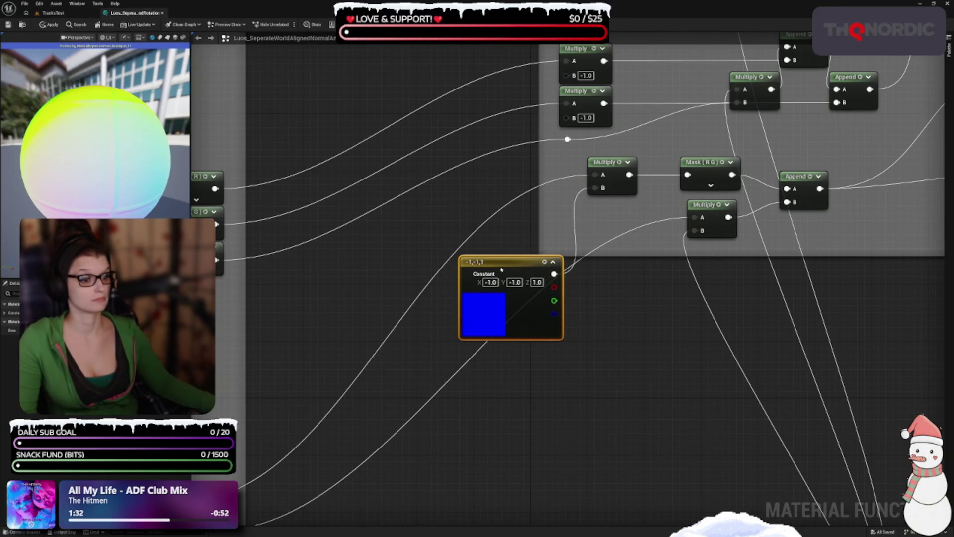
Add two aligned reroute points and move the Multiply node down beside the Constant.
{"action": "double_click", "coordinate": [476, 225]}
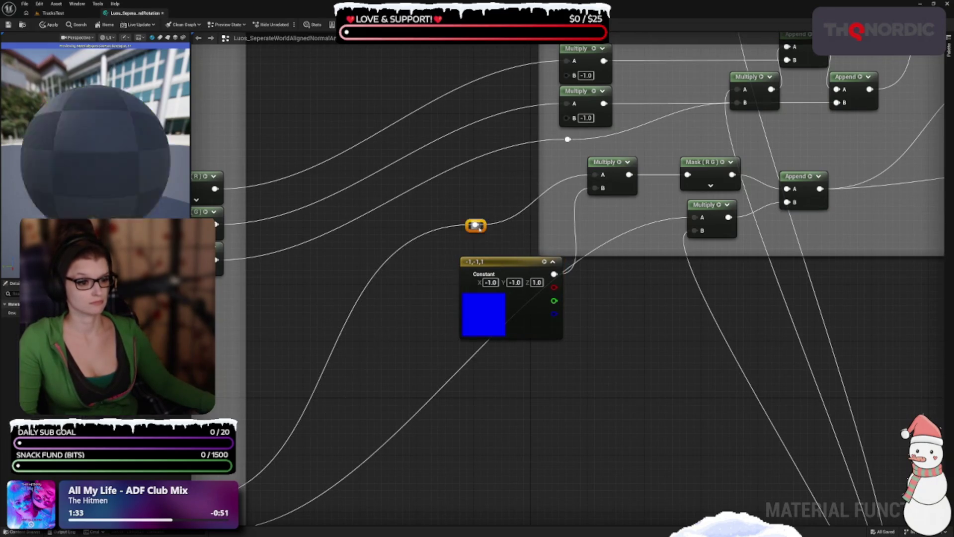
{"action": "left_click_drag", "start_coordinate": [476, 224], "coordinate": [477, 250]}
{"action": "left_click_drag", "start_coordinate": [603, 168], "coordinate": [603, 239]}
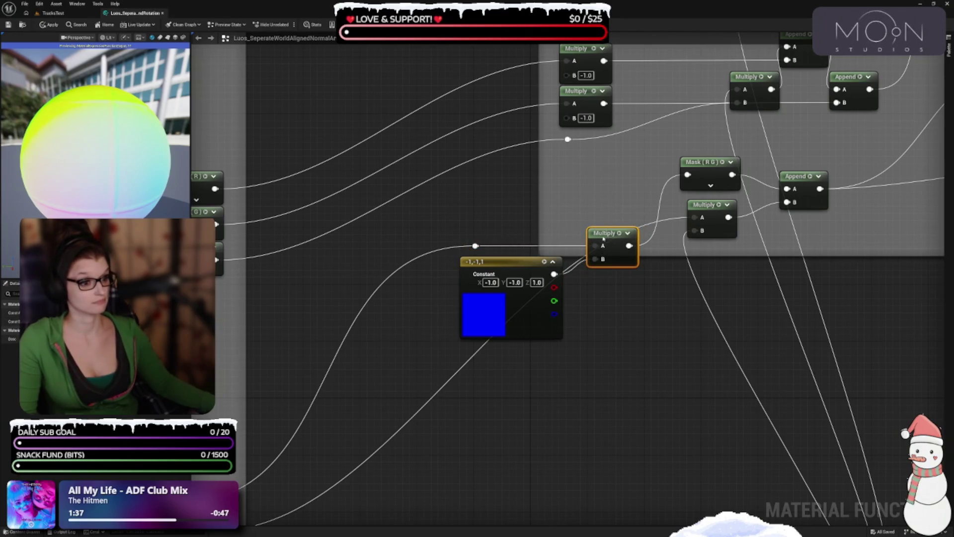
{"action": "left_click", "coordinate": [477, 356]}
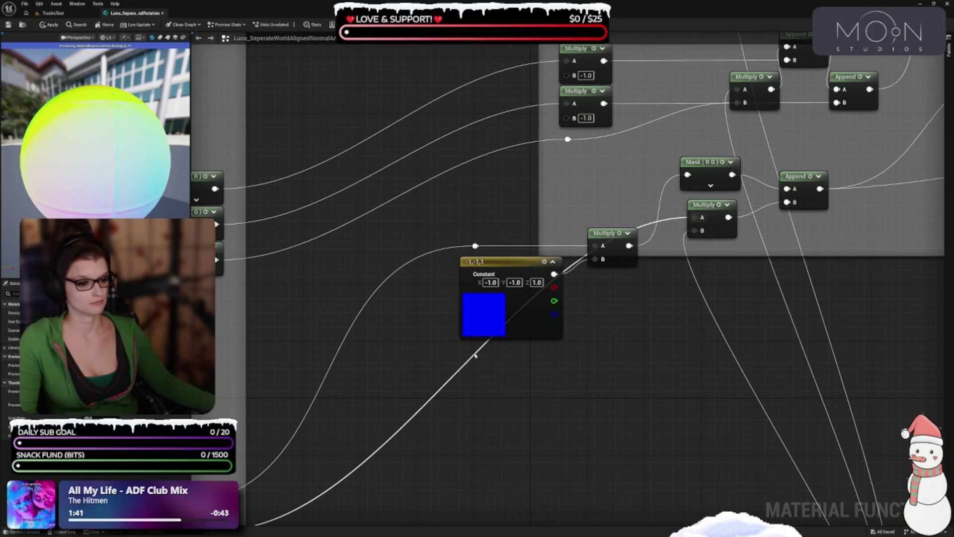
{"action": "double_click", "coordinate": [470, 354]}
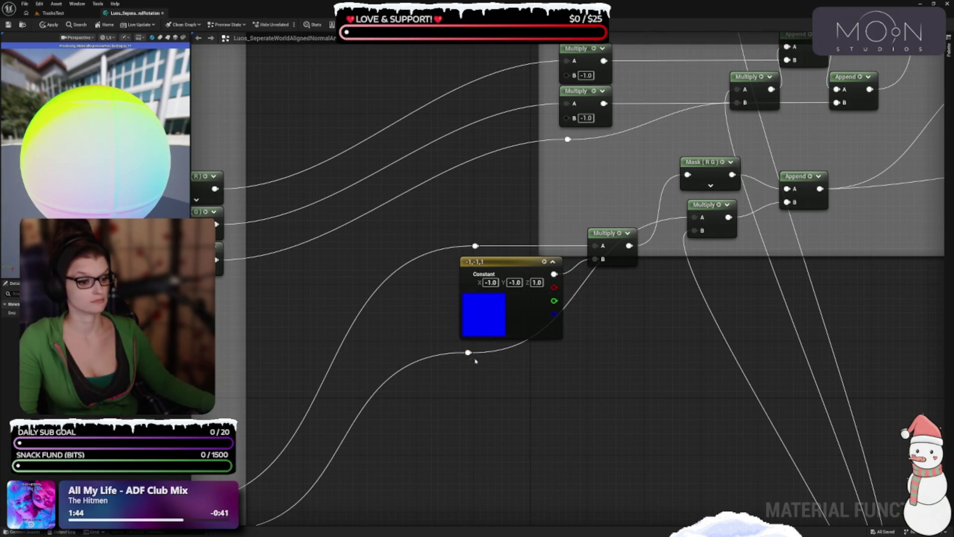
{"action": "left_click_drag", "start_coordinate": [470, 357], "coordinate": [480, 359]}
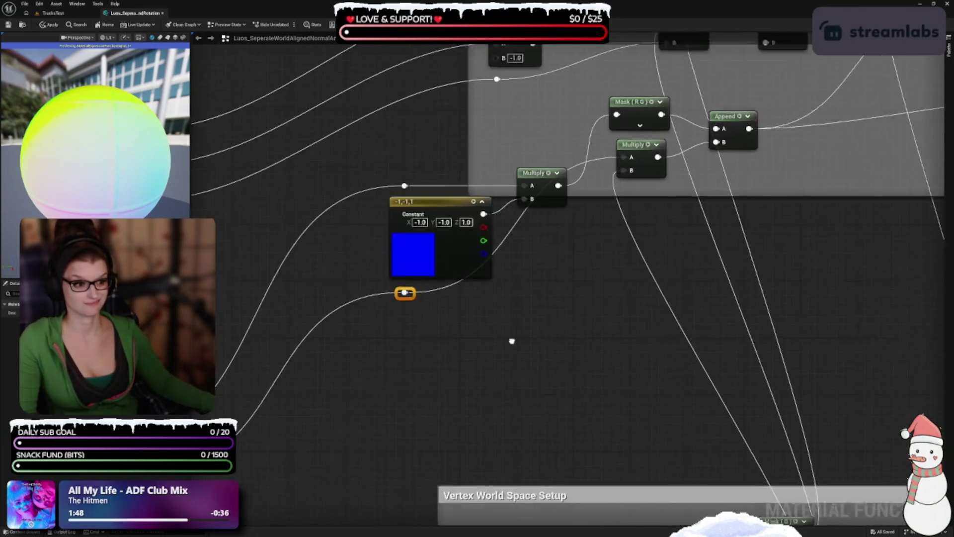
Cluster the lower Multiply, Mask (R G) and Append nodes around the Constant.
{"action": "mouse_move", "coordinate": [575, 215]}
{"action": "left_mouse_down"}
{"action": "mouse_move", "coordinate": [549, 352]}
{"action": "mouse_move", "coordinate": [474, 347]}
{"action": "left_mouse_up"}
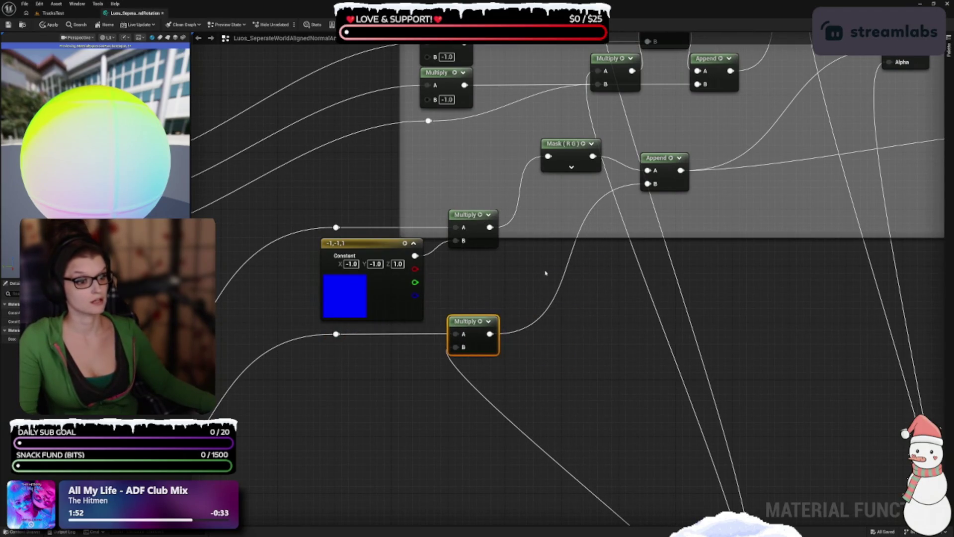
{"action": "left_click_drag", "start_coordinate": [545, 272], "coordinate": [542, 362]}
{"action": "left_click_drag", "start_coordinate": [562, 234], "coordinate": [532, 304]}
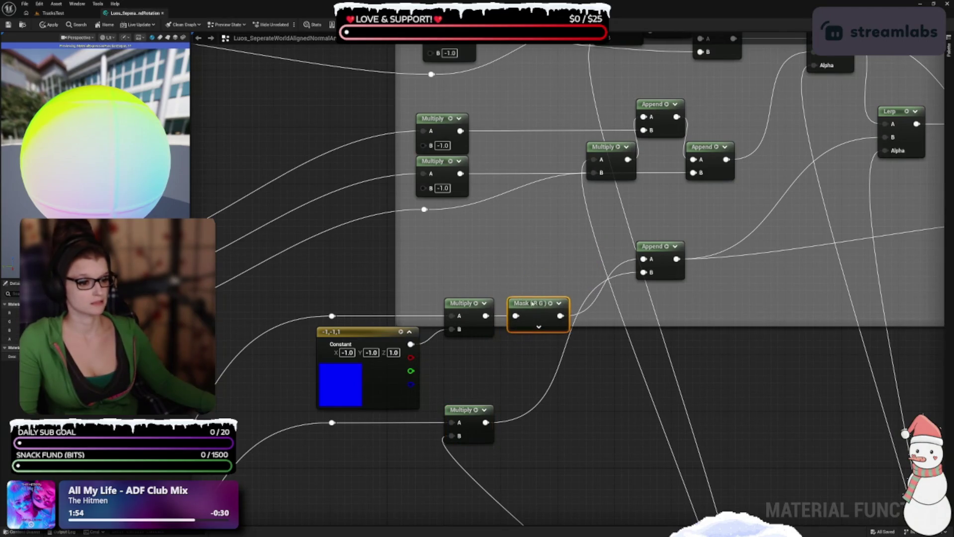
{"action": "mouse_move", "coordinate": [655, 252]}
{"action": "left_mouse_down"}
{"action": "mouse_move", "coordinate": [639, 303]}
{"action": "mouse_move", "coordinate": [606, 321]}
{"action": "mouse_move", "coordinate": [669, 165]}
{"action": "left_mouse_up"}
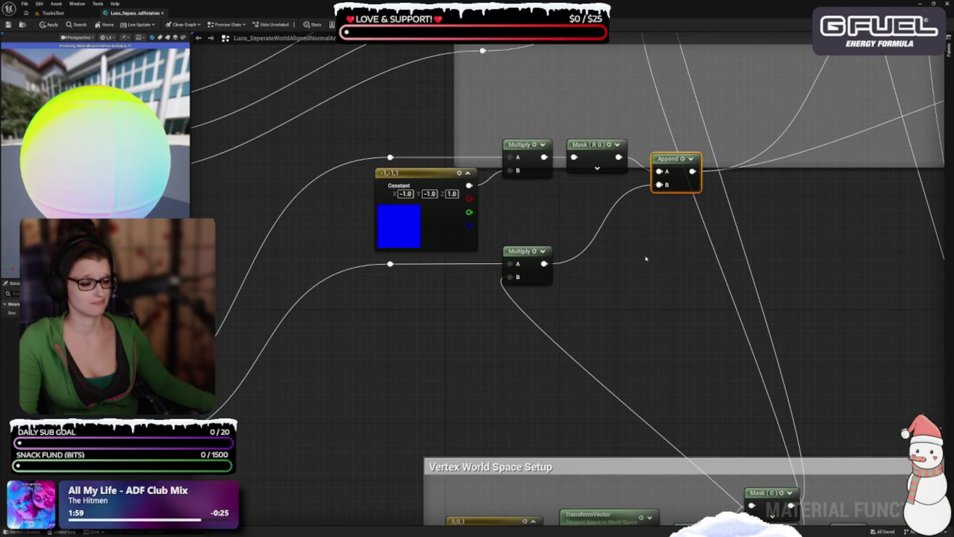
{"action": "left_click_drag", "start_coordinate": [646, 258], "coordinate": [684, 319]}
Move the cluster into the 'Loads of lerps, appends, and multiplies' comment and extend it down.
{"action": "mouse_move", "coordinate": [415, 218]}
{"action": "left_mouse_down"}
{"action": "mouse_move", "coordinate": [519, 428]}
{"action": "mouse_move", "coordinate": [786, 392]}
{"action": "mouse_move", "coordinate": [736, 453]}
{"action": "left_mouse_up"}
{"action": "mouse_move", "coordinate": [418, 358]}
{"action": "left_mouse_down"}
{"action": "mouse_move", "coordinate": [532, 308]}
{"action": "mouse_move", "coordinate": [508, 300]}
{"action": "left_mouse_up"}
{"action": "mouse_move", "coordinate": [658, 288]}
{"action": "left_mouse_down"}
{"action": "mouse_move", "coordinate": [652, 318]}
{"action": "mouse_move", "coordinate": [728, 276]}
{"action": "mouse_move", "coordinate": [689, 376]}
{"action": "mouse_move", "coordinate": [699, 366]}
{"action": "left_mouse_up"}
{"action": "left_click", "coordinate": [689, 376]}
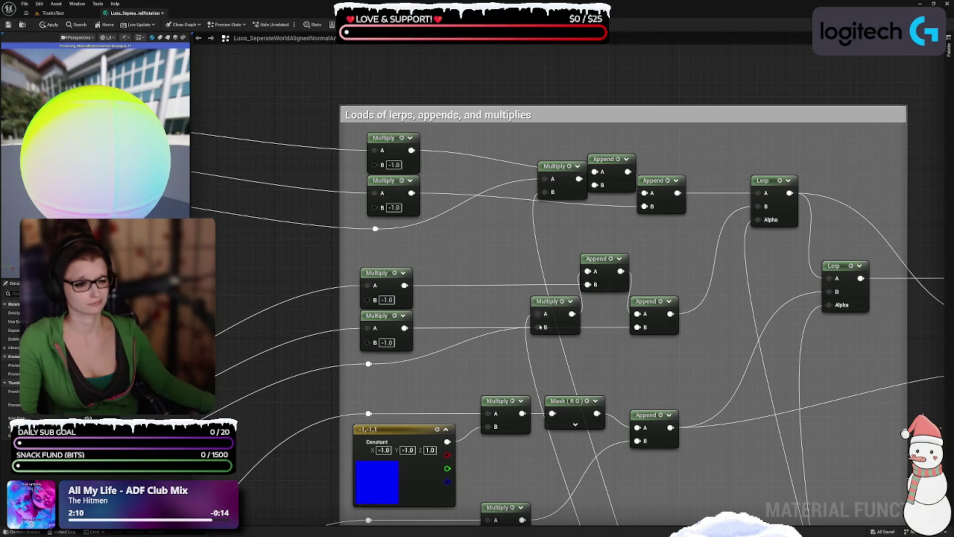
Pull the Multiply and Append nodes together with a reroute on the Multiply-to-Append wire.
{"action": "mouse_move", "coordinate": [559, 323]}
{"action": "left_mouse_down"}
{"action": "mouse_move", "coordinate": [494, 337]}
{"action": "mouse_move", "coordinate": [474, 357]}
{"action": "mouse_move", "coordinate": [488, 225]}
{"action": "mouse_move", "coordinate": [455, 381]}
{"action": "left_mouse_up"}
{"action": "mouse_move", "coordinate": [574, 281]}
{"action": "left_mouse_down"}
{"action": "mouse_move", "coordinate": [534, 340]}
{"action": "mouse_move", "coordinate": [520, 333]}
{"action": "mouse_move", "coordinate": [505, 281]}
{"action": "left_mouse_up"}
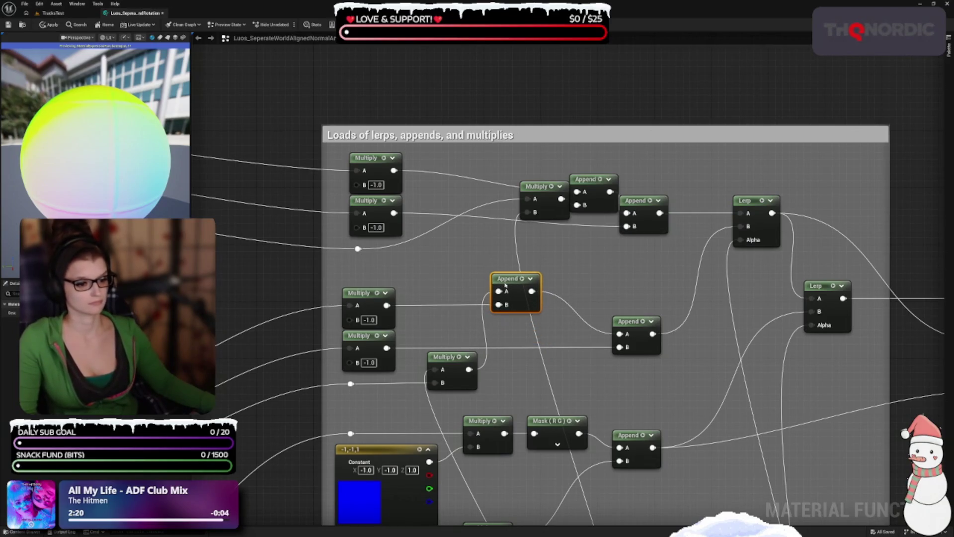
{"action": "mouse_move", "coordinate": [617, 318]}
{"action": "left_mouse_down"}
{"action": "mouse_move", "coordinate": [581, 285]}
{"action": "mouse_move", "coordinate": [582, 299]}
{"action": "left_mouse_up"}
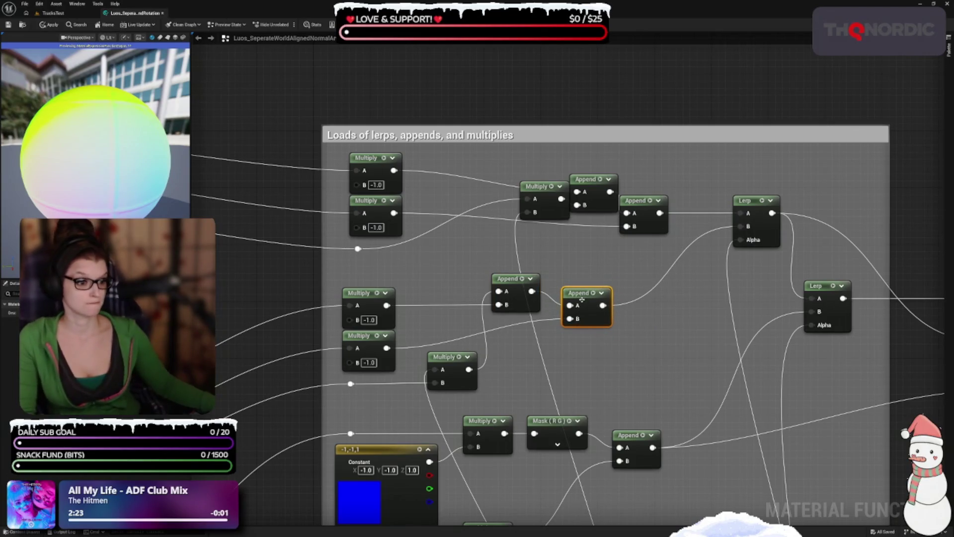
{"action": "double_click", "coordinate": [512, 325]}
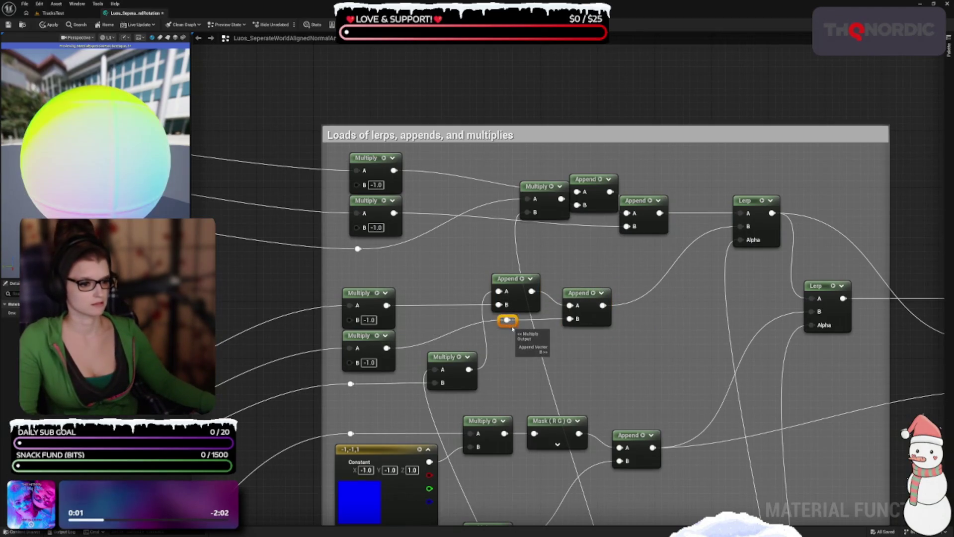
{"action": "left_click_drag", "start_coordinate": [508, 324], "coordinate": [528, 349]}
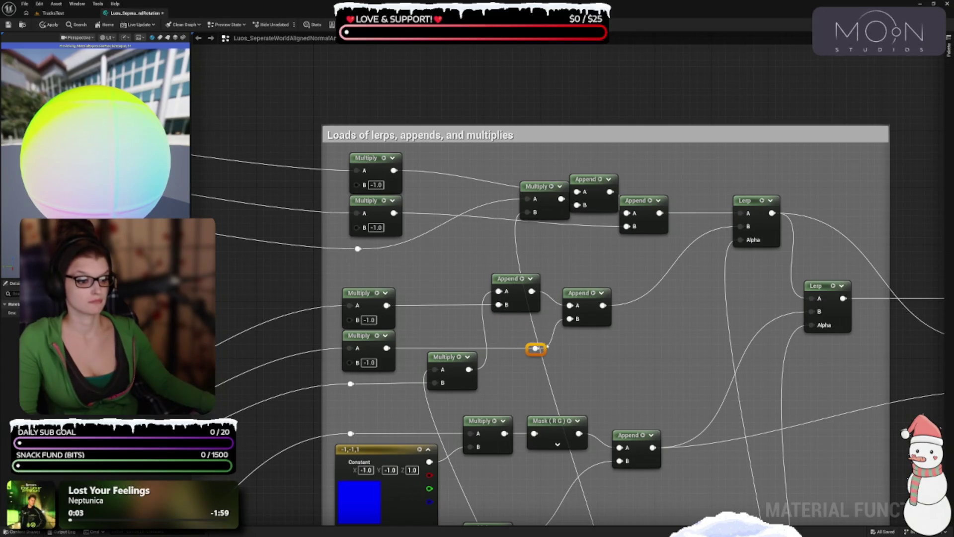
Shift the remaining Append and Multiply nodes left into a diagonal stepped layout.
{"action": "mouse_move", "coordinate": [587, 296]}
{"action": "left_mouse_down"}
{"action": "mouse_move", "coordinate": [580, 305]}
{"action": "mouse_move", "coordinate": [606, 242]}
{"action": "mouse_move", "coordinate": [579, 369]}
{"action": "left_mouse_up"}
{"action": "mouse_move", "coordinate": [538, 203]}
{"action": "left_mouse_down"}
{"action": "mouse_move", "coordinate": [468, 250]}
{"action": "mouse_move", "coordinate": [483, 248]}
{"action": "mouse_move", "coordinate": [434, 247]}
{"action": "mouse_move", "coordinate": [478, 357]}
{"action": "left_mouse_up"}
{"action": "mouse_move", "coordinate": [607, 308]}
{"action": "left_mouse_down"}
{"action": "mouse_move", "coordinate": [530, 308]}
{"action": "mouse_move", "coordinate": [522, 315]}
{"action": "mouse_move", "coordinate": [532, 322]}
{"action": "mouse_move", "coordinate": [536, 290]}
{"action": "mouse_move", "coordinate": [537, 300]}
{"action": "mouse_move", "coordinate": [543, 293]}
{"action": "left_mouse_up"}
{"action": "mouse_move", "coordinate": [522, 384]}
{"action": "left_mouse_down"}
{"action": "mouse_move", "coordinate": [543, 308]}
{"action": "mouse_move", "coordinate": [451, 214]}
{"action": "left_mouse_up"}
{"action": "left_click_drag", "start_coordinate": [598, 168], "coordinate": [535, 148]}
{"action": "mouse_move", "coordinate": [697, 167]}
{"action": "left_mouse_down"}
{"action": "mouse_move", "coordinate": [635, 240]}
{"action": "mouse_move", "coordinate": [549, 273]}
{"action": "left_mouse_up"}
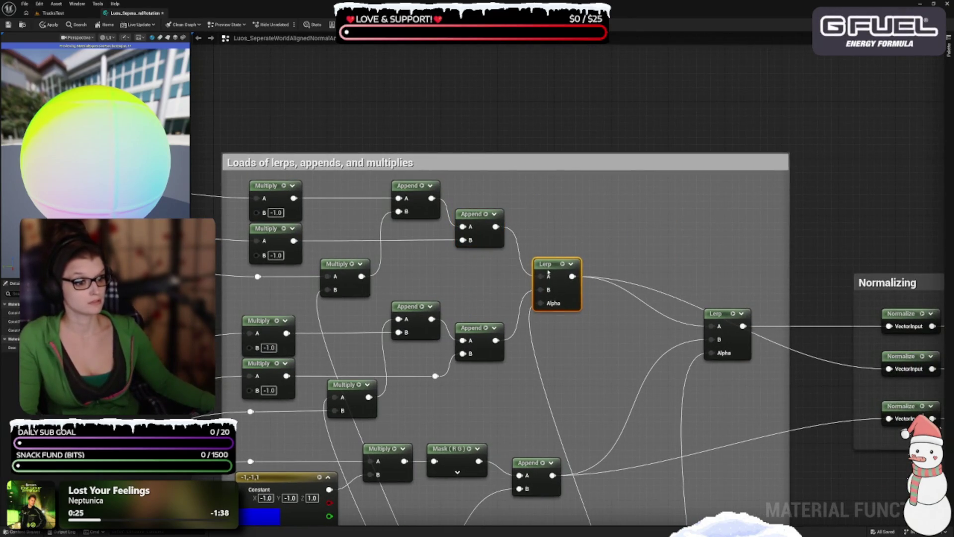
Move the final Lerp node left beside the other Lerp nodes.
{"action": "left_click_drag", "start_coordinate": [620, 369], "coordinate": [594, 199]}
{"action": "left_click_drag", "start_coordinate": [694, 178], "coordinate": [704, 184]}
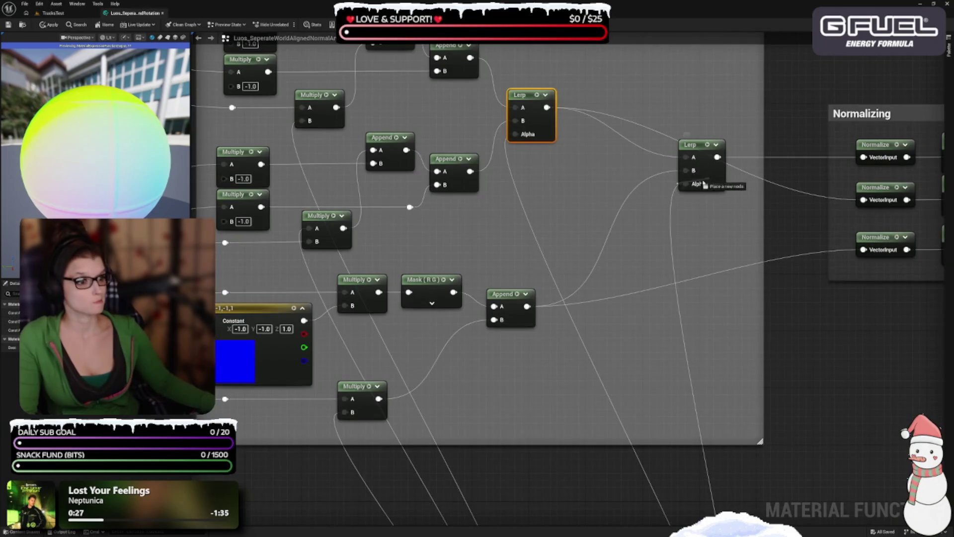
{"action": "mouse_move", "coordinate": [648, 218]}
{"action": "left_mouse_down"}
{"action": "mouse_move", "coordinate": [709, 155]}
{"action": "mouse_move", "coordinate": [648, 196]}
{"action": "mouse_move", "coordinate": [615, 199]}
{"action": "left_mouse_up"}
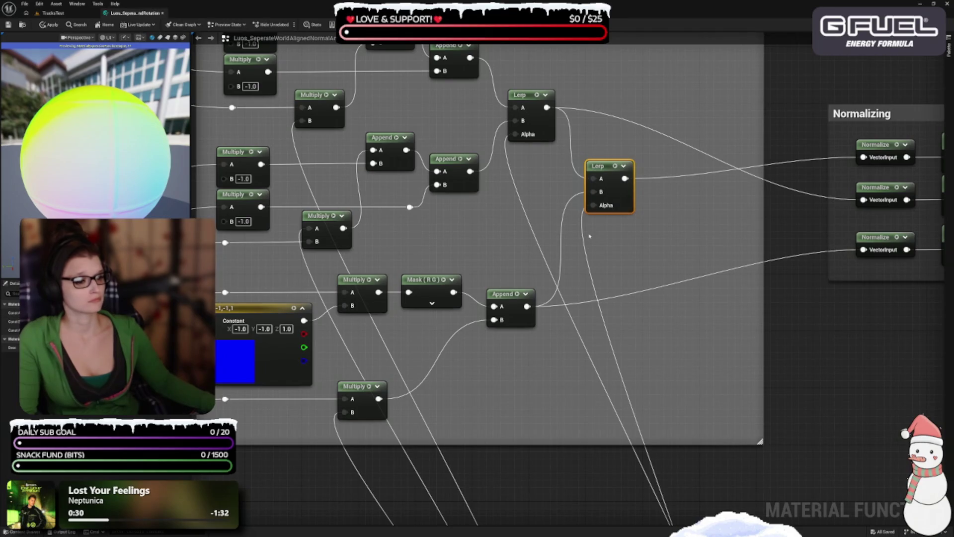
Raise the (-1, -1, 1) Constant, Multiply, Mask and Append cluster up under the upper nodes.
{"action": "mouse_move", "coordinate": [607, 258]}
{"action": "left_mouse_down"}
{"action": "mouse_move", "coordinate": [633, 231]}
{"action": "mouse_move", "coordinate": [709, 394]}
{"action": "left_mouse_up"}
{"action": "scroll", "coordinate": [546, 398], "scroll_direction": "down", "scroll_amount": 1}
{"action": "left_click_drag", "start_coordinate": [427, 445], "coordinate": [439, 321]}
{"action": "mouse_move", "coordinate": [384, 312]}
{"action": "left_mouse_down"}
{"action": "mouse_move", "coordinate": [548, 443]}
{"action": "mouse_move", "coordinate": [699, 453]}
{"action": "mouse_move", "coordinate": [687, 466]}
{"action": "mouse_move", "coordinate": [680, 426]}
{"action": "left_mouse_up"}
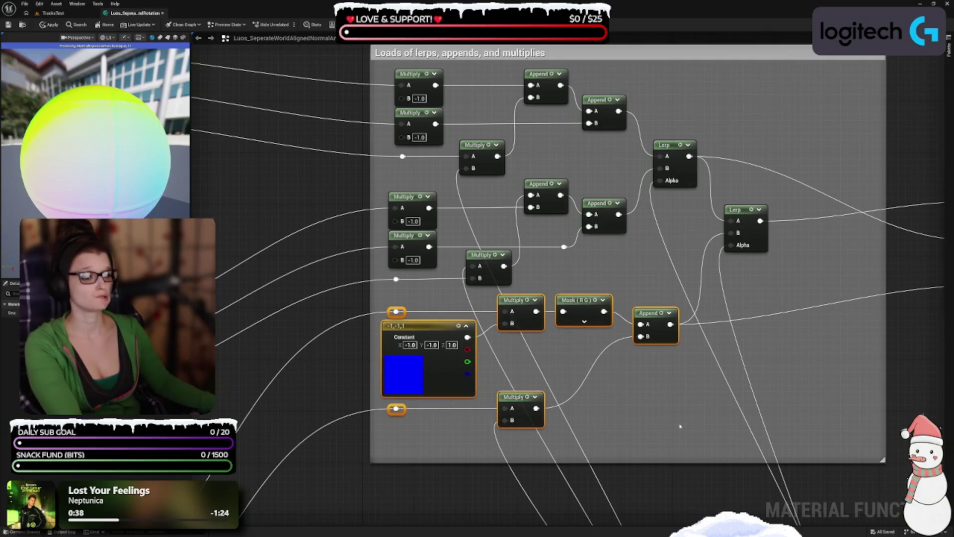
{"action": "left_click_drag", "start_coordinate": [555, 404], "coordinate": [660, 356]}
{"action": "left_click", "coordinate": [633, 339]}
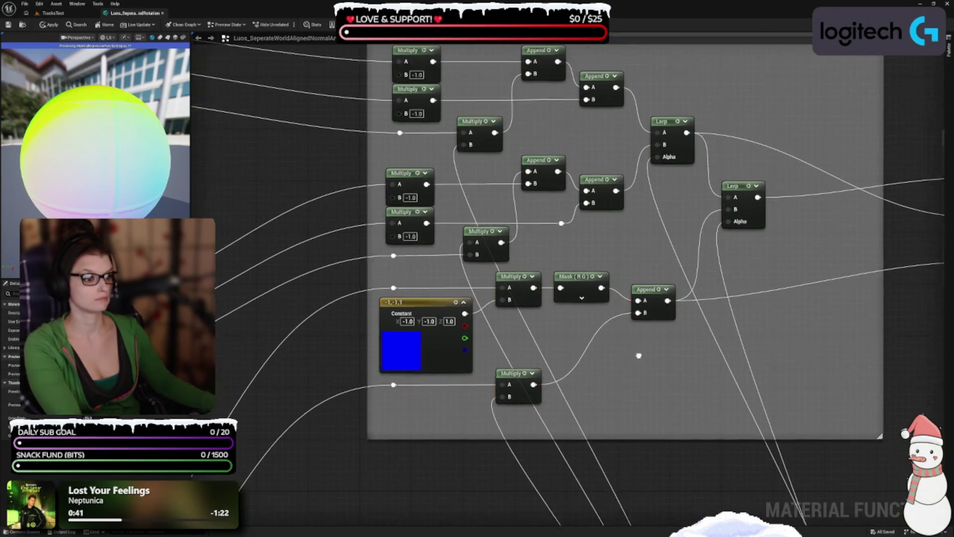
Zoom out to show the whole lerps group and the Vertex World Space Setup group below.
{"action": "scroll", "coordinate": [607, 352], "scroll_direction": "up", "scroll_amount": 2}
{"action": "left_click_drag", "start_coordinate": [613, 389], "coordinate": [611, 409]}
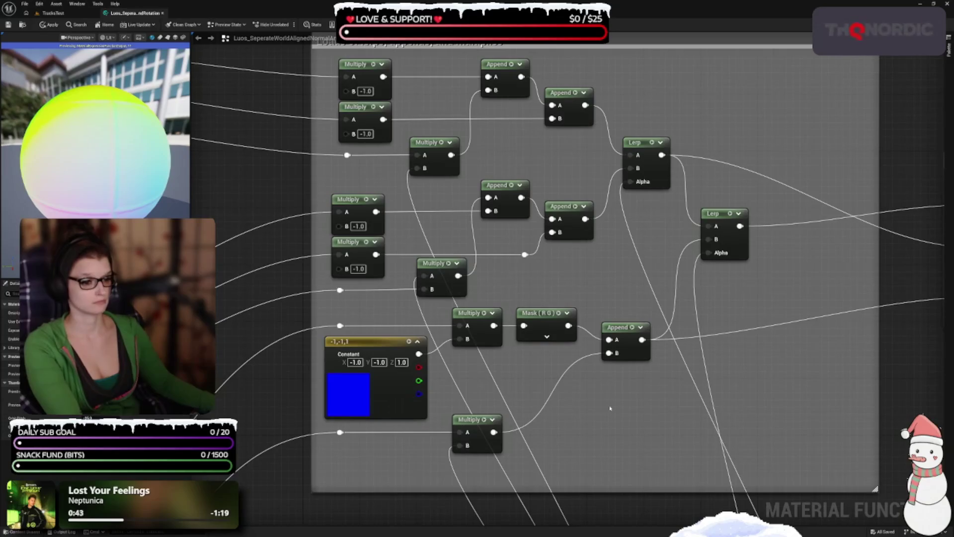
{"action": "left_click", "coordinate": [544, 317]}
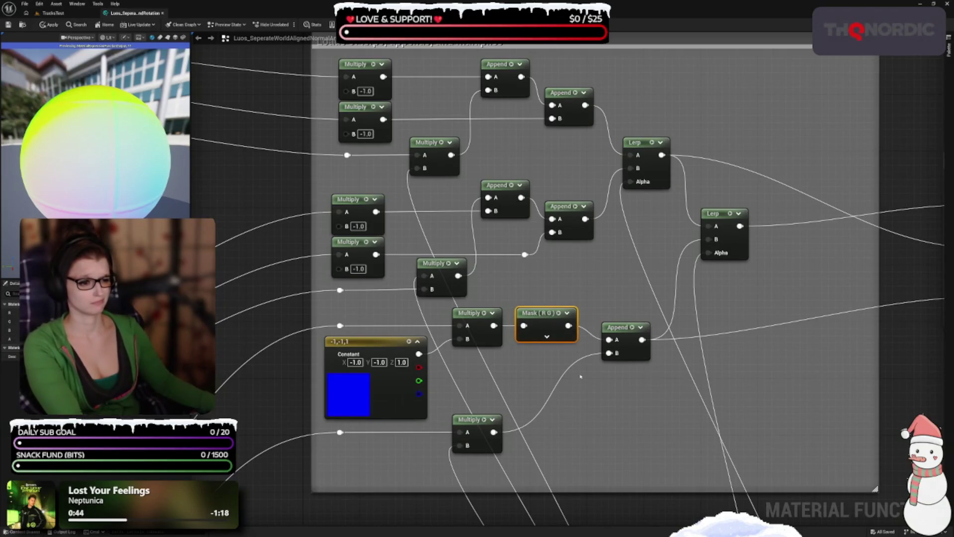
{"action": "left_click_drag", "start_coordinate": [666, 384], "coordinate": [639, 456]}
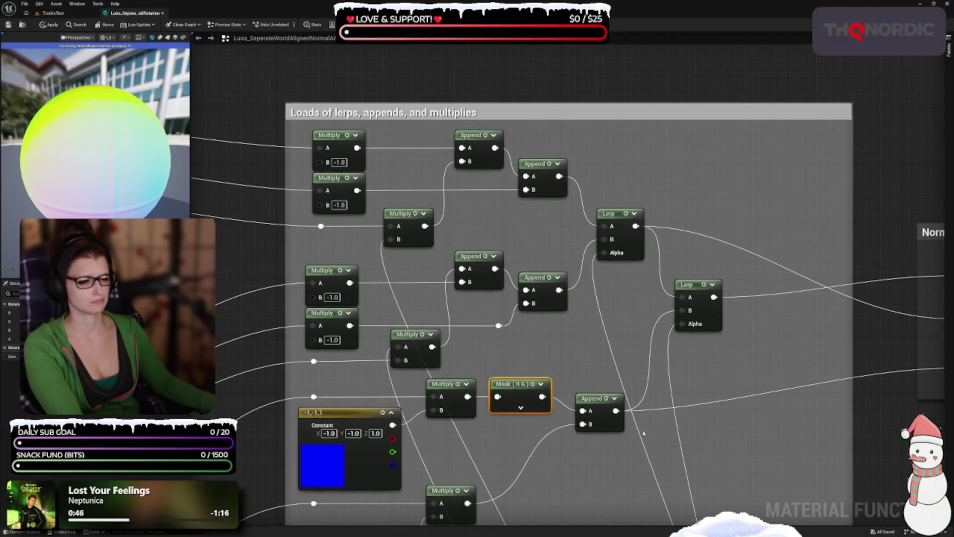
{"action": "scroll", "coordinate": [644, 445], "scroll_direction": "down", "scroll_amount": 3}
{"action": "left_click_drag", "start_coordinate": [641, 438], "coordinate": [629, 390]}
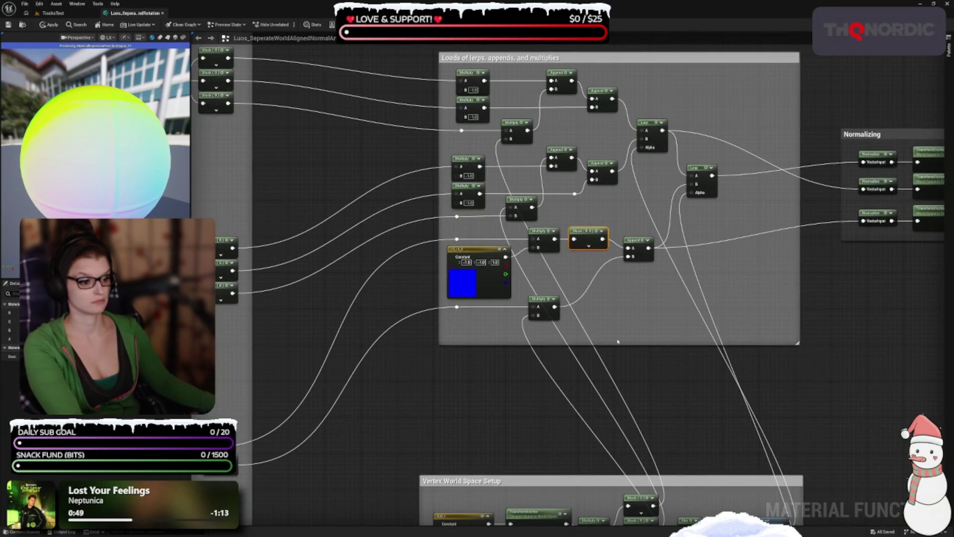
Shrink the lerps comment box from its bottom and right edges to fit its nodes.
{"action": "left_click_drag", "start_coordinate": [620, 343], "coordinate": [620, 332]}
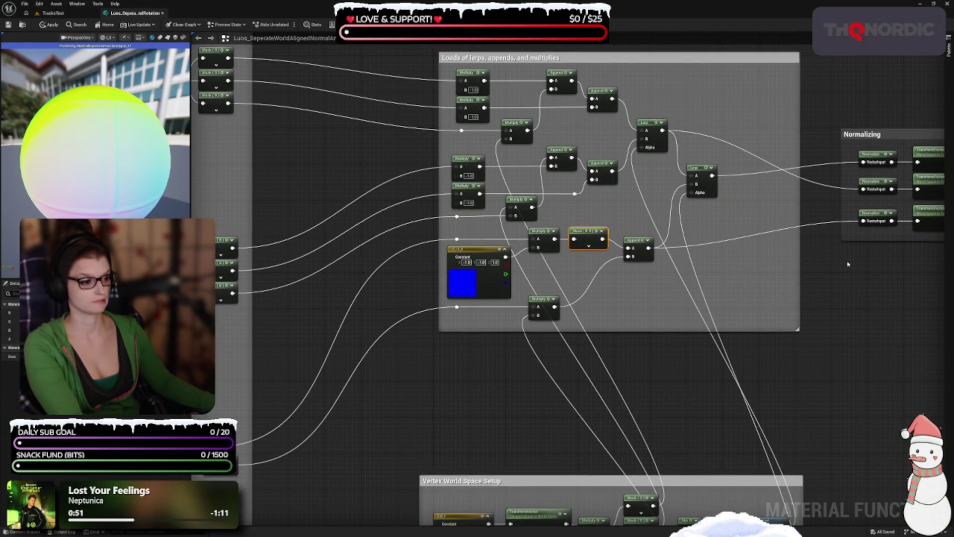
{"action": "mouse_move", "coordinate": [799, 263]}
{"action": "left_mouse_down"}
{"action": "mouse_move", "coordinate": [724, 260]}
{"action": "mouse_move", "coordinate": [540, 308]}
{"action": "left_mouse_up"}
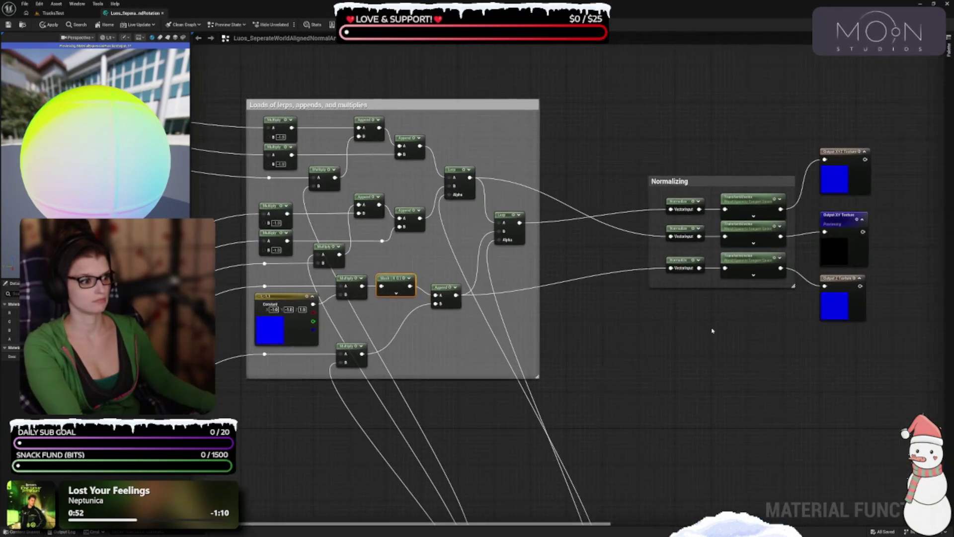
{"action": "scroll", "coordinate": [709, 309], "scroll_direction": "up", "scroll_amount": 1}
Lift the middle Normalize/TransformVector row and align the Output XYZ and Output Z Texture nodes.
{"action": "left_click_drag", "start_coordinate": [709, 309], "coordinate": [615, 359]}
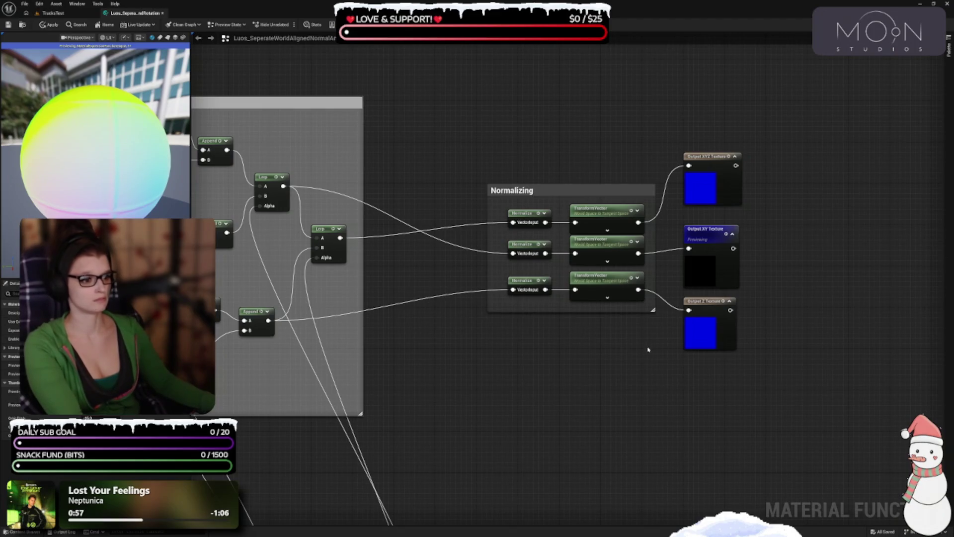
{"action": "scroll", "coordinate": [647, 351], "scroll_direction": "up", "scroll_amount": 1}
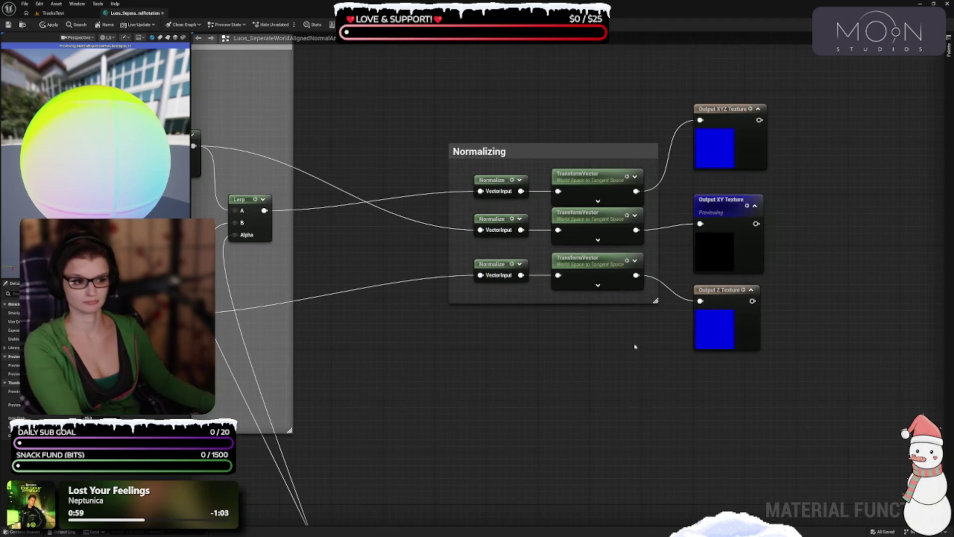
{"action": "left_click_drag", "start_coordinate": [636, 346], "coordinate": [622, 424]}
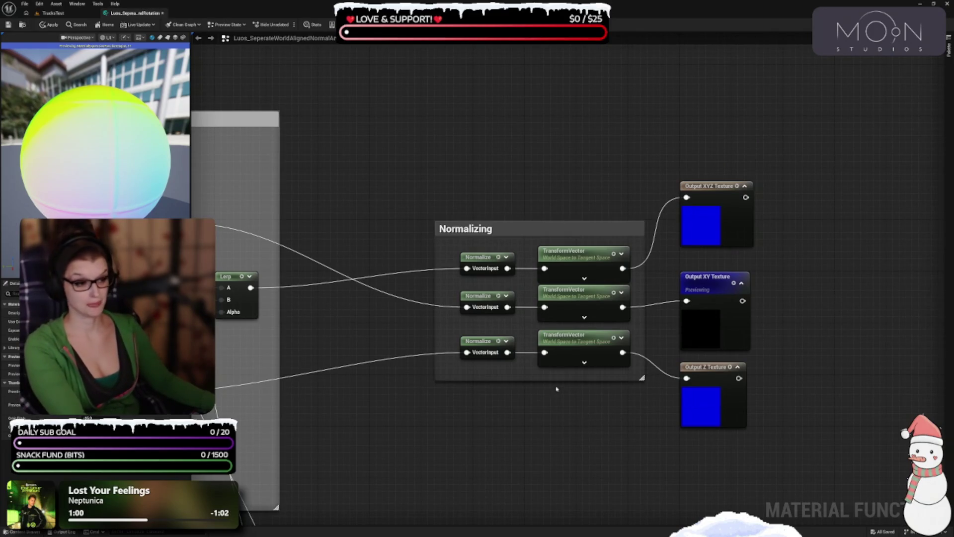
{"action": "mouse_move", "coordinate": [450, 314]}
{"action": "left_mouse_down"}
{"action": "mouse_move", "coordinate": [575, 396]}
{"action": "mouse_move", "coordinate": [621, 373]}
{"action": "left_mouse_up"}
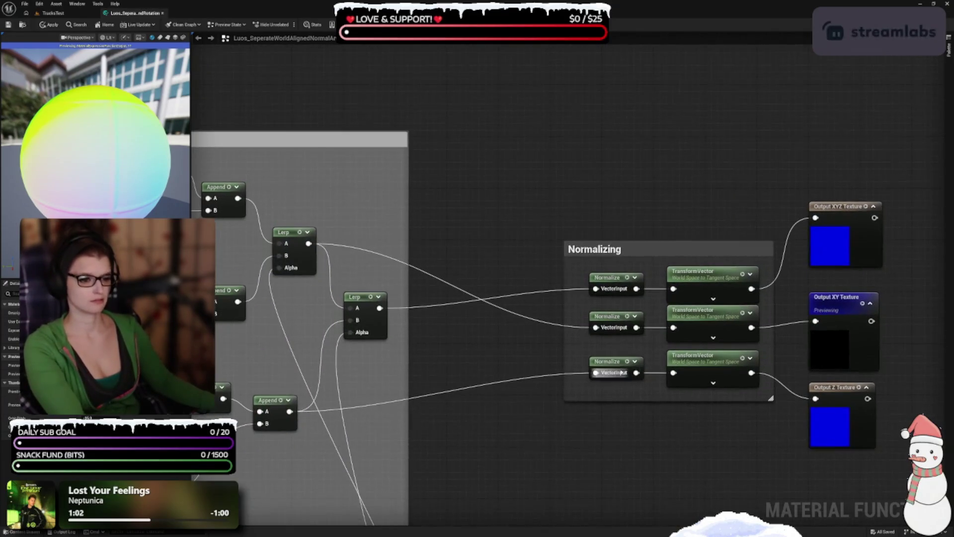
{"action": "left_click_drag", "start_coordinate": [577, 334], "coordinate": [860, 329]}
{"action": "mouse_move", "coordinate": [676, 306]}
{"action": "left_mouse_down"}
{"action": "mouse_move", "coordinate": [651, 281]}
{"action": "mouse_move", "coordinate": [671, 152]}
{"action": "mouse_move", "coordinate": [703, 141]}
{"action": "left_mouse_up"}
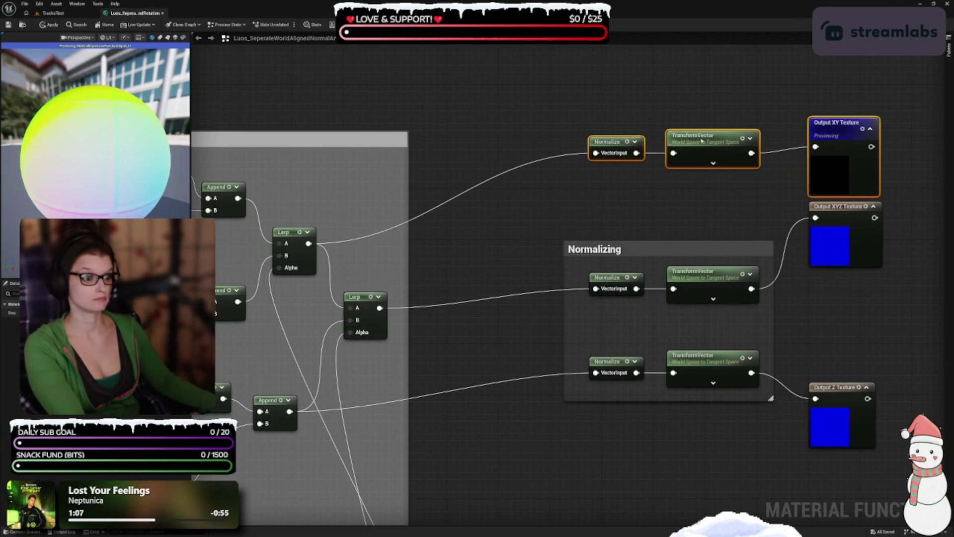
{"action": "left_click_drag", "start_coordinate": [545, 310], "coordinate": [526, 228]}
{"action": "mouse_move", "coordinate": [802, 157]}
{"action": "left_mouse_down"}
{"action": "mouse_move", "coordinate": [800, 228]}
{"action": "mouse_move", "coordinate": [769, 228]}
{"action": "mouse_move", "coordinate": [781, 228]}
{"action": "left_mouse_up"}
{"action": "mouse_move", "coordinate": [832, 350]}
{"action": "left_mouse_down"}
{"action": "mouse_move", "coordinate": [814, 324]}
{"action": "mouse_move", "coordinate": [798, 323]}
{"action": "left_mouse_up"}
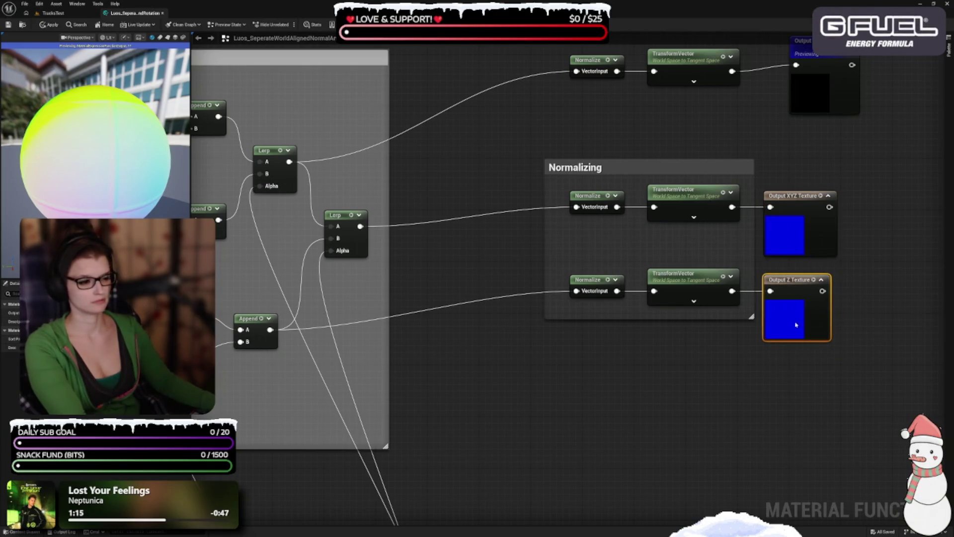
{"action": "left_click", "coordinate": [563, 316]}
Shift both Normalize nodes right, narrow the Normalizing box, and move Output XY Texture beside its TransformVector.
{"action": "mouse_move", "coordinate": [517, 368]}
{"action": "left_mouse_down"}
{"action": "mouse_move", "coordinate": [497, 245]}
{"action": "mouse_move", "coordinate": [535, 258]}
{"action": "left_mouse_up"}
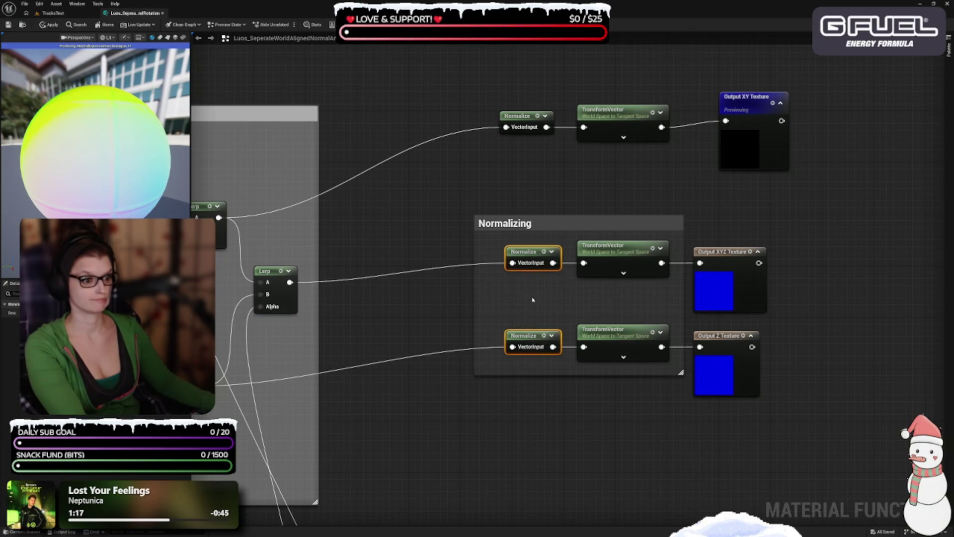
{"action": "left_click", "coordinate": [505, 309]}
{"action": "left_click_drag", "start_coordinate": [476, 303], "coordinate": [499, 300]}
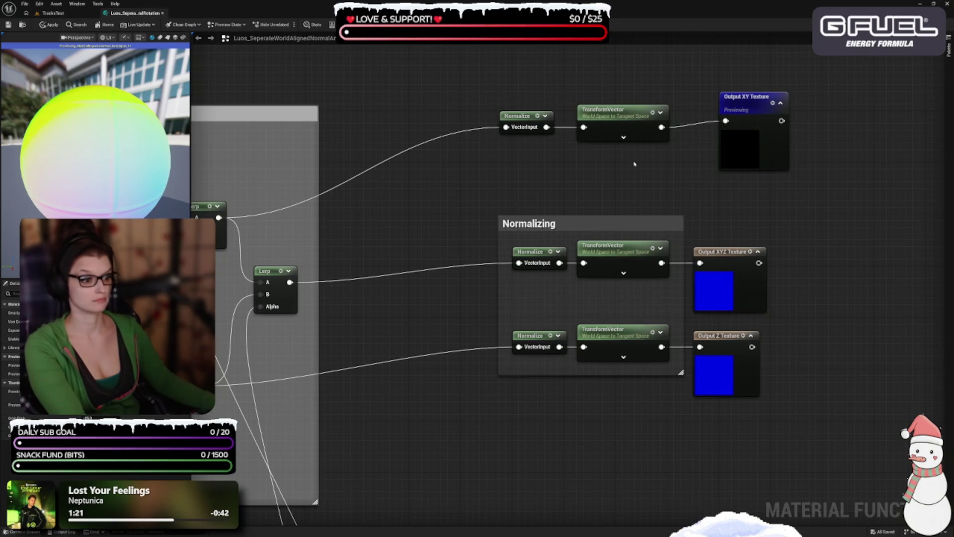
{"action": "left_click_drag", "start_coordinate": [651, 172], "coordinate": [638, 270]}
{"action": "left_click_drag", "start_coordinate": [720, 244], "coordinate": [696, 250]}
{"action": "left_click", "coordinate": [418, 180]}
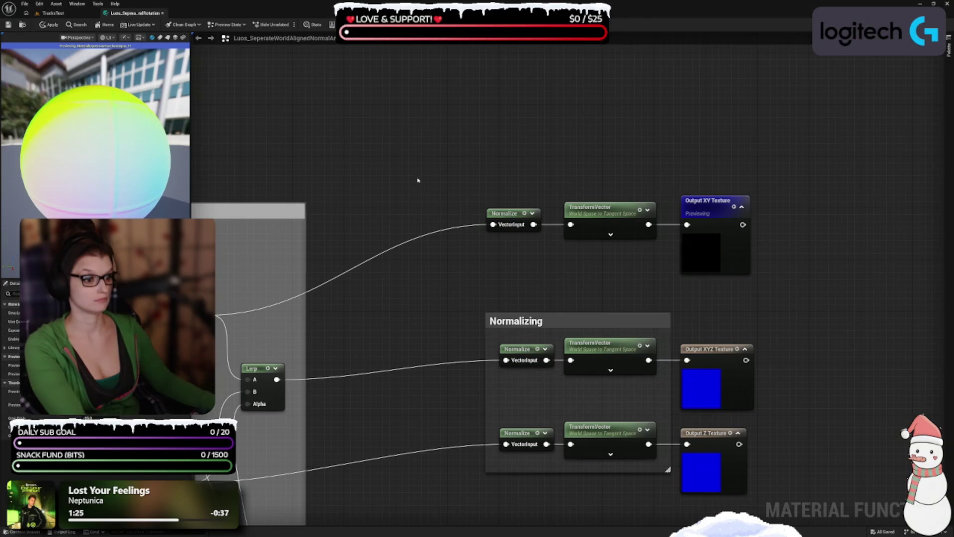
Lower the top row, refit the Normalizing box around all rows, and save the material function.
{"action": "left_click_drag", "start_coordinate": [512, 164], "coordinate": [753, 297]}
{"action": "key", "text": "Down"}
{"action": "key", "text": "Down"}
{"action": "key", "text": "Down"}
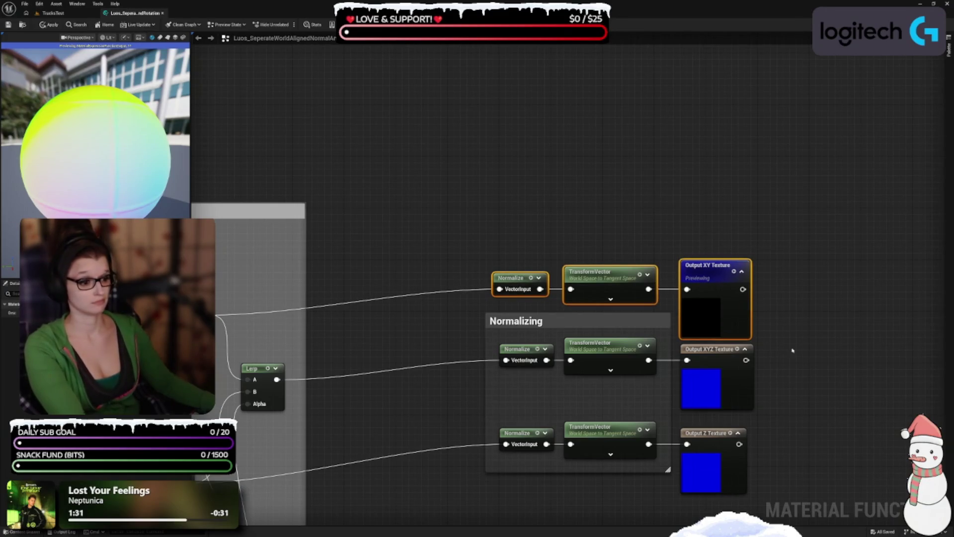
{"action": "mouse_move", "coordinate": [796, 392]}
{"action": "left_mouse_down"}
{"action": "mouse_move", "coordinate": [610, 383]}
{"action": "mouse_move", "coordinate": [544, 346]}
{"action": "left_mouse_up"}
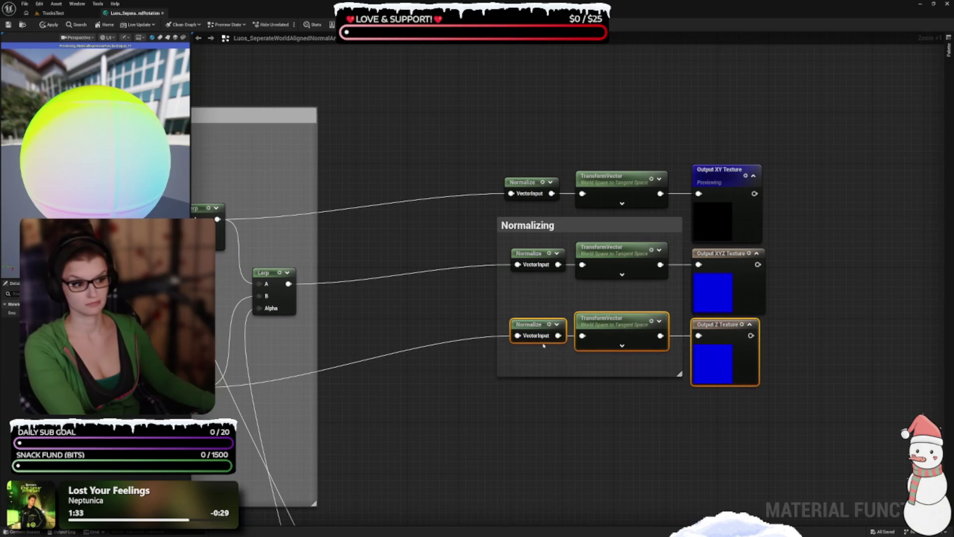
{"action": "left_click", "coordinate": [640, 384]}
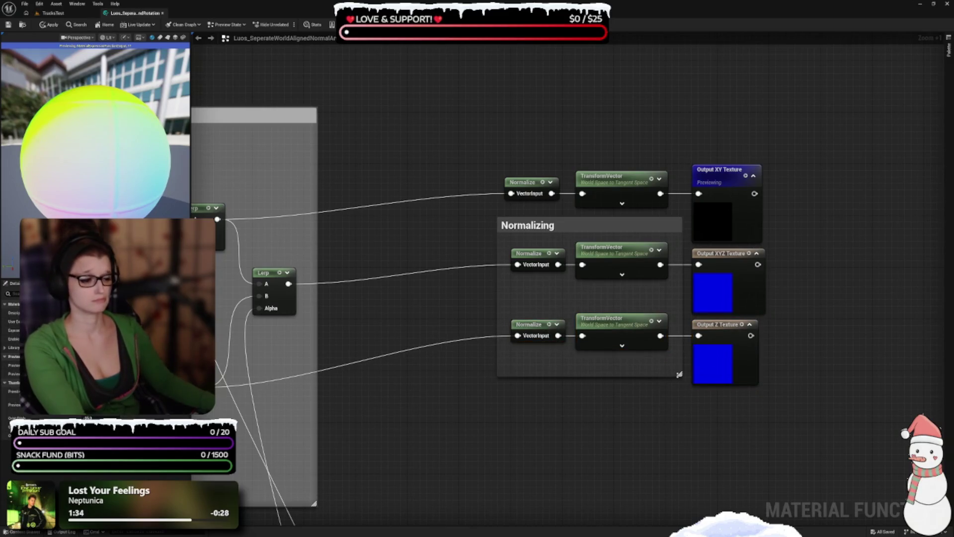
{"action": "left_click_drag", "start_coordinate": [680, 374], "coordinate": [680, 361]}
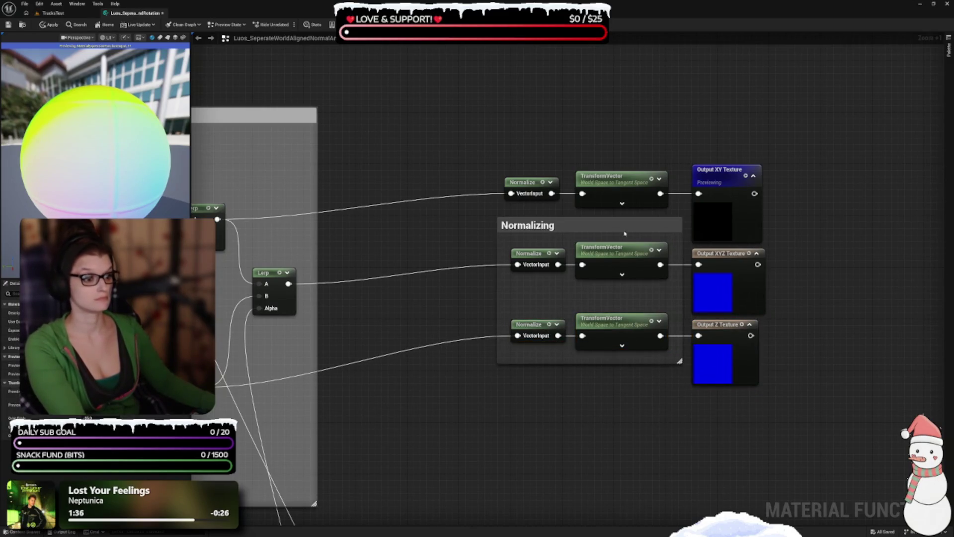
{"action": "mouse_move", "coordinate": [598, 220]}
{"action": "left_mouse_down"}
{"action": "mouse_move", "coordinate": [588, 163]}
{"action": "mouse_move", "coordinate": [558, 400]}
{"action": "mouse_move", "coordinate": [666, 285]}
{"action": "left_mouse_up"}
{"action": "left_click_drag", "start_coordinate": [630, 147], "coordinate": [636, 147]}
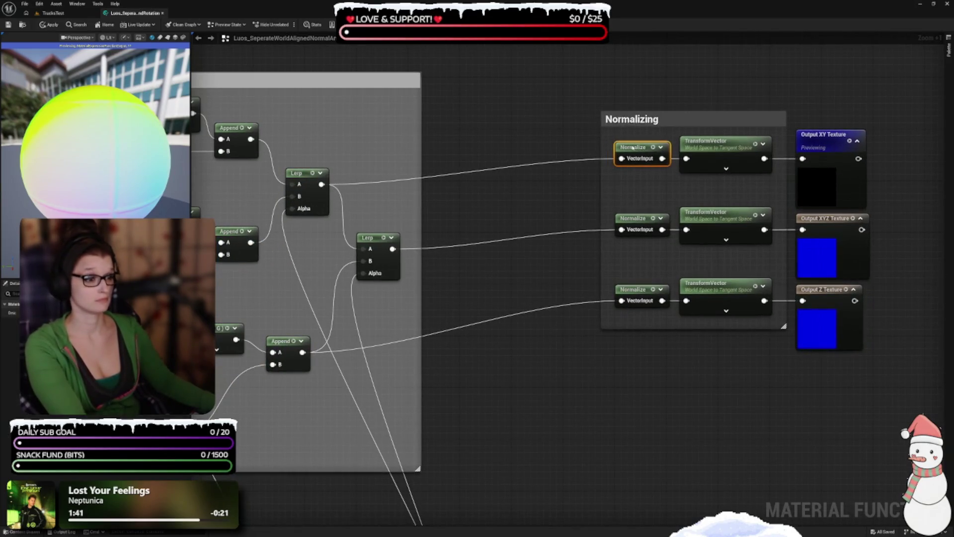
{"action": "key", "text": "ctrl+s"}
Move the Normalizing group and its three Output nodes down-left beside the multiplies group.
{"action": "mouse_move", "coordinate": [324, 485]}
{"action": "left_mouse_down"}
{"action": "mouse_move", "coordinate": [323, 493]}
{"action": "mouse_move", "coordinate": [400, 467]}
{"action": "left_mouse_up"}
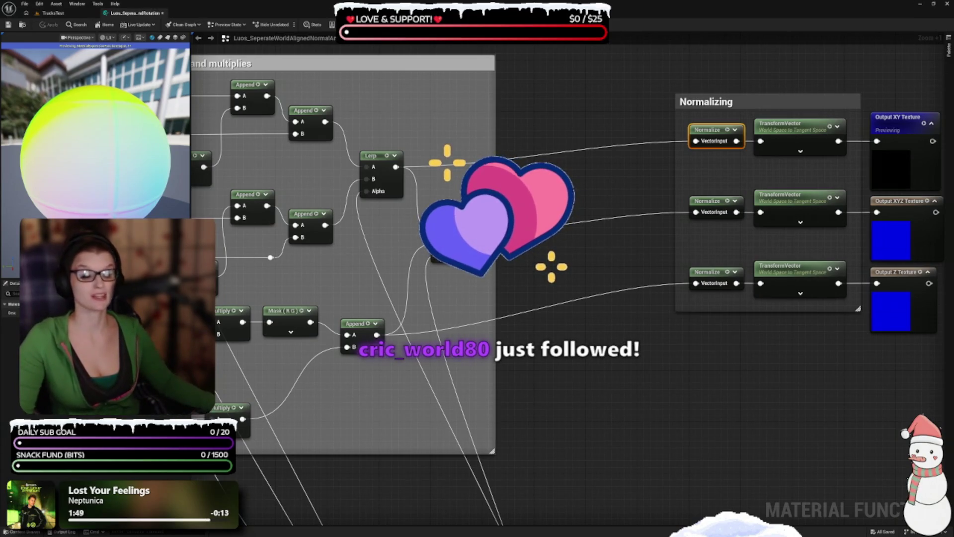
{"action": "left_click_drag", "start_coordinate": [579, 307], "coordinate": [607, 287]}
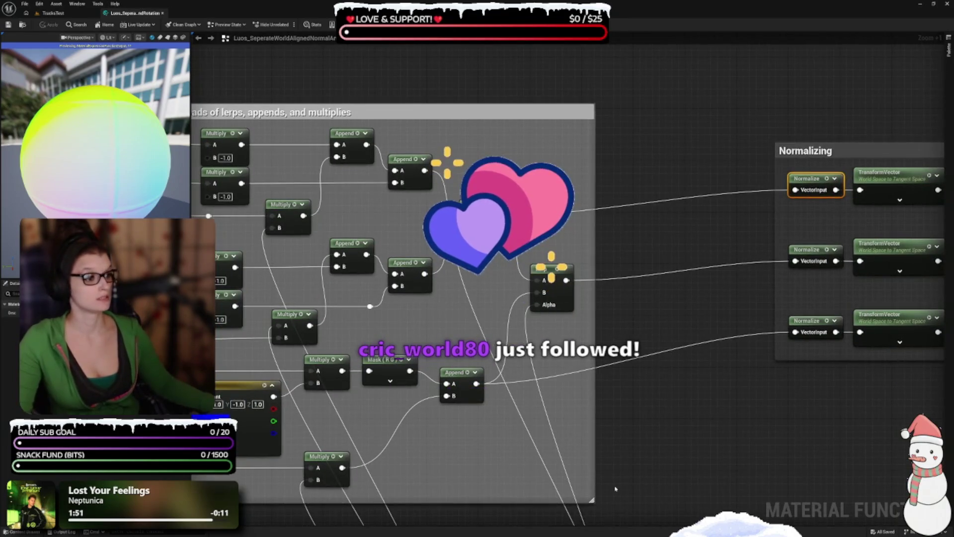
{"action": "left_click_drag", "start_coordinate": [660, 417], "coordinate": [556, 400]}
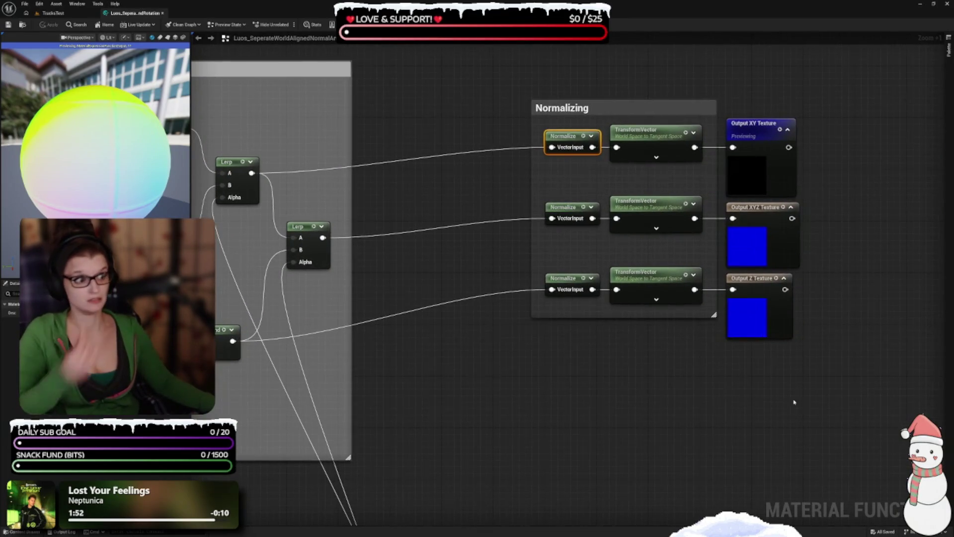
{"action": "left_click_drag", "start_coordinate": [614, 399], "coordinate": [554, 467]}
{"action": "left_click_drag", "start_coordinate": [395, 118], "coordinate": [790, 384]}
{"action": "left_click_drag", "start_coordinate": [538, 383], "coordinate": [726, 377]}
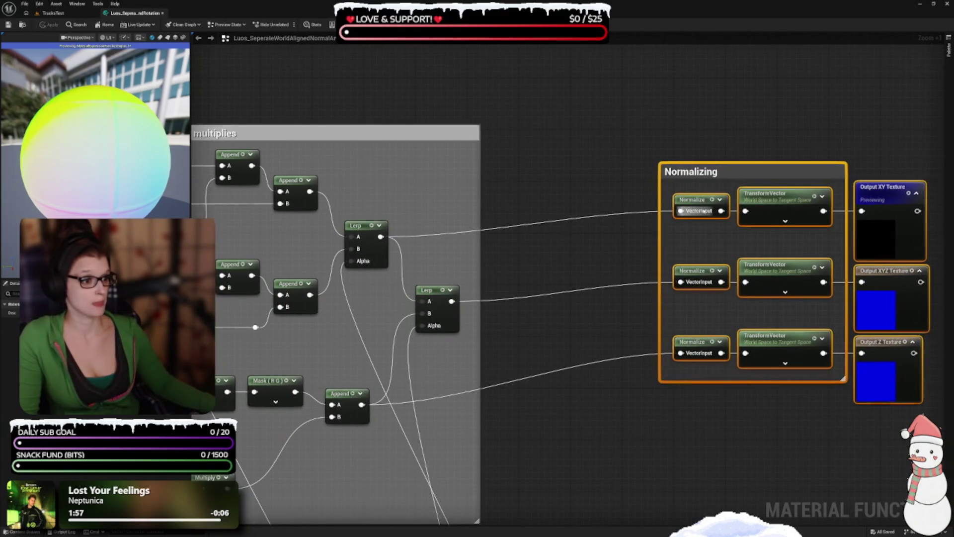
{"action": "mouse_move", "coordinate": [708, 183]}
{"action": "left_mouse_down"}
{"action": "mouse_move", "coordinate": [625, 241]}
{"action": "mouse_move", "coordinate": [562, 208]}
{"action": "mouse_move", "coordinate": [560, 193]}
{"action": "mouse_move", "coordinate": [626, 193]}
{"action": "mouse_move", "coordinate": [605, 193]}
{"action": "left_mouse_up"}
{"action": "left_click_drag", "start_coordinate": [580, 460], "coordinate": [661, 145]}
Drag the Vertex World Space Setup group to the graph's lower-left, beneath the left-hand groups.
{"action": "scroll", "coordinate": [661, 145], "scroll_direction": "down", "scroll_amount": 2}
{"action": "scroll", "coordinate": [875, 447], "scroll_direction": "down", "scroll_amount": 3}
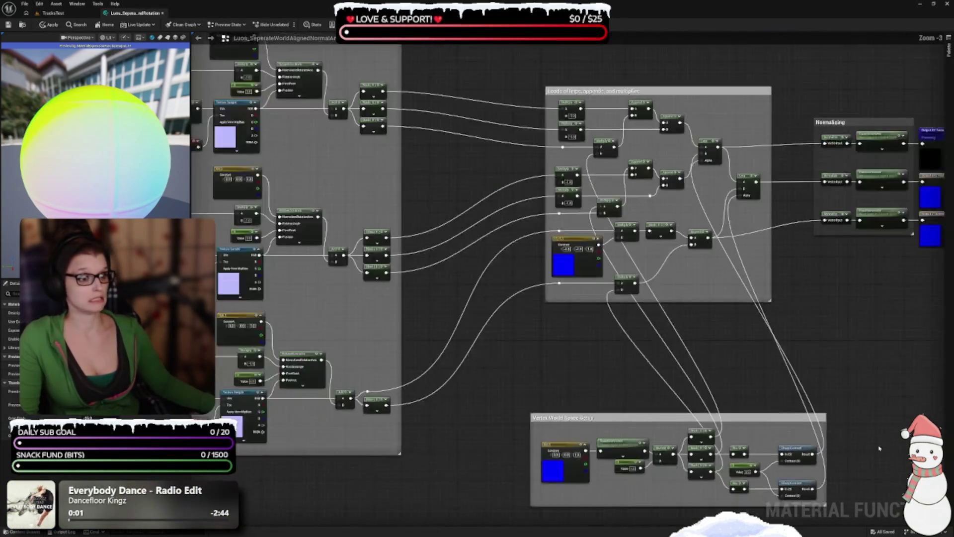
{"action": "scroll", "coordinate": [661, 401], "scroll_direction": "up", "scroll_amount": 5}
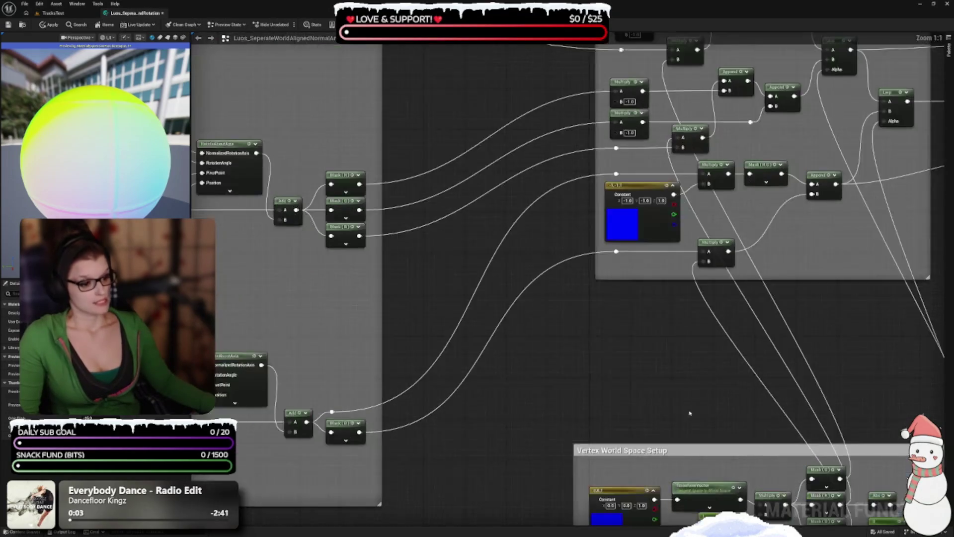
{"action": "mouse_move", "coordinate": [538, 320]}
{"action": "left_mouse_down"}
{"action": "mouse_move", "coordinate": [453, 214]}
{"action": "mouse_move", "coordinate": [500, 185]}
{"action": "left_mouse_up"}
{"action": "left_click_drag", "start_coordinate": [657, 411], "coordinate": [602, 432]}
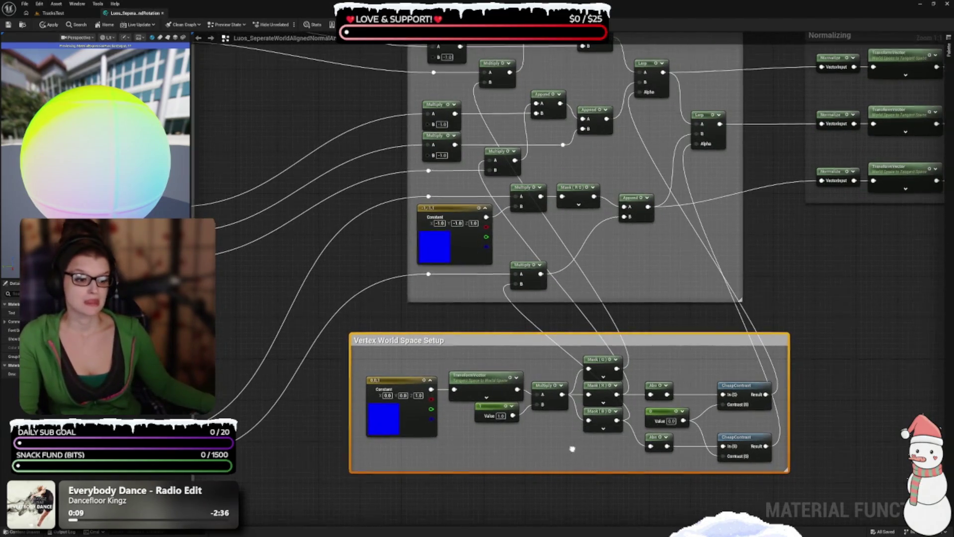
{"action": "scroll", "coordinate": [571, 448], "scroll_direction": "down", "scroll_amount": 4}
{"action": "mouse_move", "coordinate": [598, 255]}
{"action": "left_mouse_down"}
{"action": "mouse_move", "coordinate": [528, 378]}
{"action": "mouse_move", "coordinate": [289, 423]}
{"action": "left_mouse_up"}
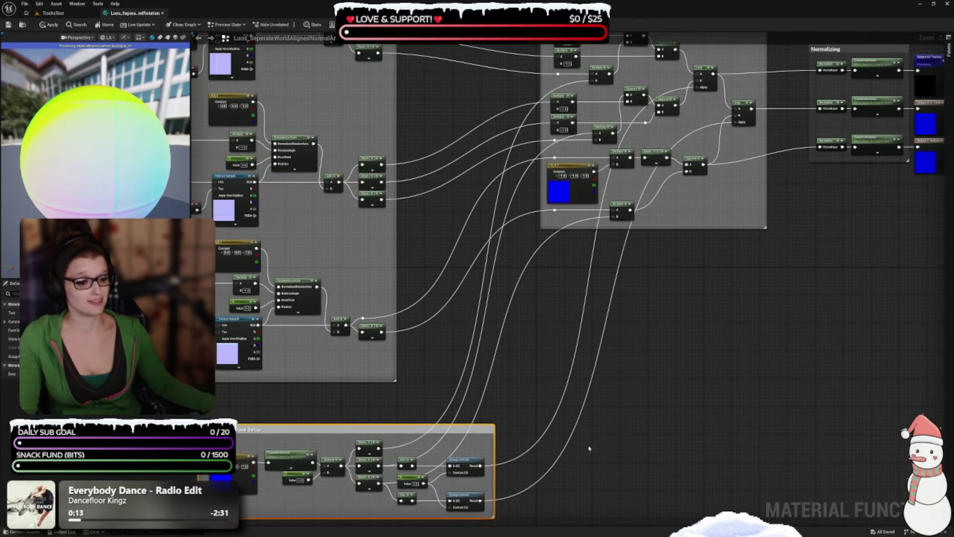
{"action": "left_click_drag", "start_coordinate": [598, 447], "coordinate": [599, 335]}
{"action": "mouse_move", "coordinate": [517, 353]}
{"action": "left_mouse_down"}
{"action": "mouse_move", "coordinate": [508, 352]}
{"action": "mouse_move", "coordinate": [520, 324]}
{"action": "mouse_move", "coordinate": [558, 422]}
{"action": "left_mouse_up"}
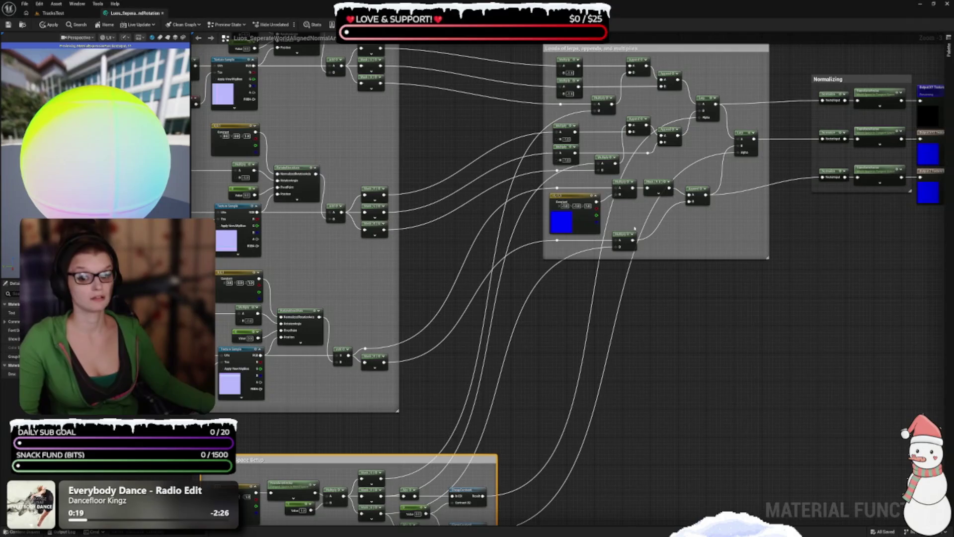
{"action": "scroll", "coordinate": [428, 453], "scroll_direction": "up", "scroll_amount": 3}
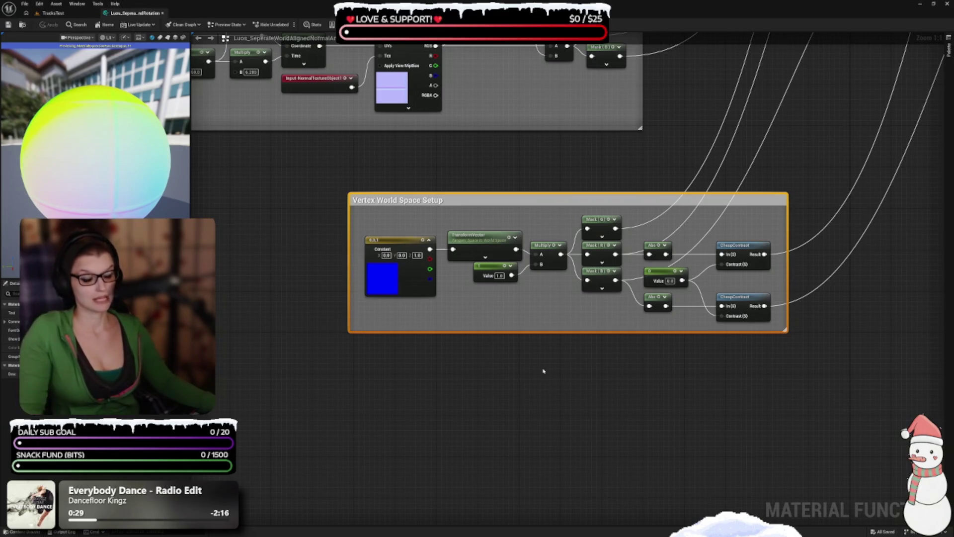
{"action": "scroll", "coordinate": [597, 341], "scroll_direction": "up", "scroll_amount": 3}
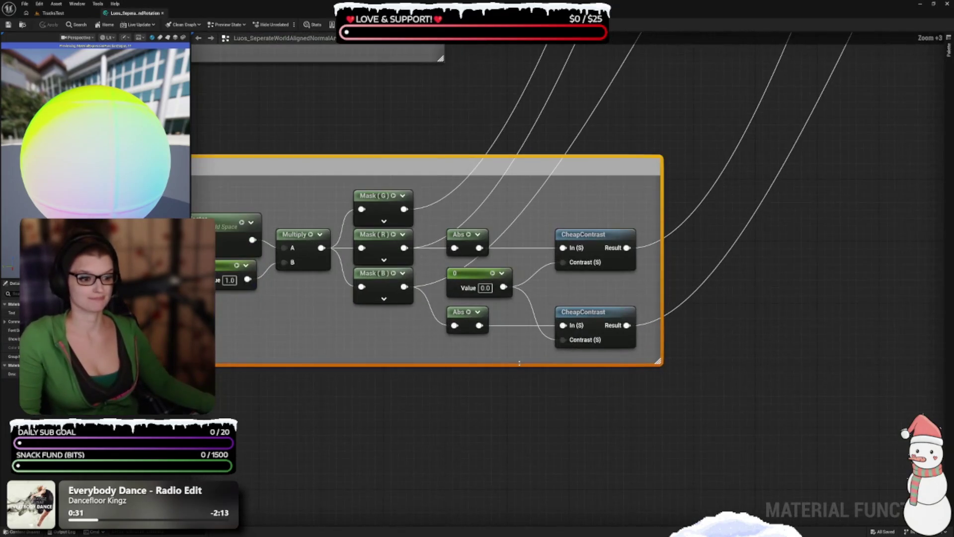
{"action": "left_click_drag", "start_coordinate": [430, 393], "coordinate": [559, 355]}
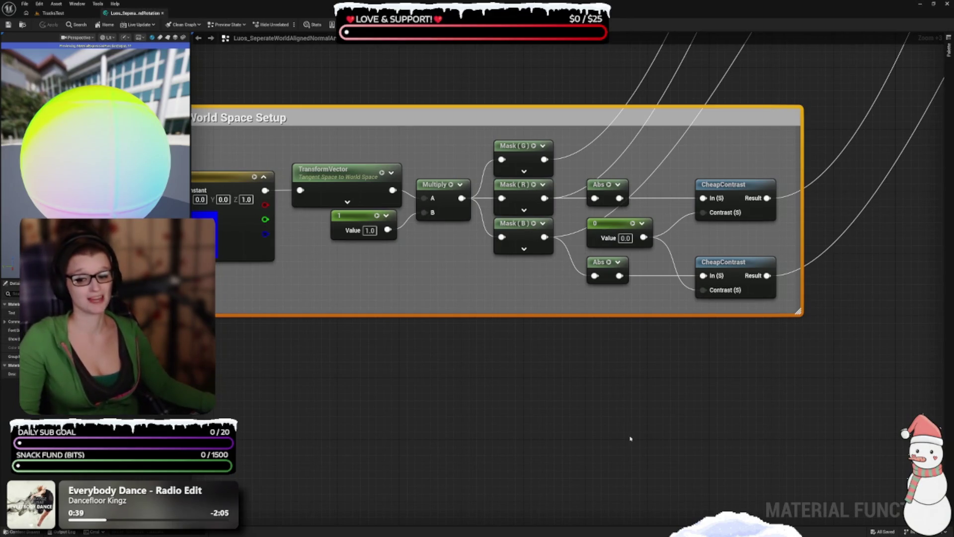
{"action": "mouse_move", "coordinate": [613, 452]}
{"action": "left_mouse_down"}
{"action": "mouse_move", "coordinate": [534, 437]}
{"action": "mouse_move", "coordinate": [391, 433]}
{"action": "mouse_move", "coordinate": [648, 336]}
{"action": "left_mouse_up"}
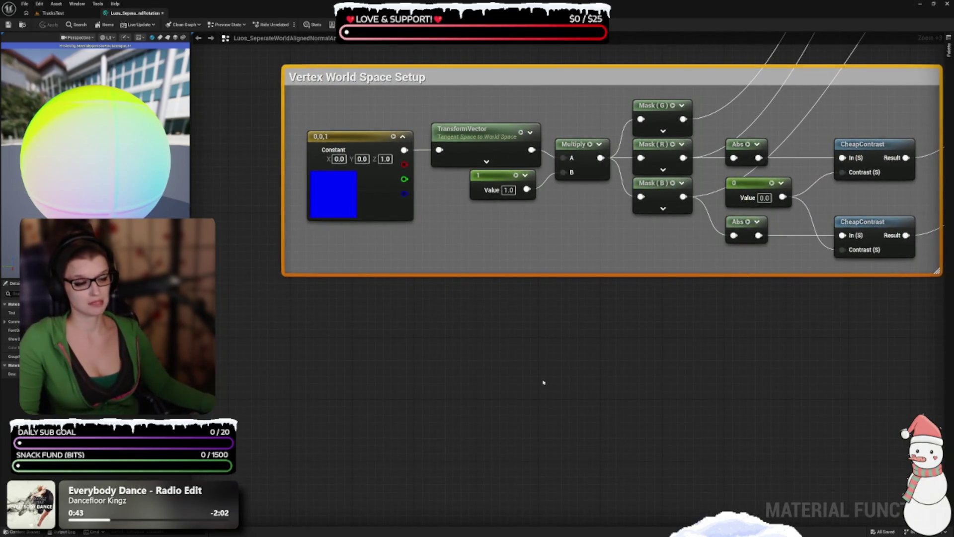
{"action": "scroll", "coordinate": [544, 383], "scroll_direction": "down", "scroll_amount": 2}
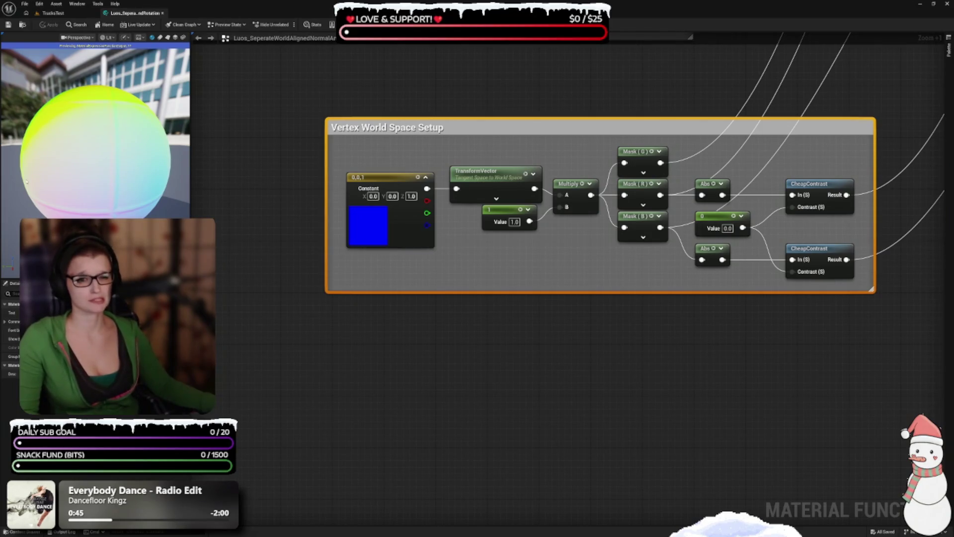
{"action": "left_click_drag", "start_coordinate": [571, 294], "coordinate": [465, 416]}
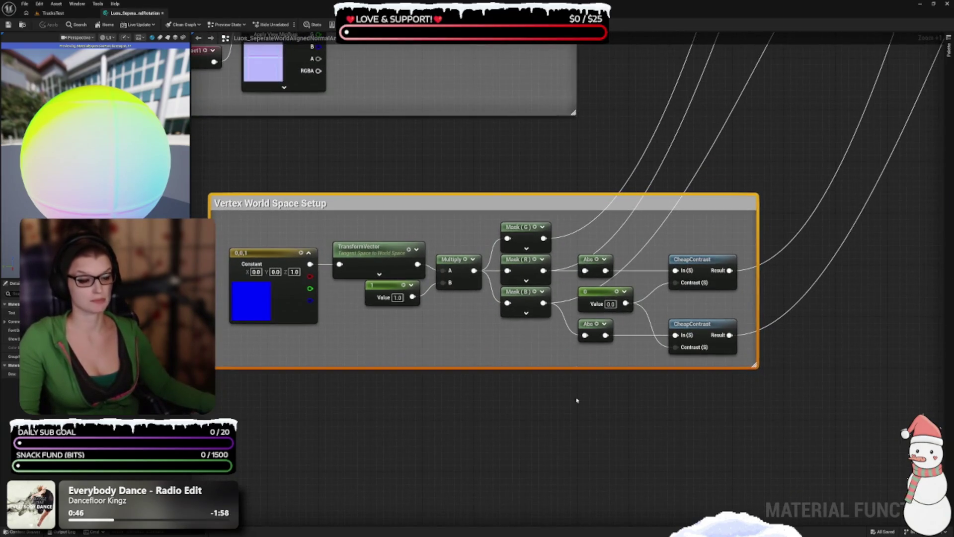
{"action": "scroll", "coordinate": [524, 403], "scroll_direction": "down", "scroll_amount": 2}
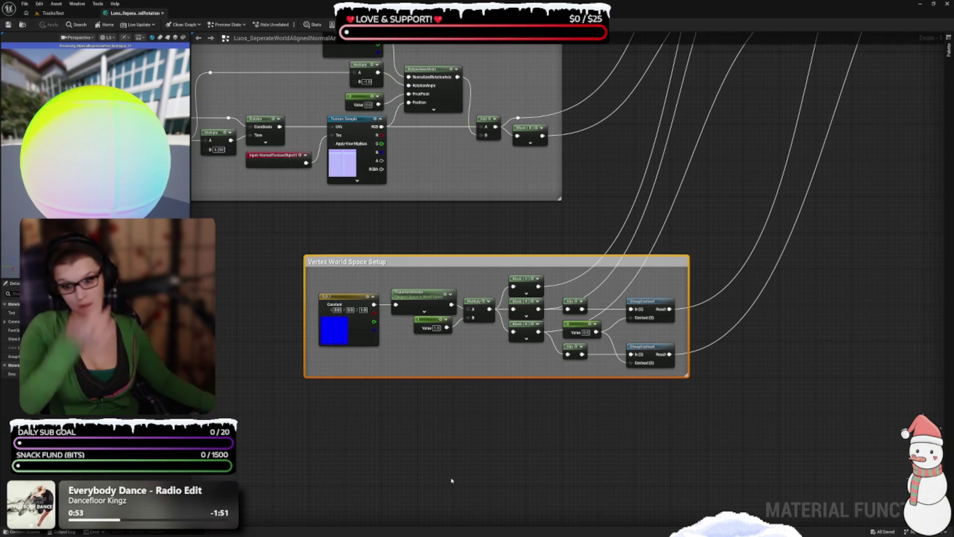
{"action": "left_click_drag", "start_coordinate": [275, 439], "coordinate": [541, 468]}
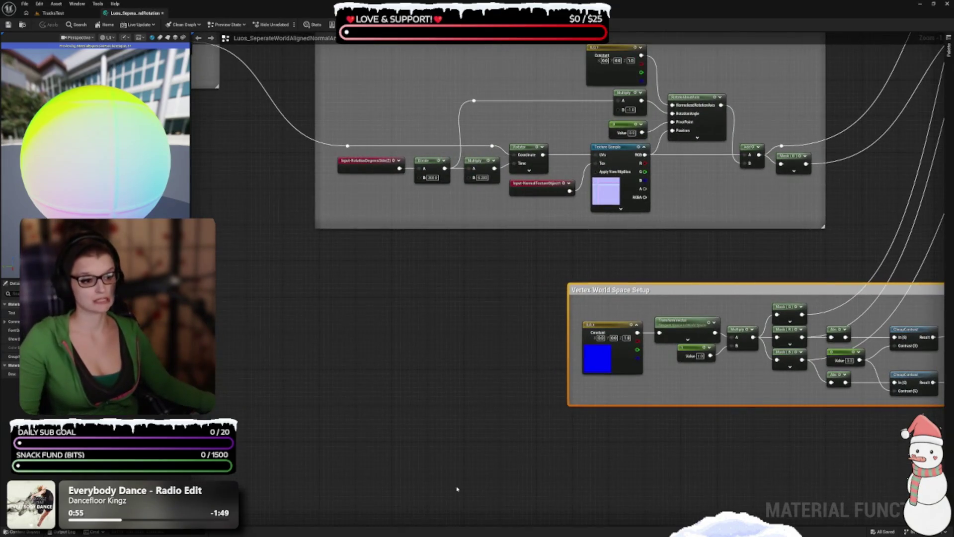
{"action": "mouse_move", "coordinate": [366, 370]}
{"action": "left_mouse_down"}
{"action": "mouse_move", "coordinate": [380, 390]}
{"action": "mouse_move", "coordinate": [526, 452]}
{"action": "mouse_move", "coordinate": [256, 396]}
{"action": "left_mouse_up"}
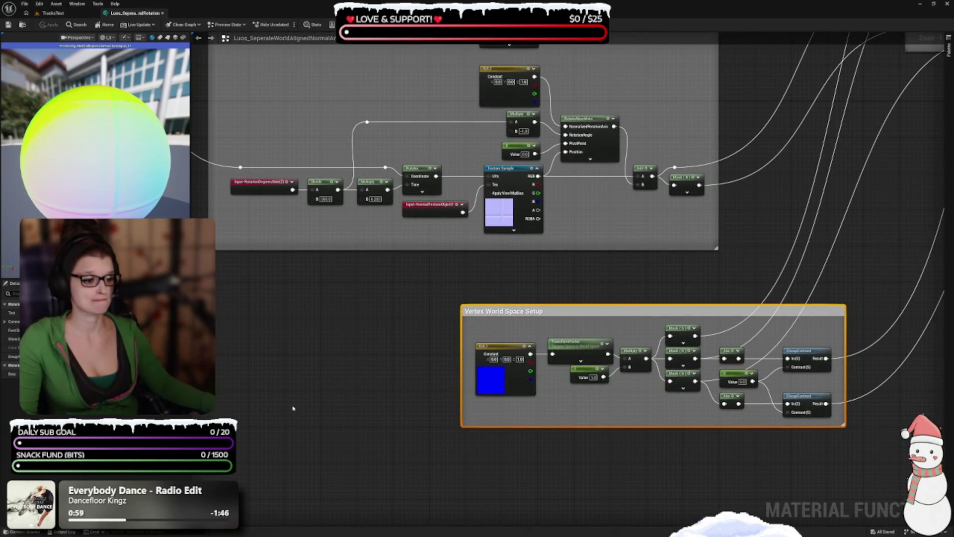
{"action": "mouse_move", "coordinate": [643, 421]}
{"action": "left_mouse_down"}
{"action": "mouse_move", "coordinate": [473, 398]}
{"action": "mouse_move", "coordinate": [457, 445]}
{"action": "left_mouse_up"}
{"action": "left_click_drag", "start_coordinate": [471, 362], "coordinate": [565, 439]}
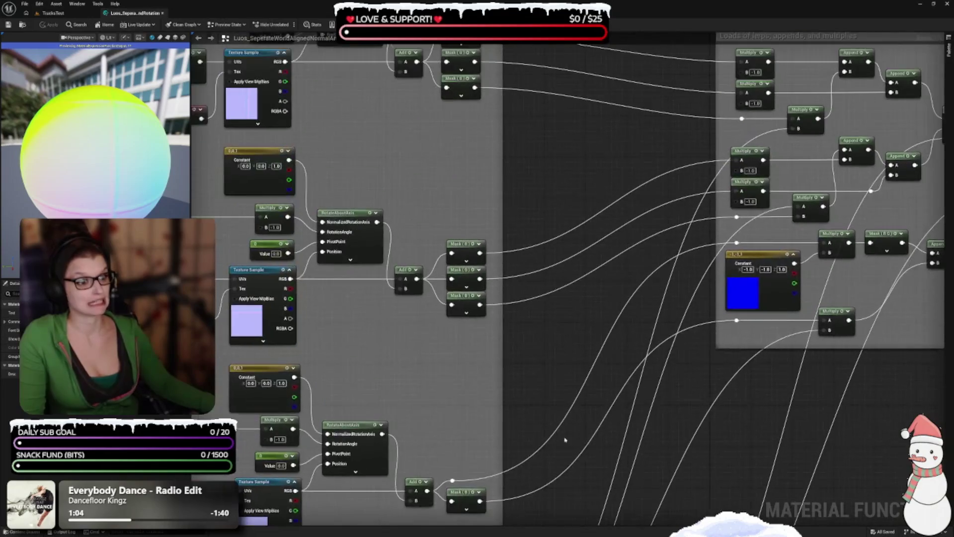
{"action": "left_click_drag", "start_coordinate": [344, 399], "coordinate": [526, 372]}
{"action": "mouse_move", "coordinate": [374, 230]}
{"action": "left_mouse_down"}
{"action": "mouse_move", "coordinate": [471, 362]}
{"action": "mouse_move", "coordinate": [474, 390]}
{"action": "left_mouse_up"}
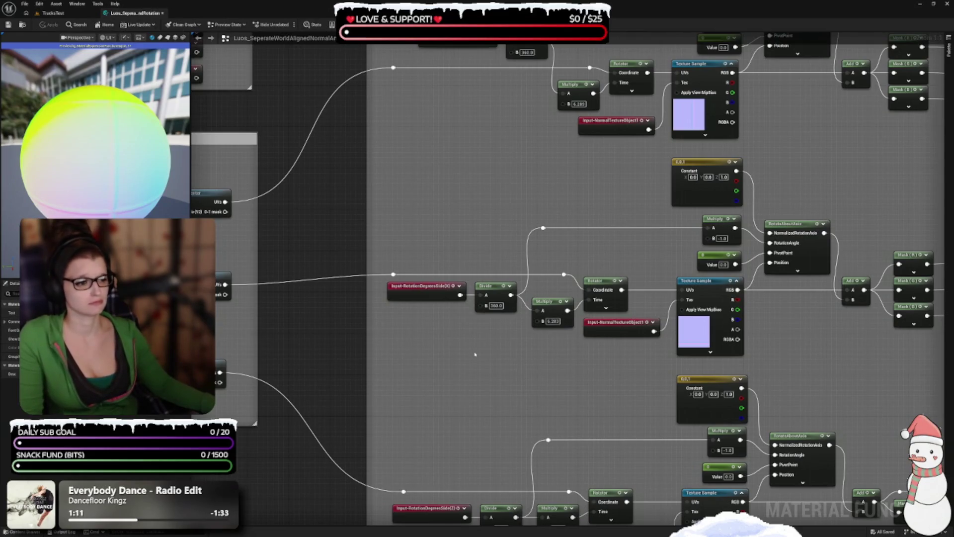
{"action": "left_click_drag", "start_coordinate": [470, 377], "coordinate": [596, 504]}
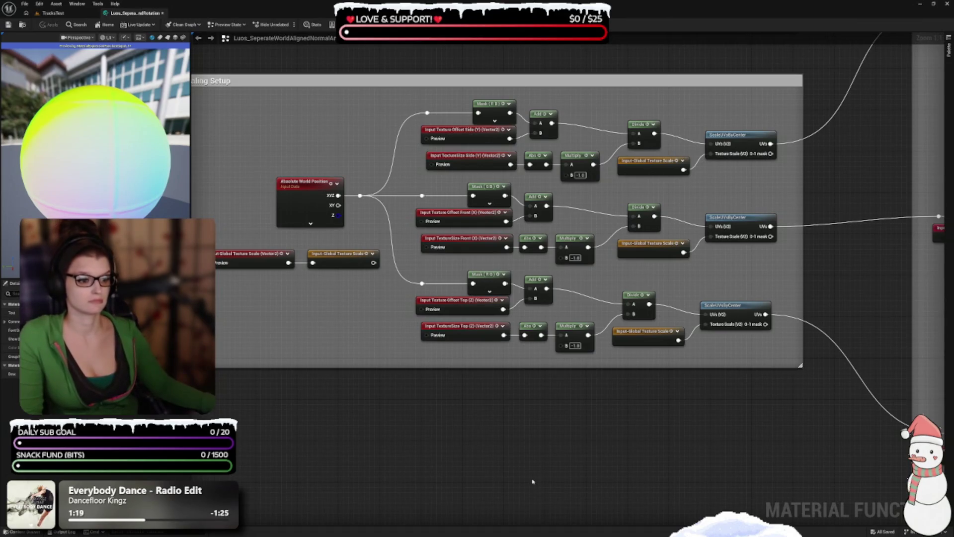
{"action": "mouse_move", "coordinate": [666, 304]}
{"action": "left_mouse_down"}
{"action": "mouse_move", "coordinate": [501, 411]}
{"action": "mouse_move", "coordinate": [734, 207]}
{"action": "mouse_move", "coordinate": [409, 358]}
{"action": "mouse_move", "coordinate": [517, 392]}
{"action": "mouse_move", "coordinate": [373, 177]}
{"action": "mouse_move", "coordinate": [634, 248]}
{"action": "mouse_move", "coordinate": [625, 312]}
{"action": "left_mouse_up"}
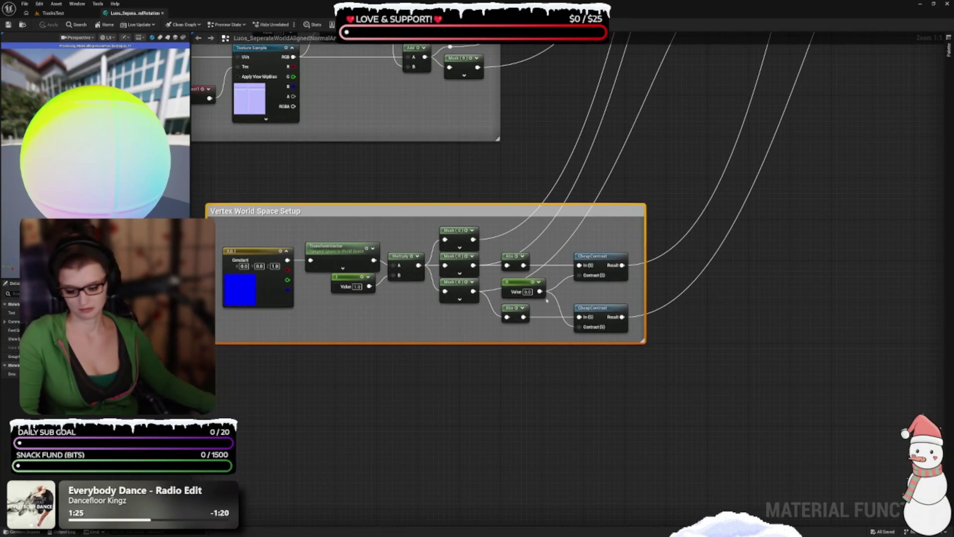
{"action": "scroll", "coordinate": [537, 271], "scroll_direction": "up", "scroll_amount": 2}
{"action": "mouse_move", "coordinate": [537, 271]}
{"action": "left_mouse_down"}
{"action": "mouse_move", "coordinate": [497, 330]}
{"action": "mouse_move", "coordinate": [554, 351]}
{"action": "mouse_move", "coordinate": [486, 379]}
{"action": "left_mouse_up"}
{"action": "left_click_drag", "start_coordinate": [483, 419], "coordinate": [480, 275]}
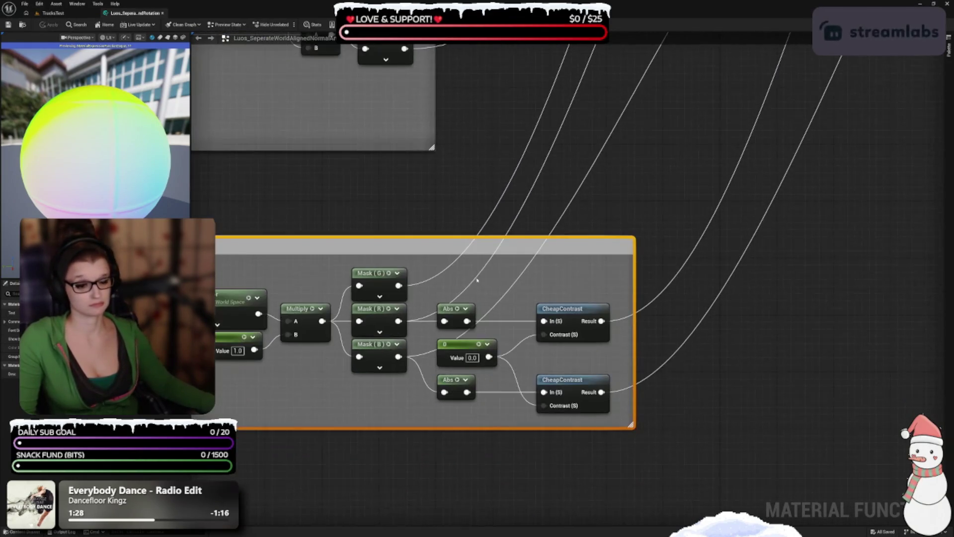
{"action": "left_click_drag", "start_coordinate": [382, 410], "coordinate": [706, 380]}
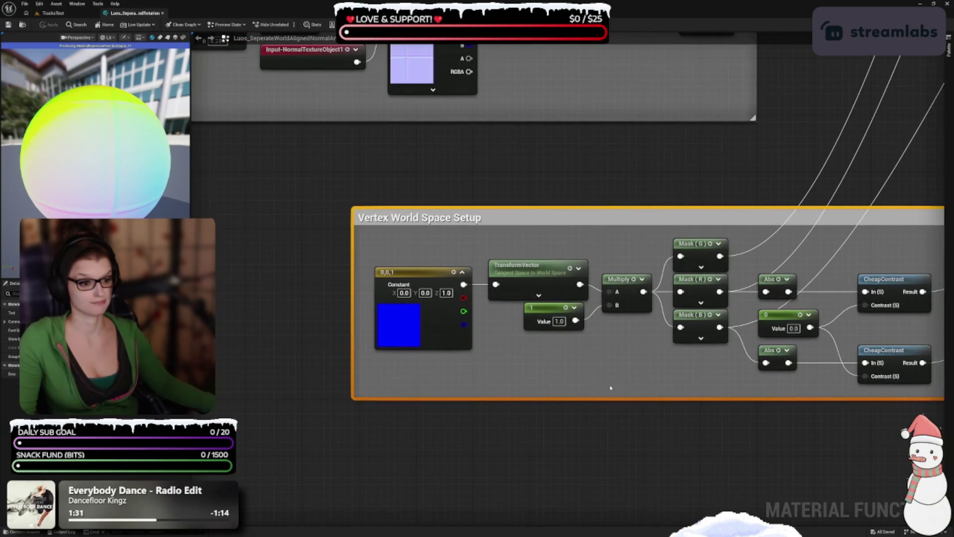
{"action": "left_click_drag", "start_coordinate": [611, 388], "coordinate": [484, 395]}
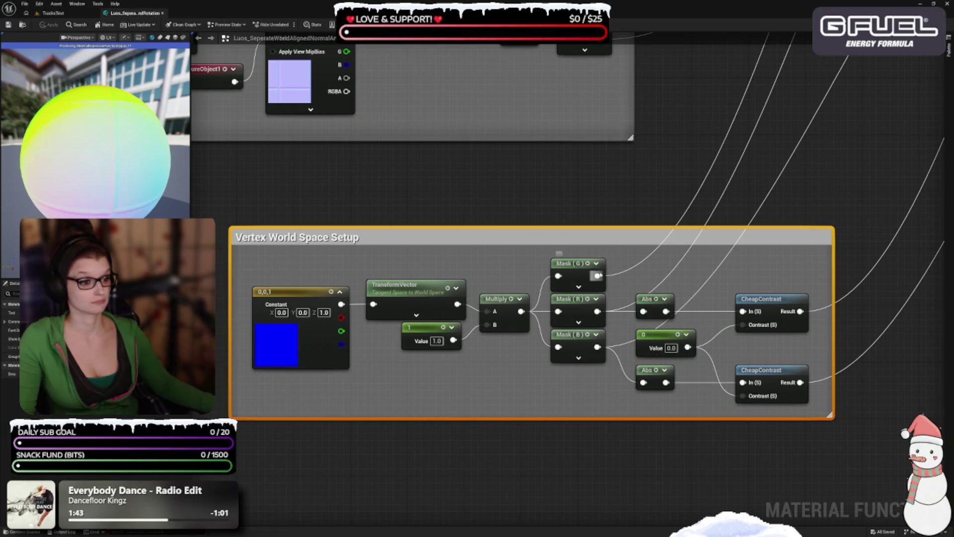
{"action": "left_click_drag", "start_coordinate": [598, 276], "coordinate": [635, 187]}
Add a named reroute from Mask (G) called 'Vertex WorldSpace(G)' and move it up-left.
{"action": "type", "text": "rer"}
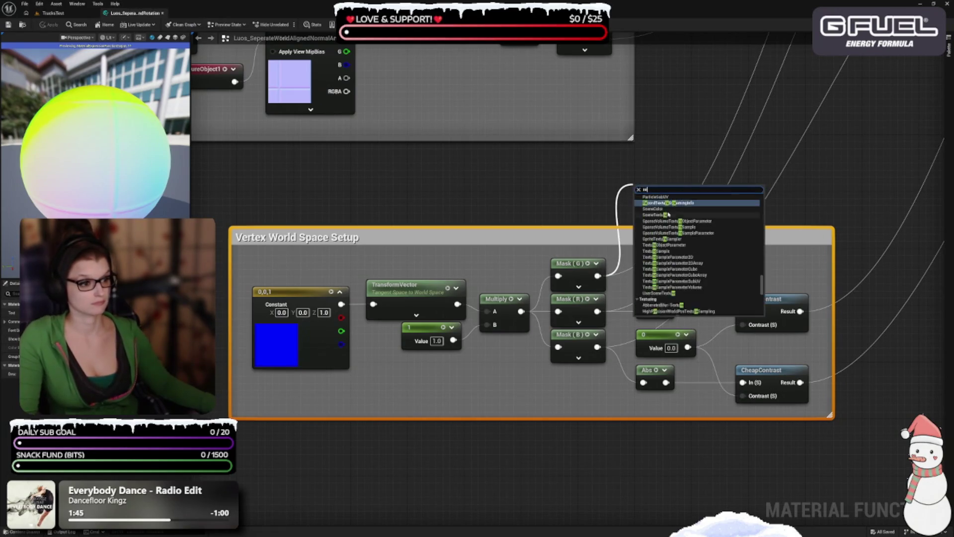
{"action": "left_click", "coordinate": [661, 280]}
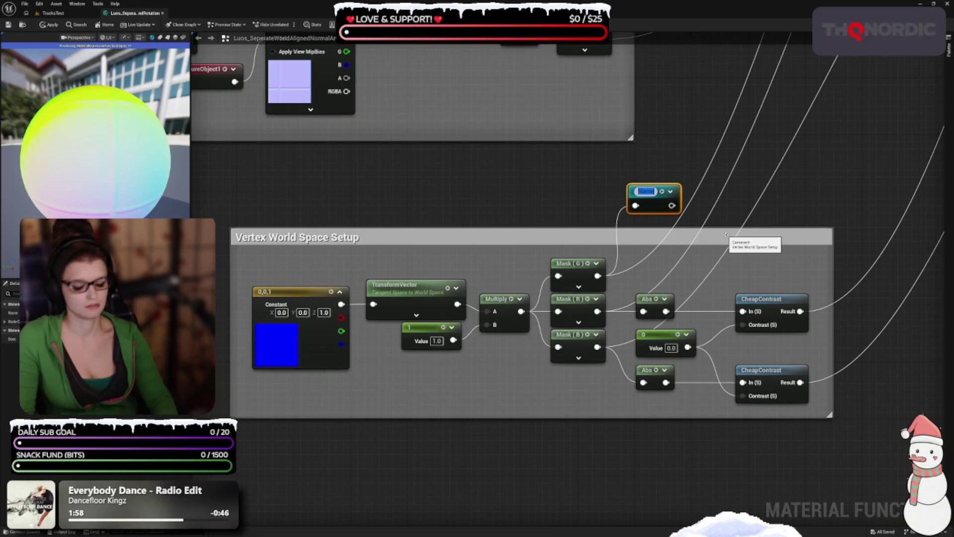
{"action": "type", "text": "VertexW"}
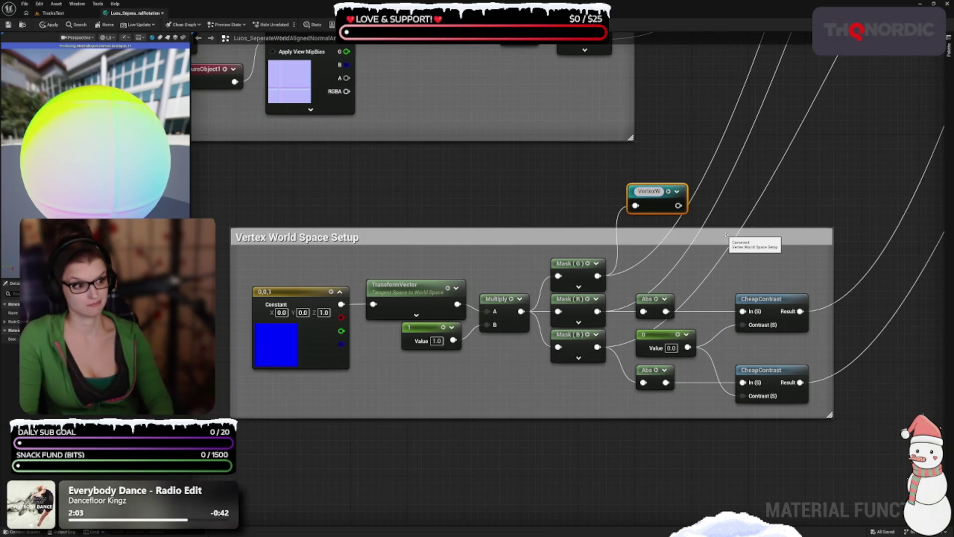
{"action": "key", "text": "BackSpace"}
{"action": "type", "text": " WorldSpace"}
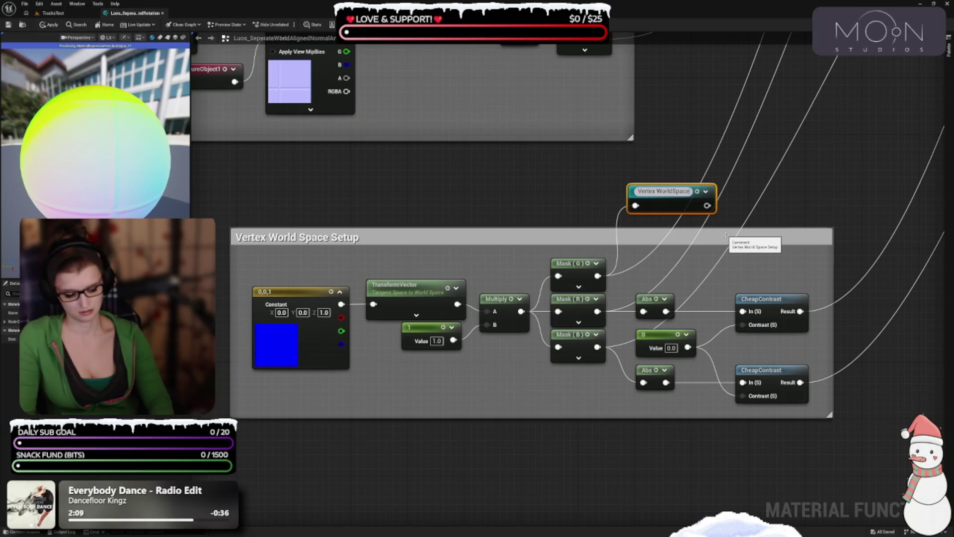
{"action": "type", "text": " (G)"}
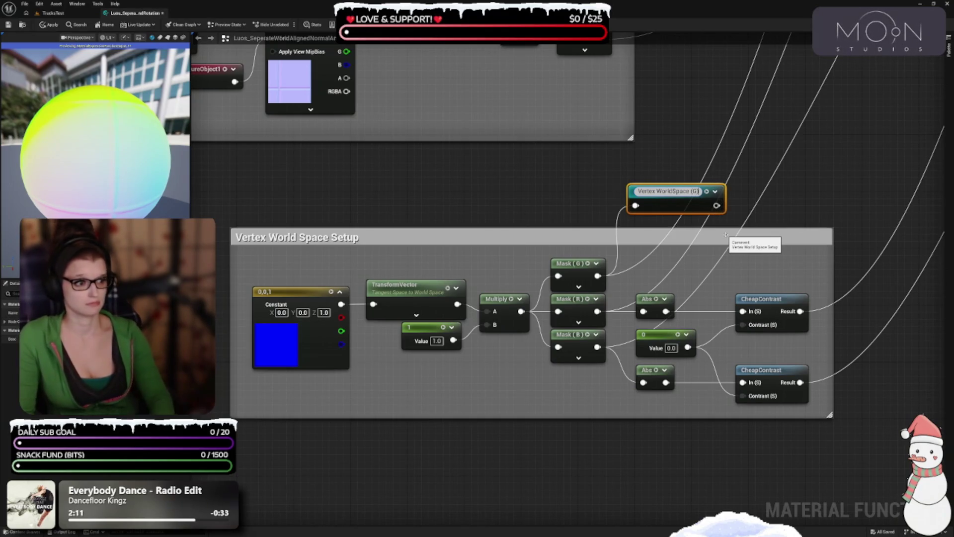
{"action": "key", "text": "Left"}
{"action": "key", "text": "Left"}
{"action": "key", "text": "Left"}
{"action": "key", "text": "BackSpace"}
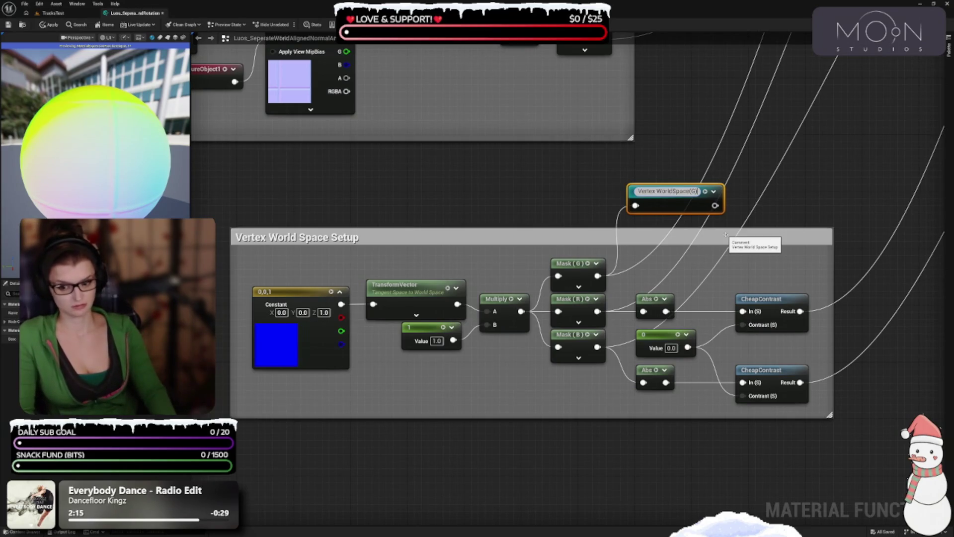
{"action": "key", "text": "Return"}
{"action": "left_click_drag", "start_coordinate": [559, 426], "coordinate": [467, 388]}
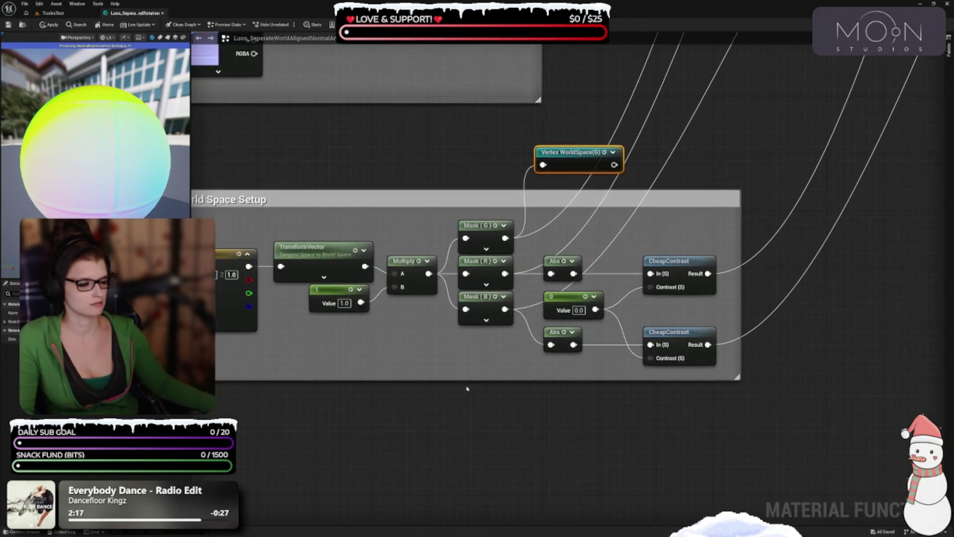
{"action": "left_click_drag", "start_coordinate": [610, 232], "coordinate": [454, 288]}
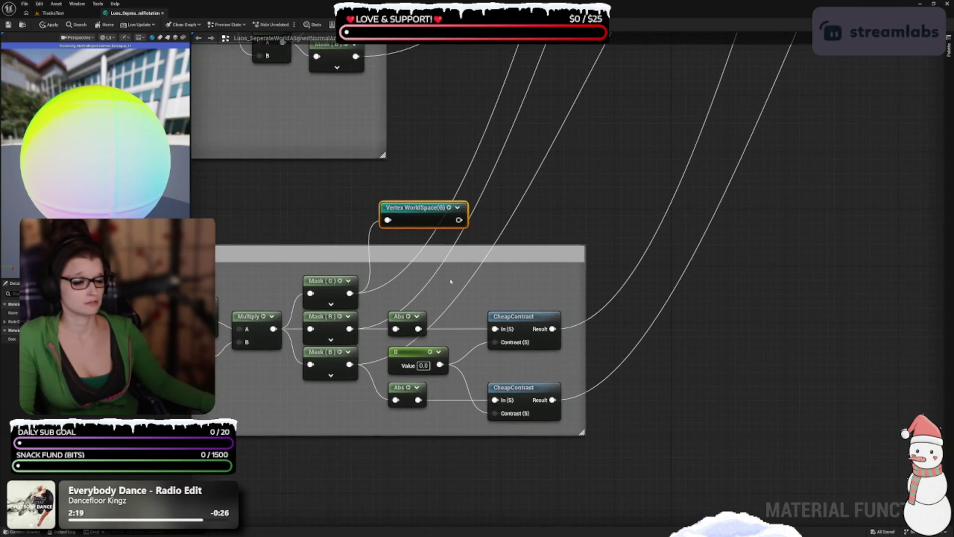
{"action": "left_click_drag", "start_coordinate": [422, 217], "coordinate": [403, 191]}
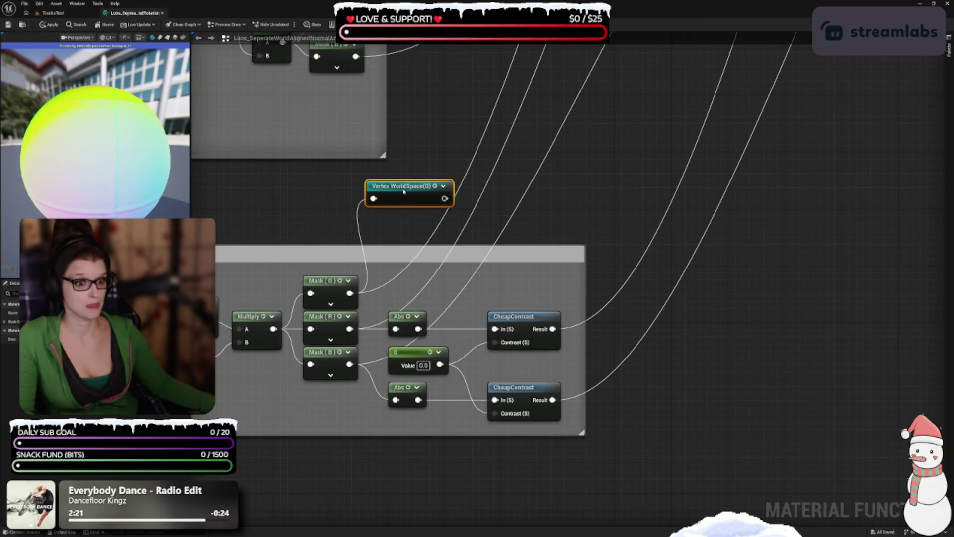
Add a named reroute from Mask (R) called 'Vertex WorldSpace(R)'.
{"action": "left_click_drag", "start_coordinate": [385, 225], "coordinate": [425, 147]}
{"action": "mouse_move", "coordinate": [389, 251]}
{"action": "left_mouse_down"}
{"action": "mouse_move", "coordinate": [435, 268]}
{"action": "mouse_move", "coordinate": [439, 218]}
{"action": "left_mouse_up"}
{"action": "type", "text": "rer"}
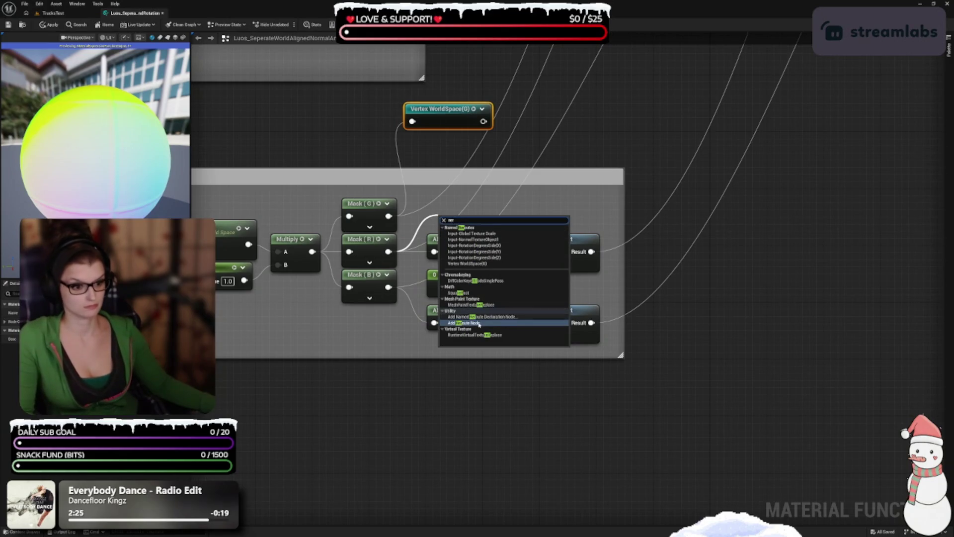
{"action": "left_click", "coordinate": [484, 316]}
{"action": "key", "text": "BackSpace"}
{"action": "key", "text": "BackSpace"}
{"action": "type", "text": "R)"}
{"action": "key", "text": "Return"}
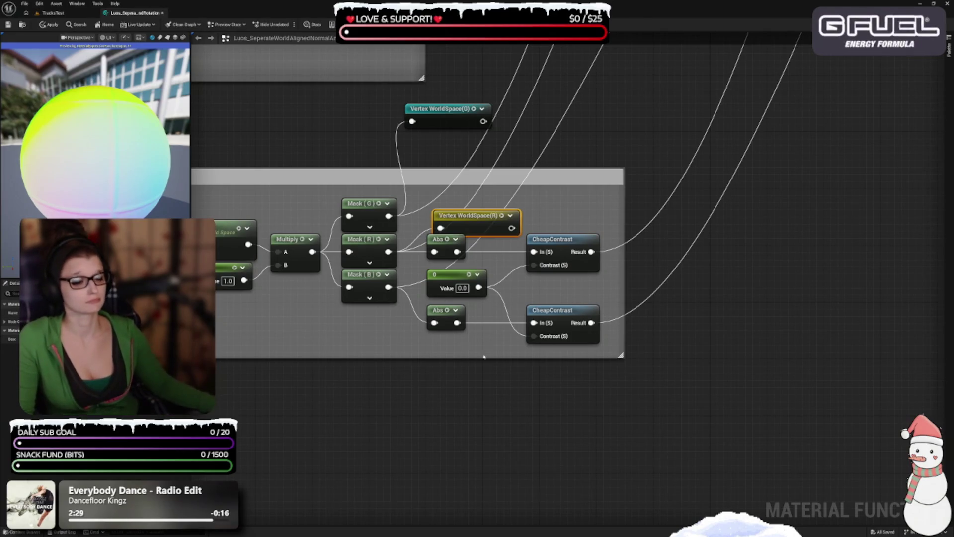
Add a named reroute from Mask (B) called 'Vertex WorldSpace(B)'.
{"action": "left_click_drag", "start_coordinate": [389, 287], "coordinate": [392, 420]}
{"action": "type", "text": "reroute"}
{"action": "left_click", "coordinate": [420, 410]}
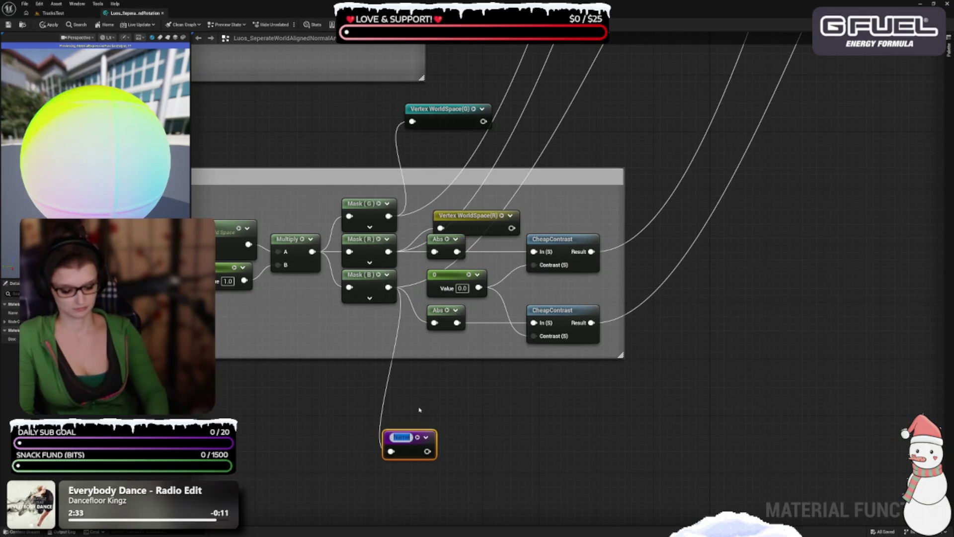
{"action": "type", "text": "Vertex WorldSpace(G)"}
{"action": "type", "text": "B"}
{"action": "key", "text": "Return"}
Move the Abs, 0 and CheapContrast nodes right and reposition the (R) and (G) reroutes.
{"action": "mouse_move", "coordinate": [502, 438]}
{"action": "left_mouse_down"}
{"action": "mouse_move", "coordinate": [532, 482]}
{"action": "mouse_move", "coordinate": [530, 494]}
{"action": "left_mouse_up"}
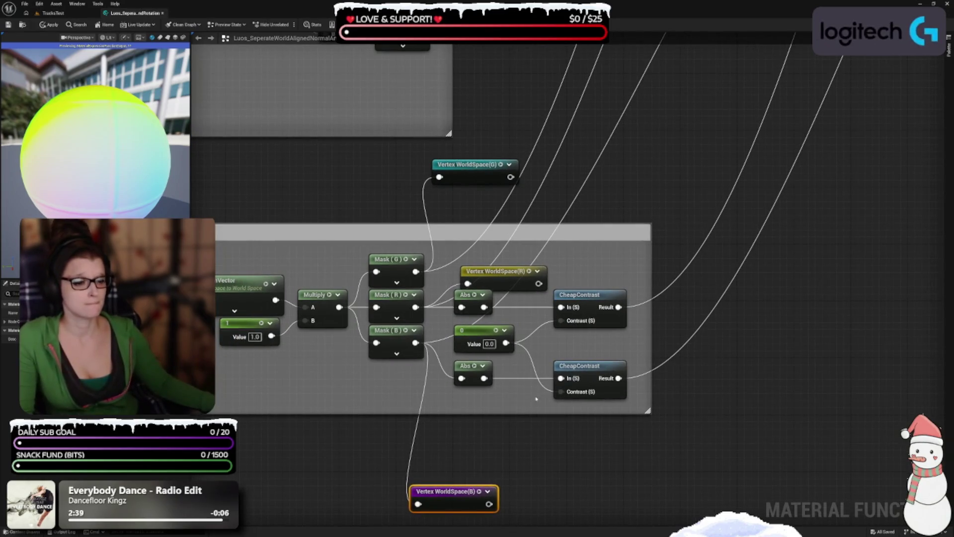
{"action": "scroll", "coordinate": [537, 399], "scroll_direction": "up", "scroll_amount": 1}
{"action": "mouse_move", "coordinate": [535, 415]}
{"action": "left_mouse_down"}
{"action": "mouse_move", "coordinate": [497, 383]}
{"action": "mouse_move", "coordinate": [427, 351]}
{"action": "left_mouse_up"}
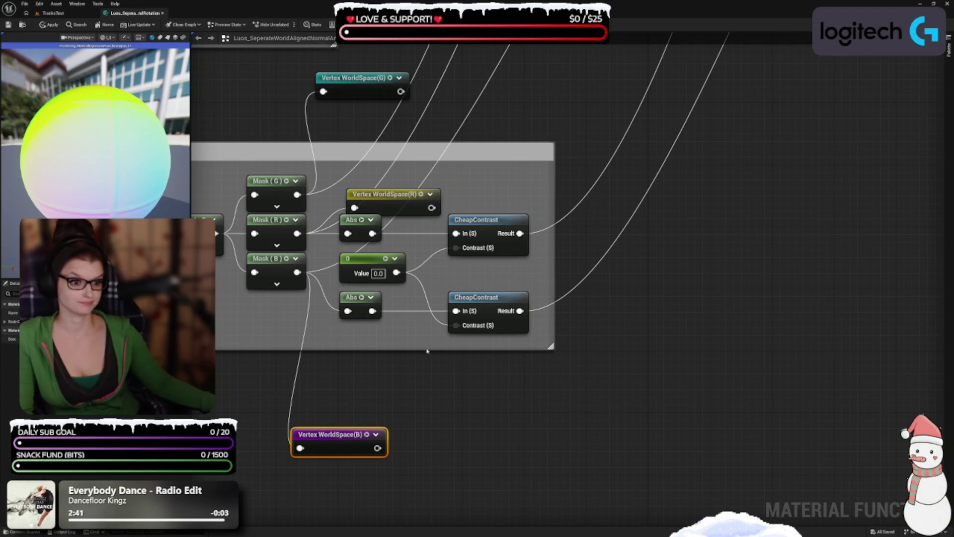
{"action": "mouse_move", "coordinate": [336, 217]}
{"action": "left_mouse_down"}
{"action": "mouse_move", "coordinate": [413, 287]}
{"action": "mouse_move", "coordinate": [477, 318]}
{"action": "mouse_move", "coordinate": [595, 324]}
{"action": "mouse_move", "coordinate": [671, 359]}
{"action": "left_mouse_up"}
{"action": "left_click_drag", "start_coordinate": [423, 299], "coordinate": [519, 347]}
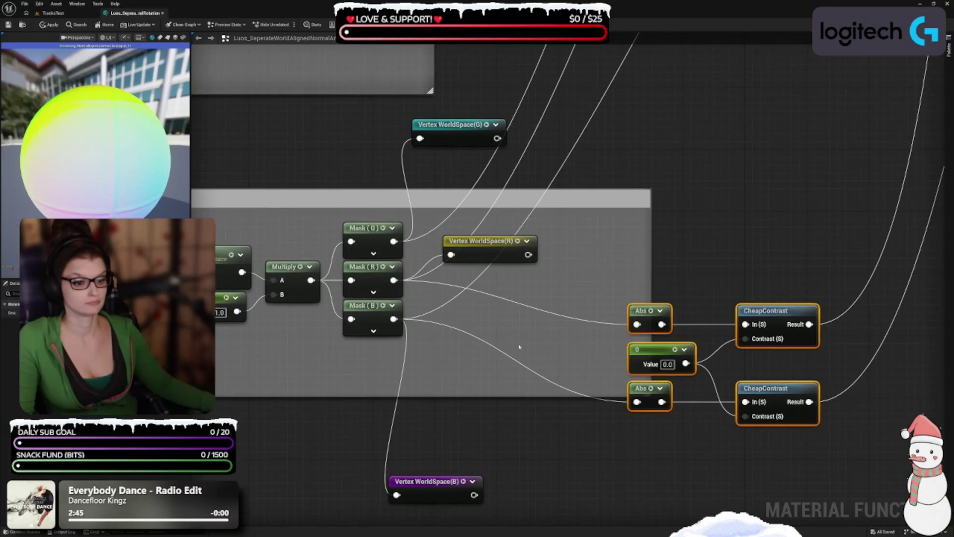
{"action": "left_click_drag", "start_coordinate": [476, 253], "coordinate": [568, 254]}
{"action": "left_click_drag", "start_coordinate": [512, 293], "coordinate": [502, 384]}
{"action": "left_click_drag", "start_coordinate": [445, 230], "coordinate": [420, 241]}
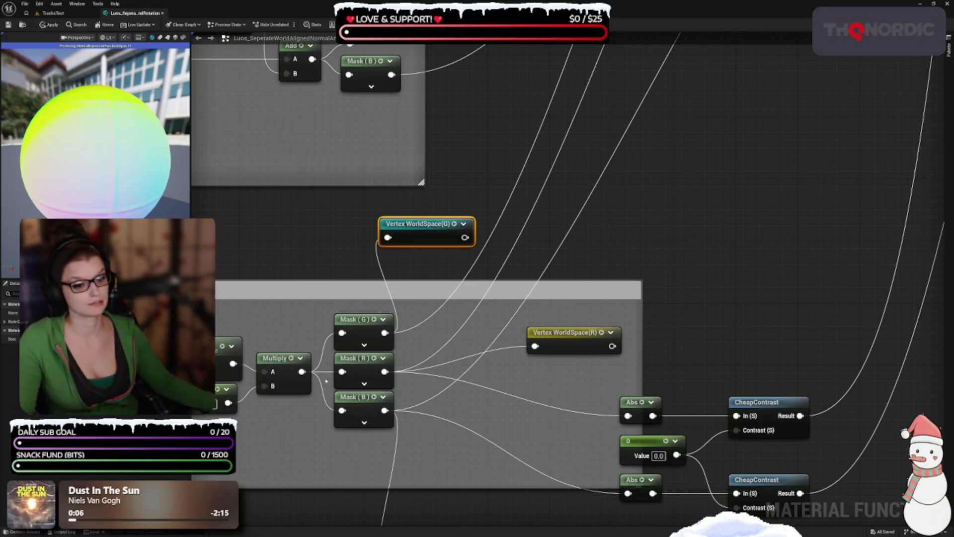
{"action": "scroll", "coordinate": [599, 326], "scroll_direction": "down", "scroll_amount": 3}
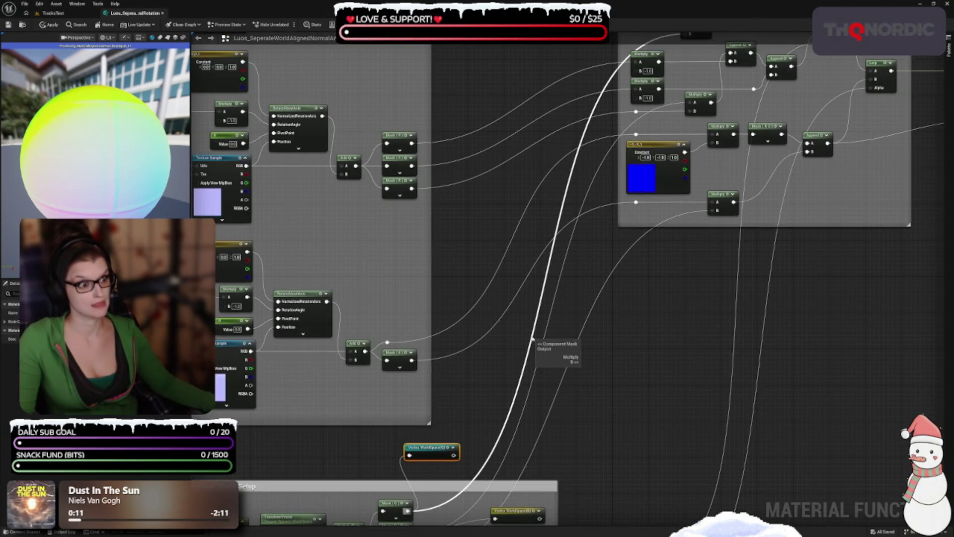
Connect a Vertex WorldSpace(G) reroute usage to the Multiply node's B input.
{"action": "scroll", "coordinate": [611, 233], "scroll_direction": "up", "scroll_amount": 2}
{"action": "scroll", "coordinate": [610, 233], "scroll_direction": "up", "scroll_amount": 1}
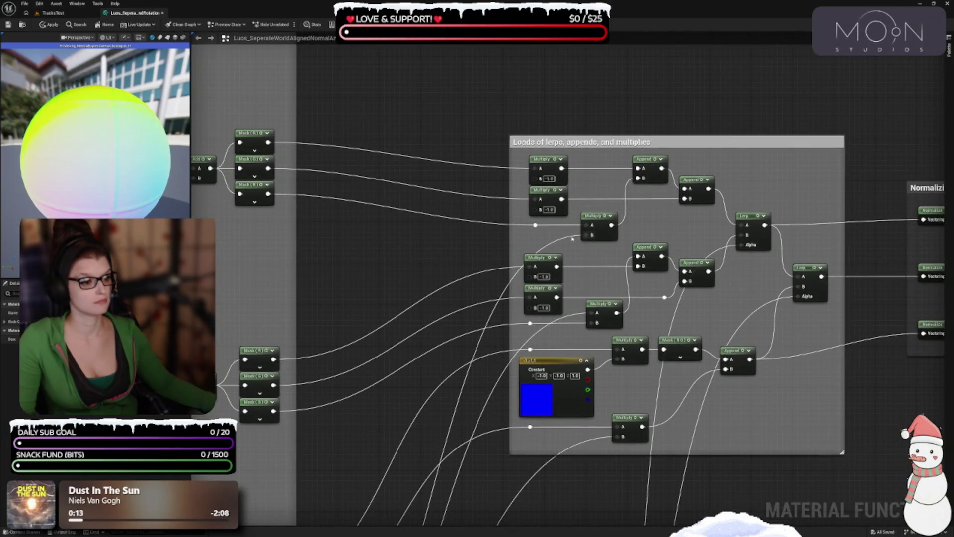
{"action": "left_click_drag", "start_coordinate": [585, 234], "coordinate": [539, 242]}
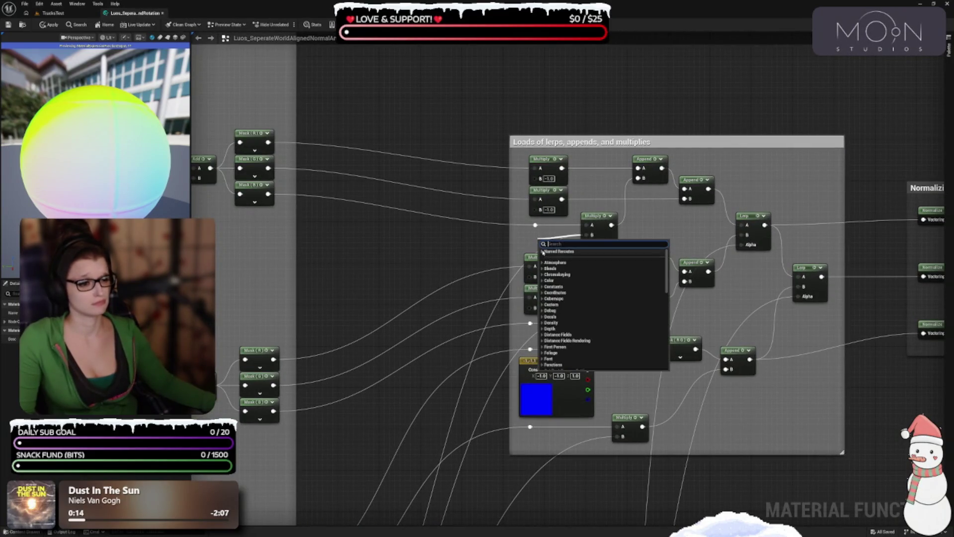
{"action": "left_click", "coordinate": [567, 294]}
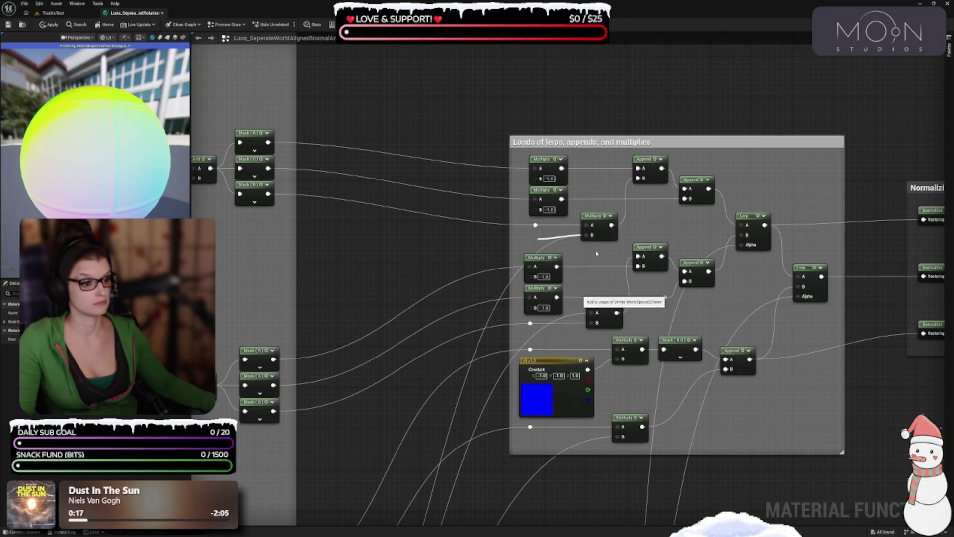
{"action": "left_click_drag", "start_coordinate": [572, 242], "coordinate": [559, 244]}
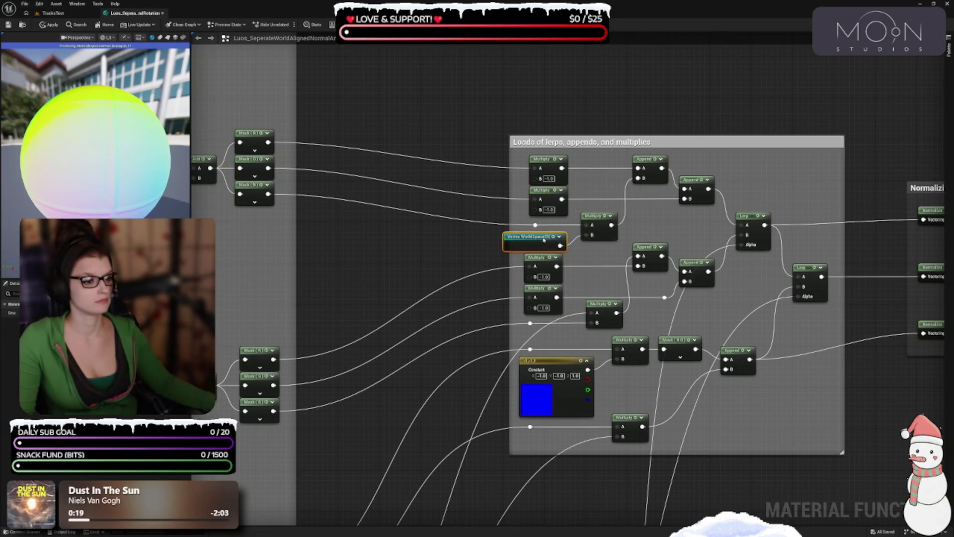
Nudge the middle Multiply down, shift the reroute right, and widen the lerps comment leftward.
{"action": "scroll", "coordinate": [582, 303], "scroll_direction": "up", "scroll_amount": 3}
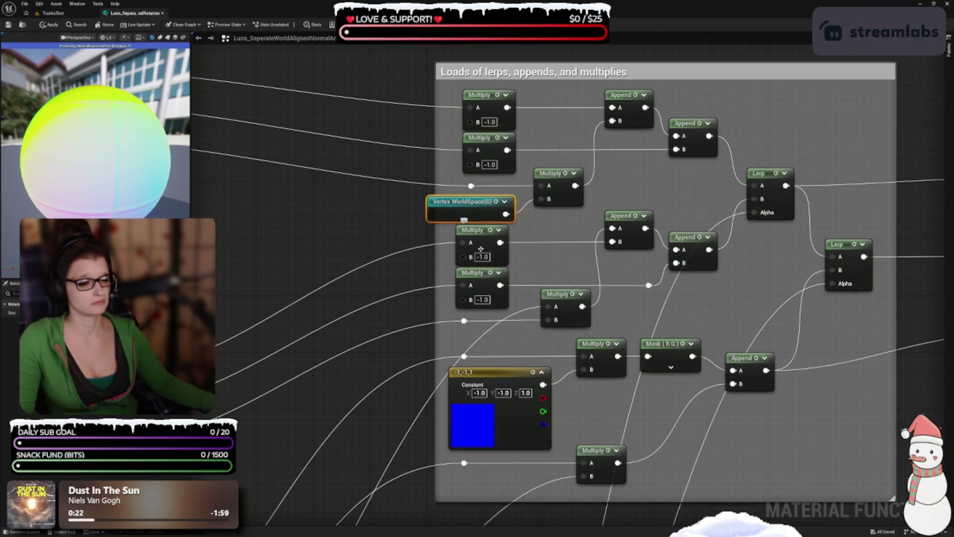
{"action": "left_click_drag", "start_coordinate": [572, 206], "coordinate": [563, 257]}
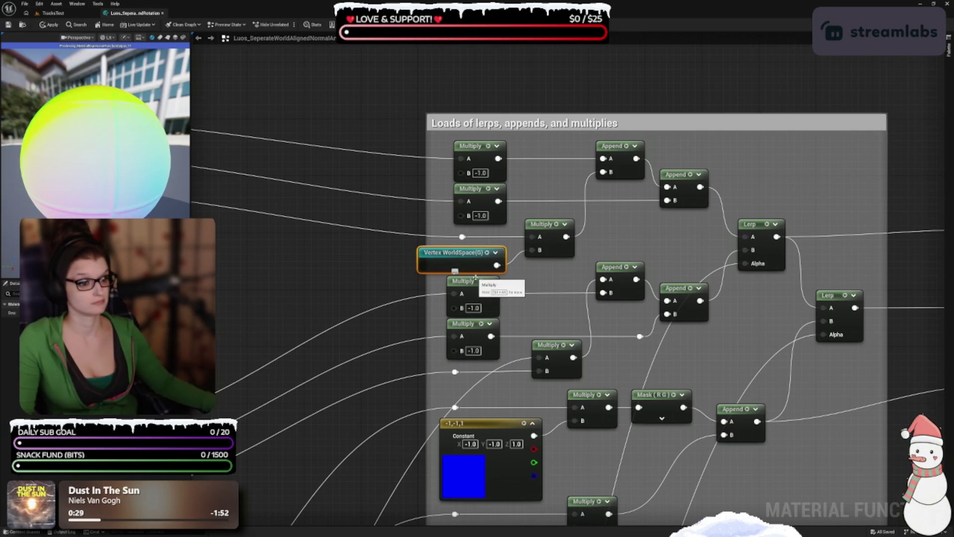
{"action": "left_click_drag", "start_coordinate": [559, 250], "coordinate": [555, 257]}
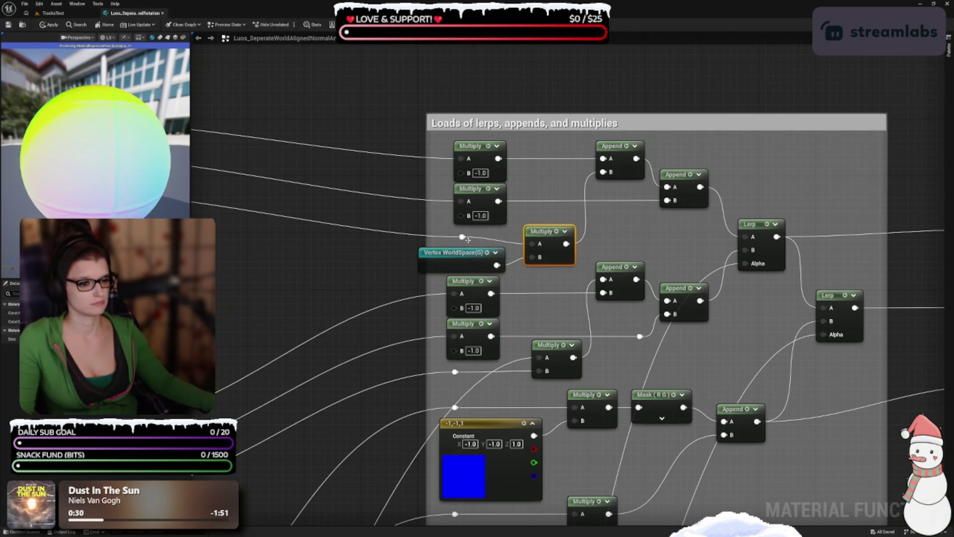
{"action": "left_click_drag", "start_coordinate": [462, 238], "coordinate": [497, 237]}
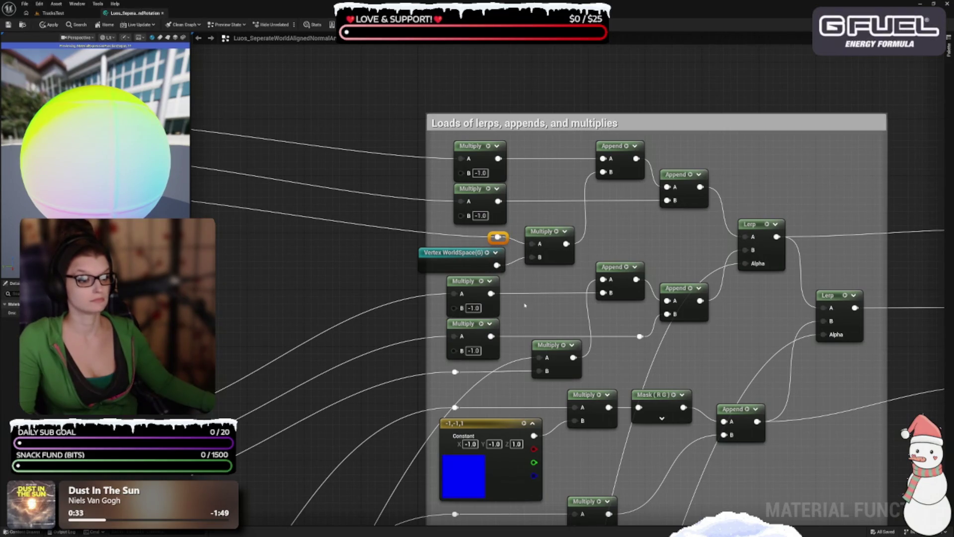
{"action": "left_click", "coordinate": [549, 279]}
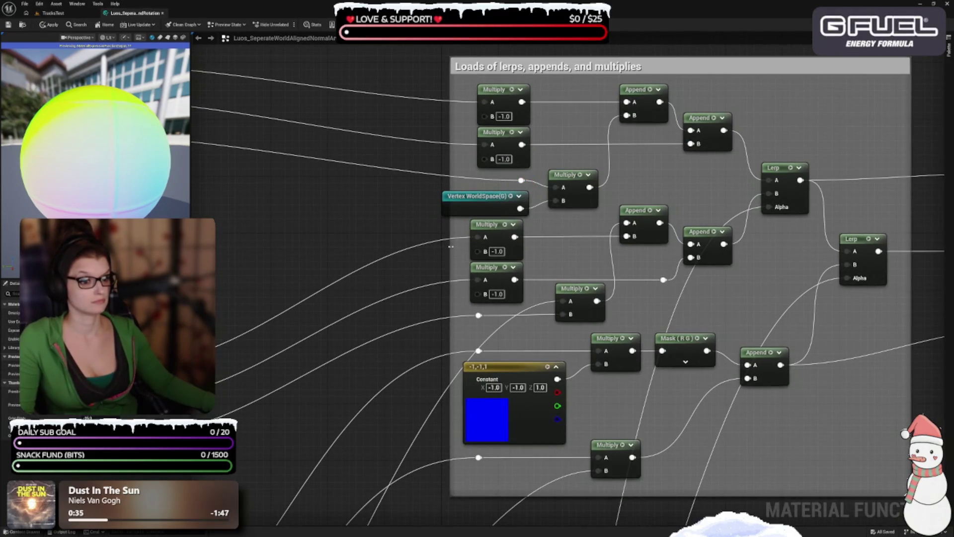
{"action": "left_click_drag", "start_coordinate": [451, 246], "coordinate": [436, 246]}
{"action": "left_click_drag", "start_coordinate": [566, 255], "coordinate": [560, 305]}
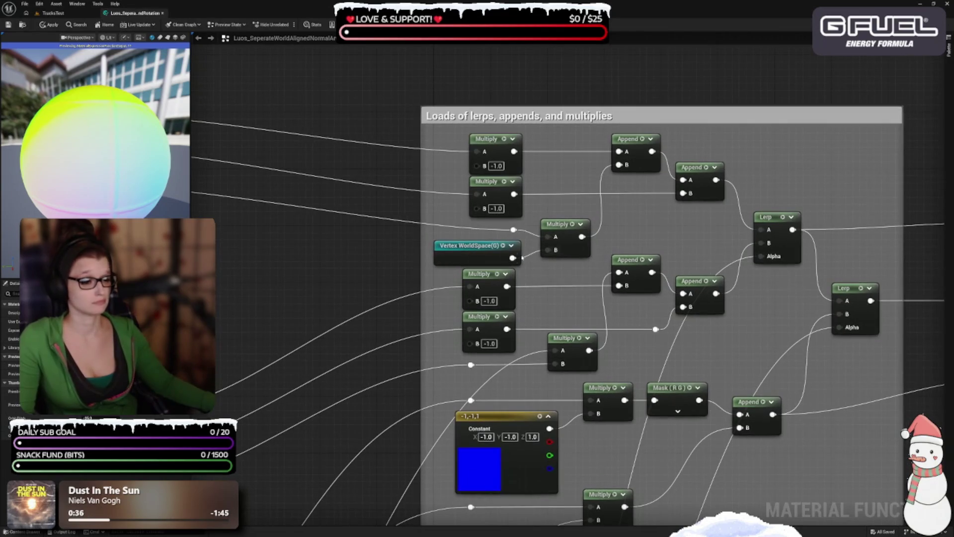
Raise the two top Multiply nodes and an Append, and make the lerps comment taller.
{"action": "left_click_drag", "start_coordinate": [577, 271], "coordinate": [507, 226]}
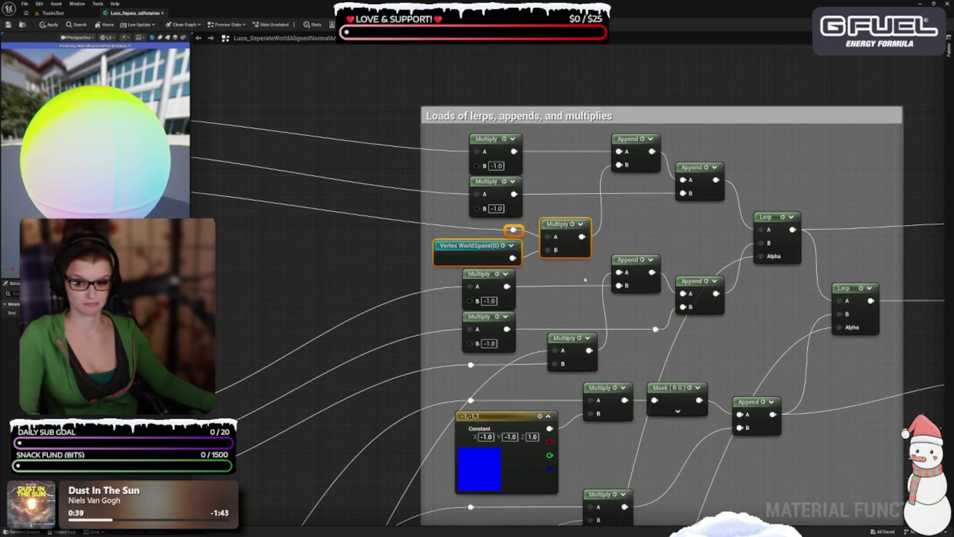
{"action": "left_click_drag", "start_coordinate": [530, 149], "coordinate": [514, 233]}
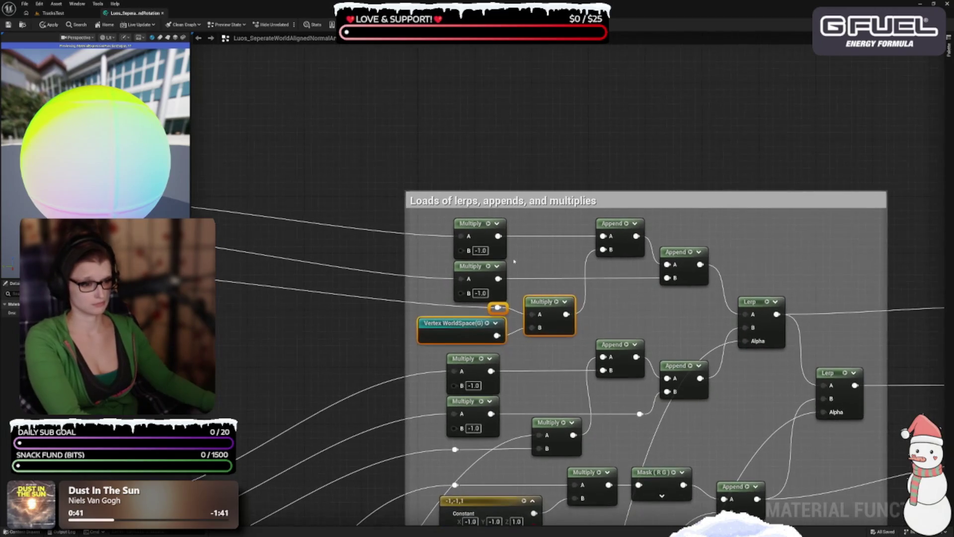
{"action": "left_click_drag", "start_coordinate": [437, 234], "coordinate": [512, 279]}
{"action": "left_click", "coordinate": [617, 234], "text": "shift"}
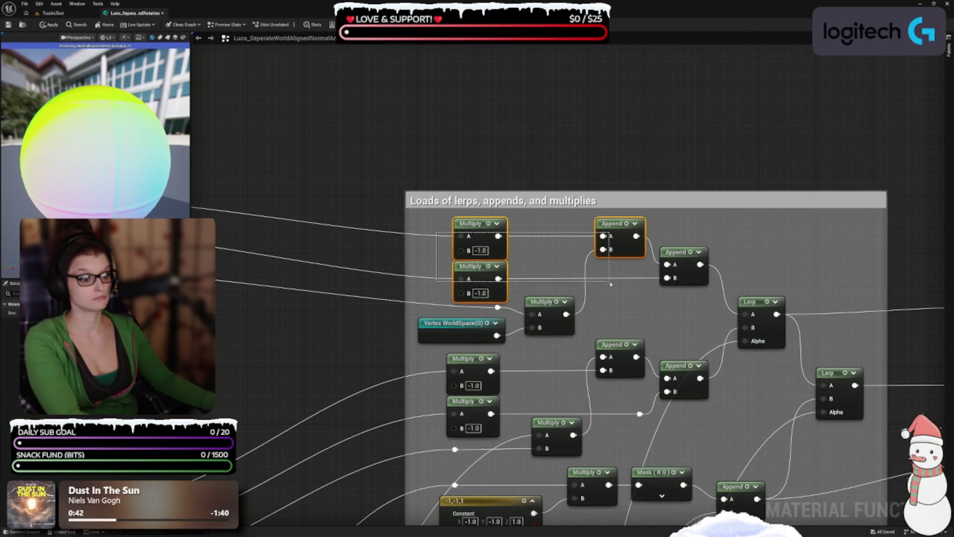
{"action": "left_click_drag", "start_coordinate": [616, 234], "coordinate": [616, 226]}
{"action": "left_click_drag", "start_coordinate": [583, 190], "coordinate": [584, 183]}
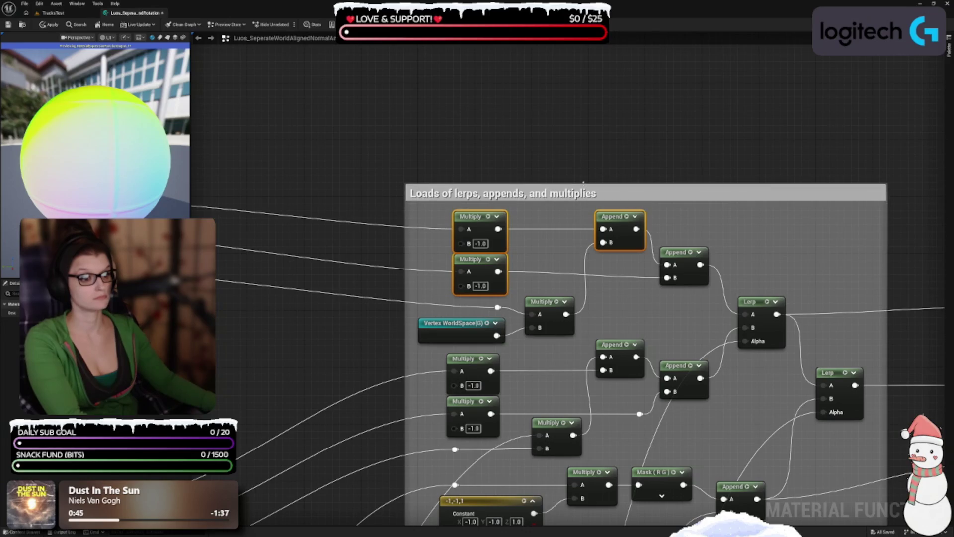
{"action": "left_click", "coordinate": [624, 301]}
Raise the right Append slightly and move the Vertex WorldSpace(G) reroute beside the Mask nodes.
{"action": "left_click_drag", "start_coordinate": [627, 278], "coordinate": [622, 248]}
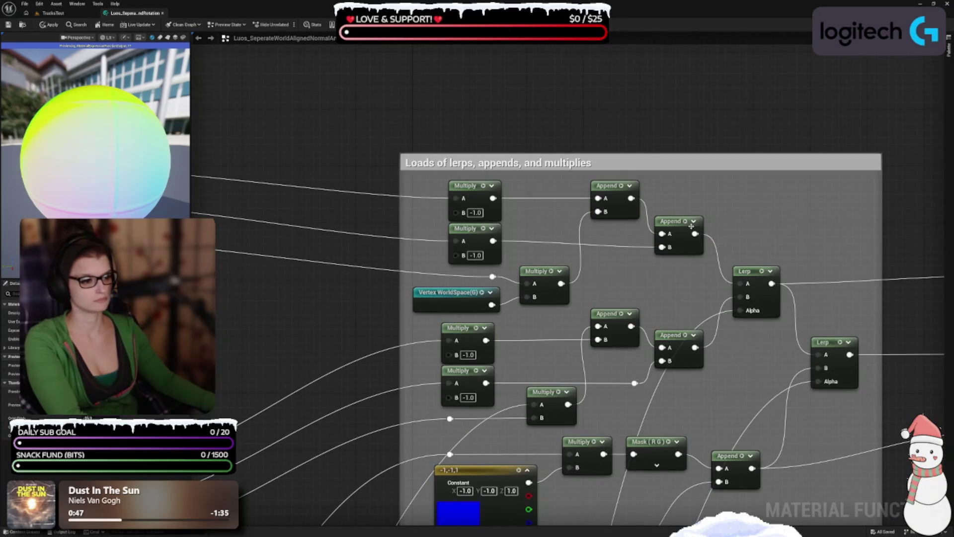
{"action": "left_click_drag", "start_coordinate": [676, 225], "coordinate": [674, 217]}
{"action": "left_click", "coordinate": [646, 263]}
{"action": "mouse_move", "coordinate": [647, 263]}
{"action": "left_mouse_down"}
{"action": "mouse_move", "coordinate": [622, 298]}
{"action": "mouse_move", "coordinate": [646, 209]}
{"action": "mouse_move", "coordinate": [572, 237]}
{"action": "mouse_move", "coordinate": [592, 344]}
{"action": "mouse_move", "coordinate": [674, 187]}
{"action": "left_mouse_up"}
{"action": "mouse_move", "coordinate": [431, 190]}
{"action": "left_mouse_down"}
{"action": "mouse_move", "coordinate": [459, 271]}
{"action": "mouse_move", "coordinate": [539, 319]}
{"action": "mouse_move", "coordinate": [603, 396]}
{"action": "left_mouse_up"}
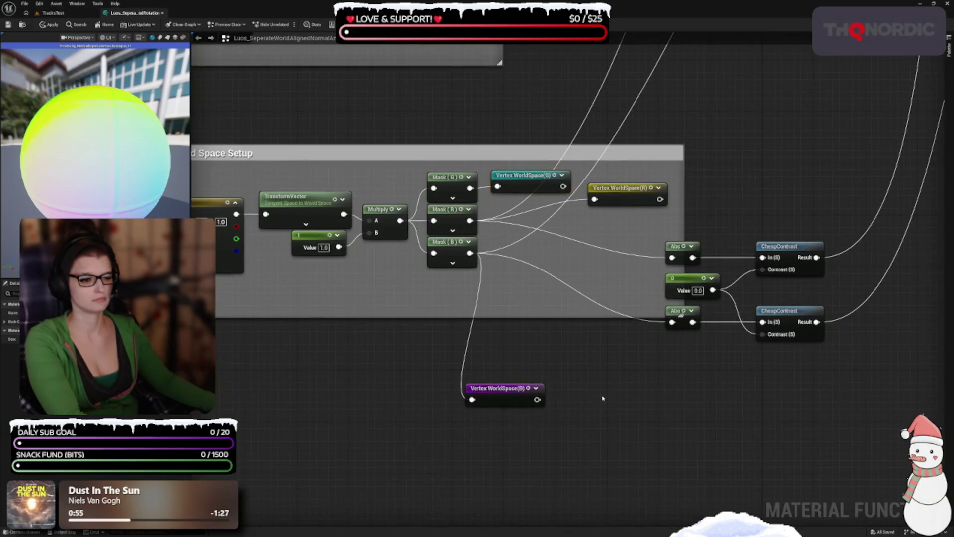
Open the Vertex WorldSpace(R) reroute's context menu and dismiss it without changes.
{"action": "mouse_move", "coordinate": [615, 262]}
{"action": "left_mouse_down"}
{"action": "mouse_move", "coordinate": [543, 282]}
{"action": "mouse_move", "coordinate": [539, 313]}
{"action": "left_mouse_up"}
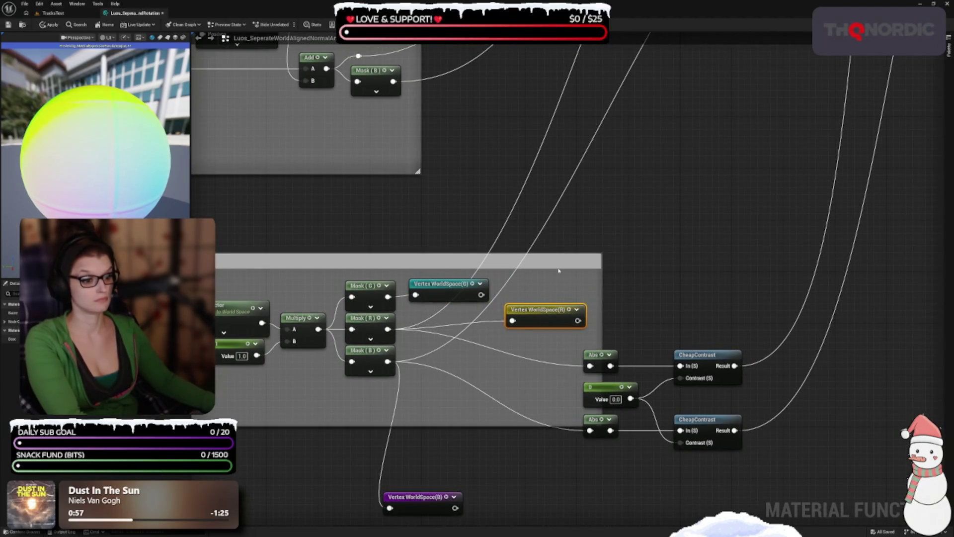
{"action": "right_click", "coordinate": [538, 315]}
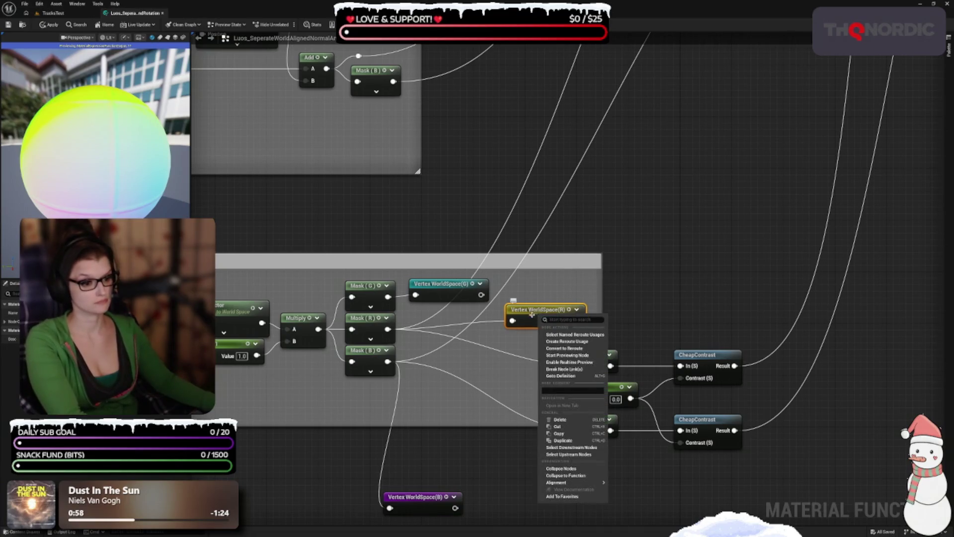
{"action": "left_click", "coordinate": [522, 342]}
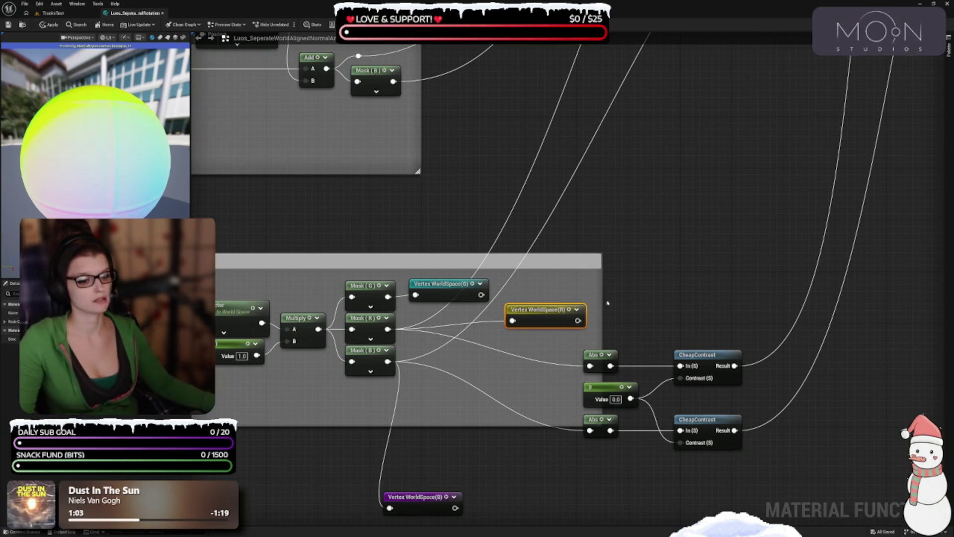
{"action": "mouse_move", "coordinate": [504, 324]}
{"action": "left_mouse_down"}
{"action": "mouse_move", "coordinate": [491, 383]}
{"action": "mouse_move", "coordinate": [467, 260]}
{"action": "left_mouse_up"}
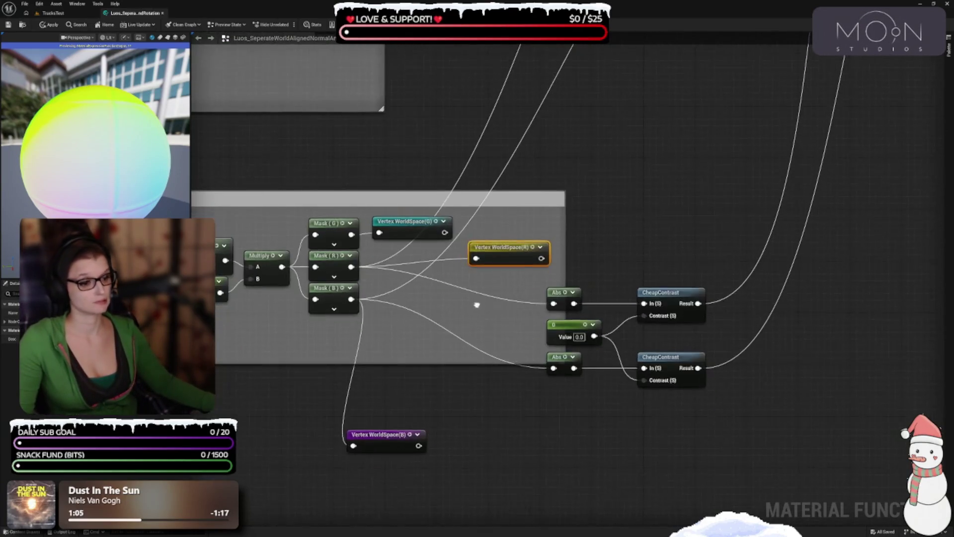
Add a Vertex WorldSpace(R) usage before the upper Abs and place another beside the lower Multiply.
{"action": "left_click_drag", "start_coordinate": [553, 302], "coordinate": [528, 315]}
{"action": "type", "text": "ver"}
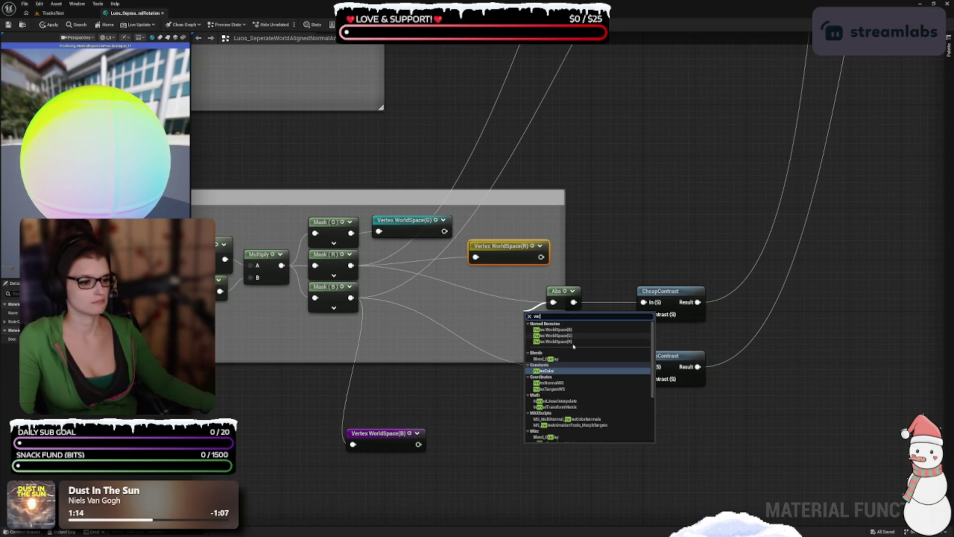
{"action": "left_click", "coordinate": [572, 342]}
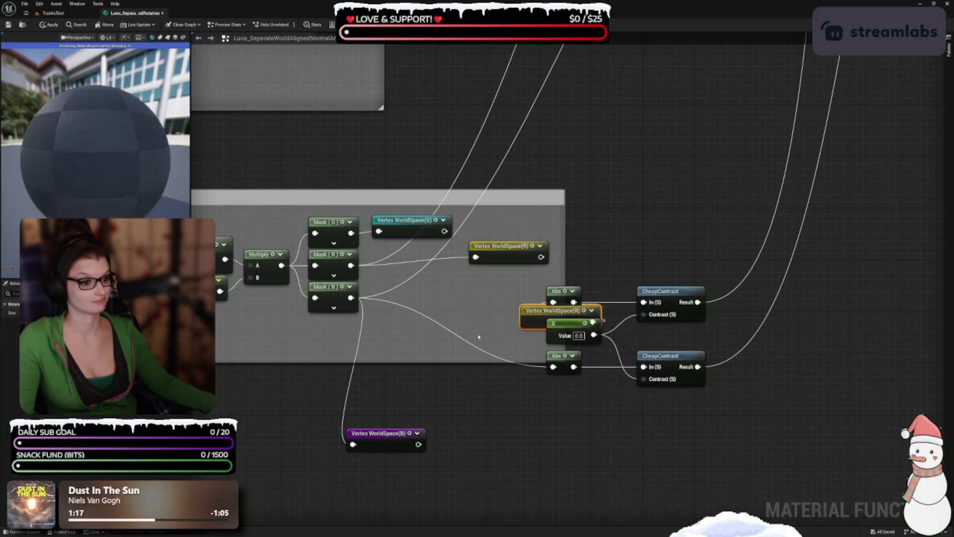
{"action": "left_click_drag", "start_coordinate": [538, 326], "coordinate": [469, 303]}
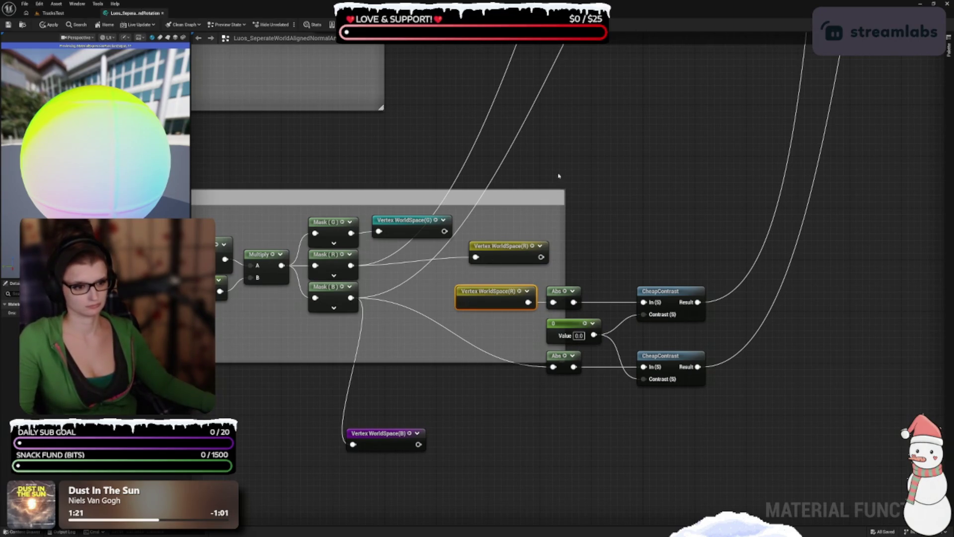
{"action": "left_click_drag", "start_coordinate": [558, 176], "coordinate": [534, 286]}
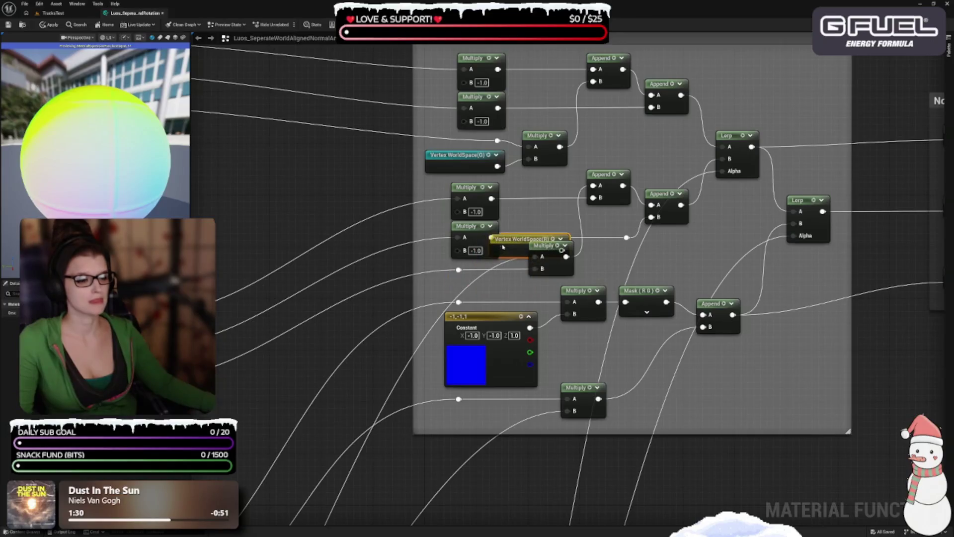
{"action": "mouse_move", "coordinate": [504, 245]}
{"action": "left_mouse_down"}
{"action": "mouse_move", "coordinate": [525, 215]}
{"action": "mouse_move", "coordinate": [535, 256]}
{"action": "left_mouse_up"}
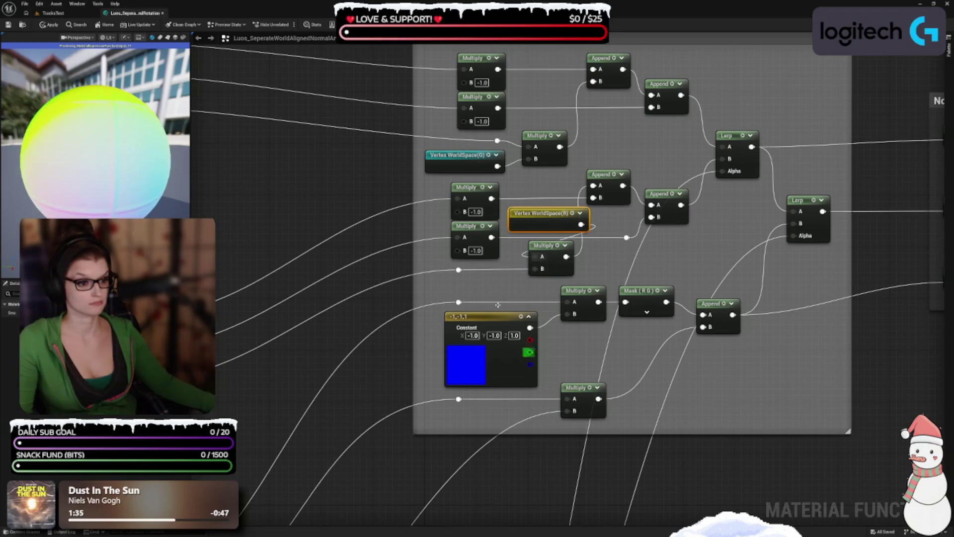
Move the lower Constant, Mask and Append nodes down within the lerps group.
{"action": "mouse_move", "coordinate": [450, 287]}
{"action": "left_mouse_down"}
{"action": "mouse_move", "coordinate": [458, 250]}
{"action": "mouse_move", "coordinate": [726, 348]}
{"action": "mouse_move", "coordinate": [791, 353]}
{"action": "left_mouse_up"}
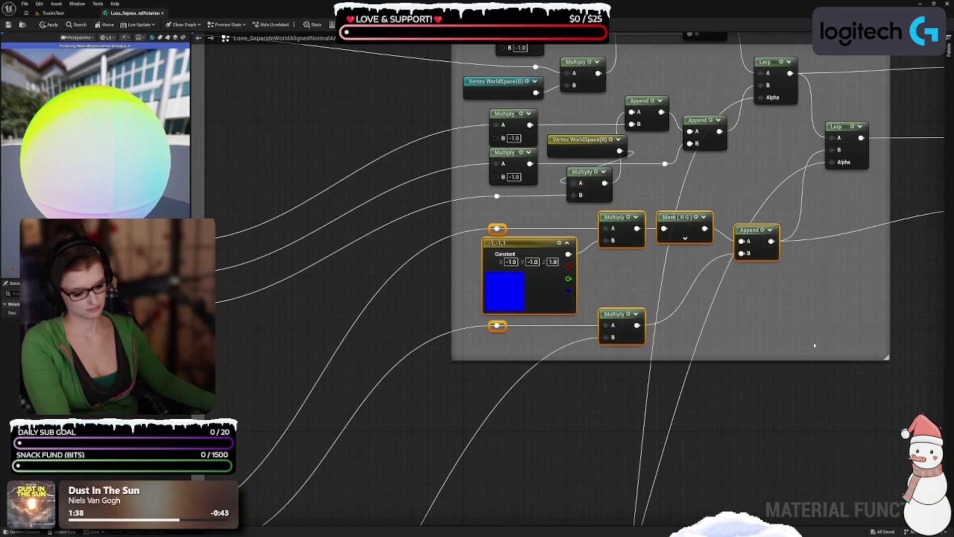
{"action": "left_click_drag", "start_coordinate": [699, 237], "coordinate": [699, 309]}
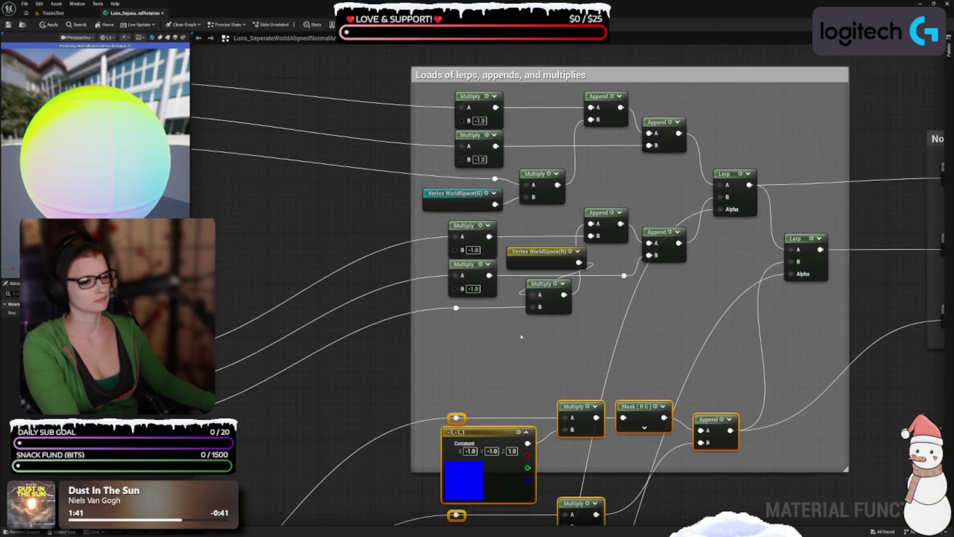
{"action": "scroll", "coordinate": [515, 338], "scroll_direction": "up", "scroll_amount": 2}
{"action": "left_click", "coordinate": [516, 338]}
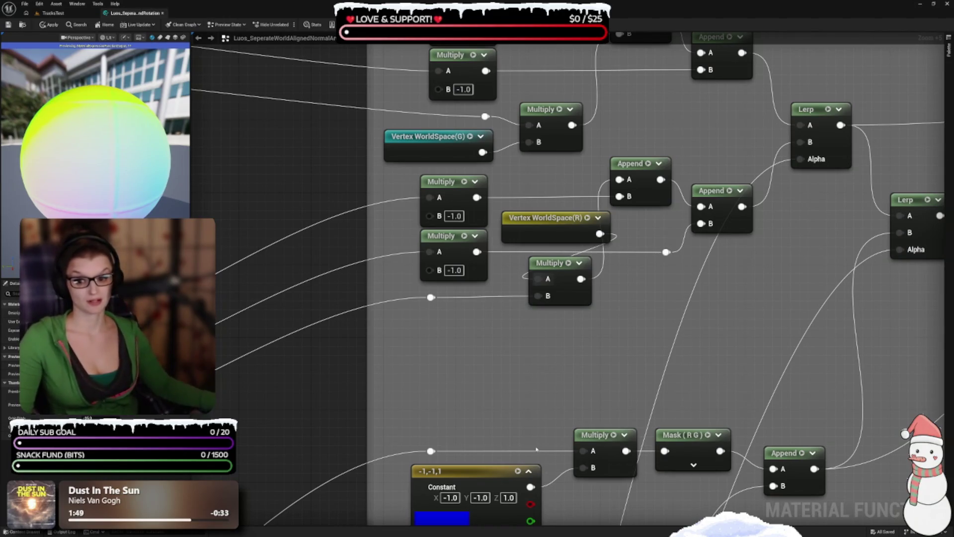
Place Vertex WorldSpace(R) beside its Multiply, with the reroute on input B, all aligned.
{"action": "left_click_drag", "start_coordinate": [496, 330], "coordinate": [550, 256]}
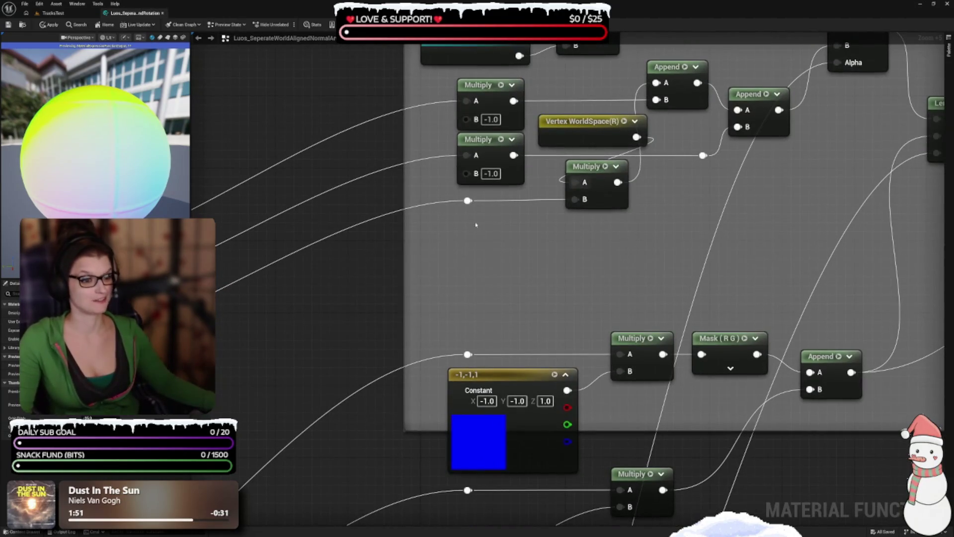
{"action": "left_click_drag", "start_coordinate": [468, 201], "coordinate": [468, 255]}
{"action": "mouse_move", "coordinate": [559, 144]}
{"action": "left_mouse_down"}
{"action": "mouse_move", "coordinate": [455, 230]}
{"action": "mouse_move", "coordinate": [438, 225]}
{"action": "left_mouse_up"}
{"action": "mouse_move", "coordinate": [655, 218]}
{"action": "left_mouse_down"}
{"action": "mouse_move", "coordinate": [631, 282]}
{"action": "mouse_move", "coordinate": [585, 266]}
{"action": "mouse_move", "coordinate": [566, 311]}
{"action": "left_mouse_up"}
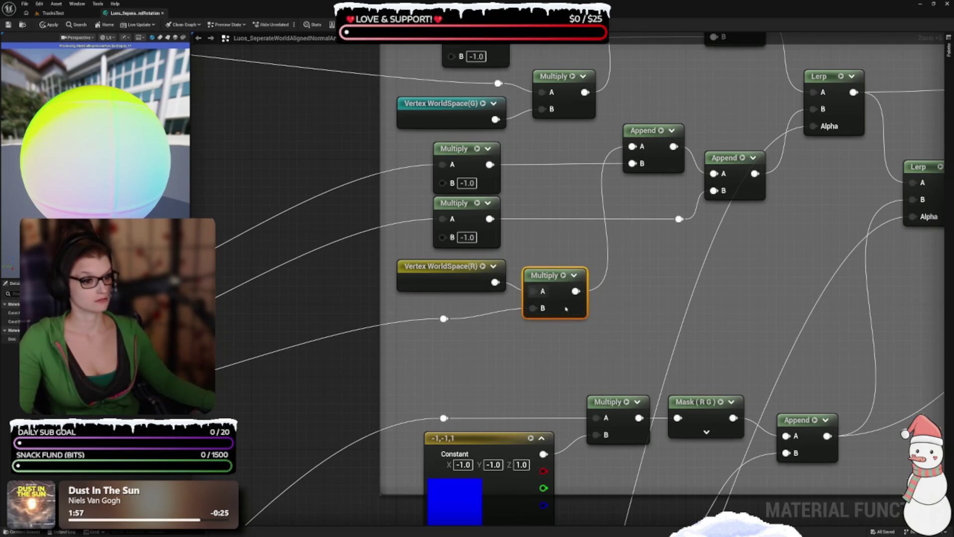
{"action": "mouse_move", "coordinate": [446, 320]}
{"action": "left_mouse_down"}
{"action": "mouse_move", "coordinate": [498, 311]}
{"action": "mouse_move", "coordinate": [497, 320]}
{"action": "left_mouse_up"}
{"action": "left_click_drag", "start_coordinate": [562, 311], "coordinate": [562, 308]}
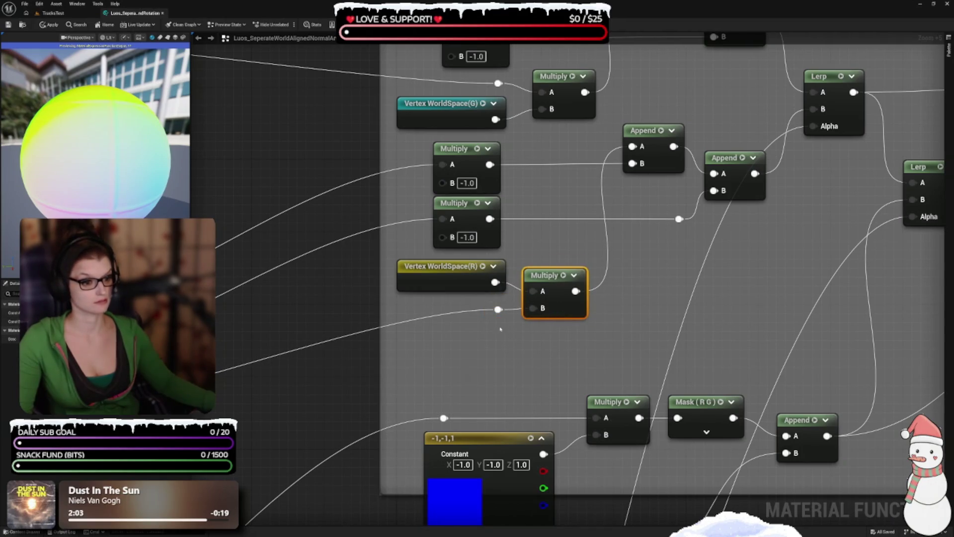
{"action": "left_click_drag", "start_coordinate": [494, 291], "coordinate": [494, 301]}
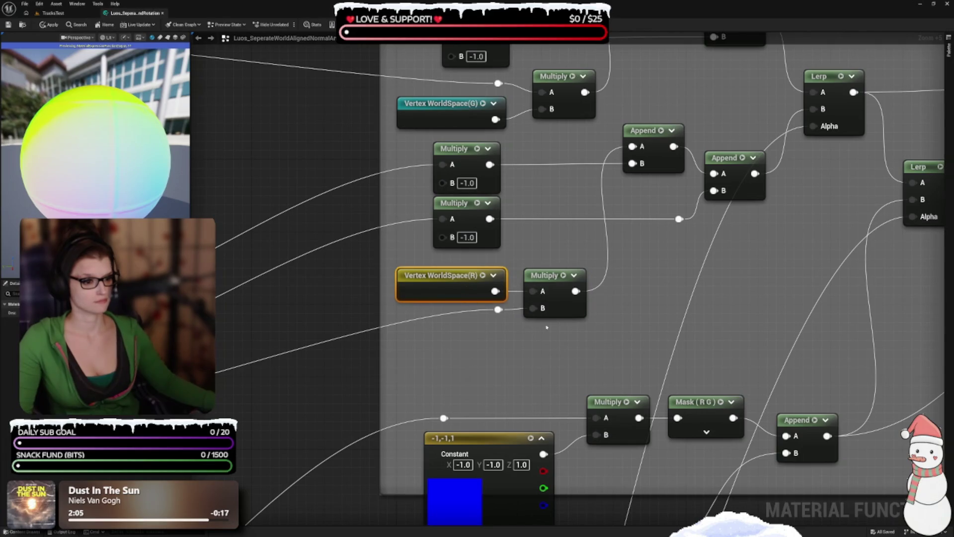
Raise the Vertex WorldSpace(R), reroute and Multiply trio, and shift the stacked Multiplies right.
{"action": "scroll", "coordinate": [632, 299], "scroll_direction": "up", "scroll_amount": 2}
{"action": "scroll", "coordinate": [632, 299], "scroll_direction": "down", "scroll_amount": 2}
{"action": "mouse_move", "coordinate": [605, 312]}
{"action": "left_mouse_down"}
{"action": "mouse_move", "coordinate": [455, 277]}
{"action": "mouse_move", "coordinate": [456, 267]}
{"action": "left_mouse_up"}
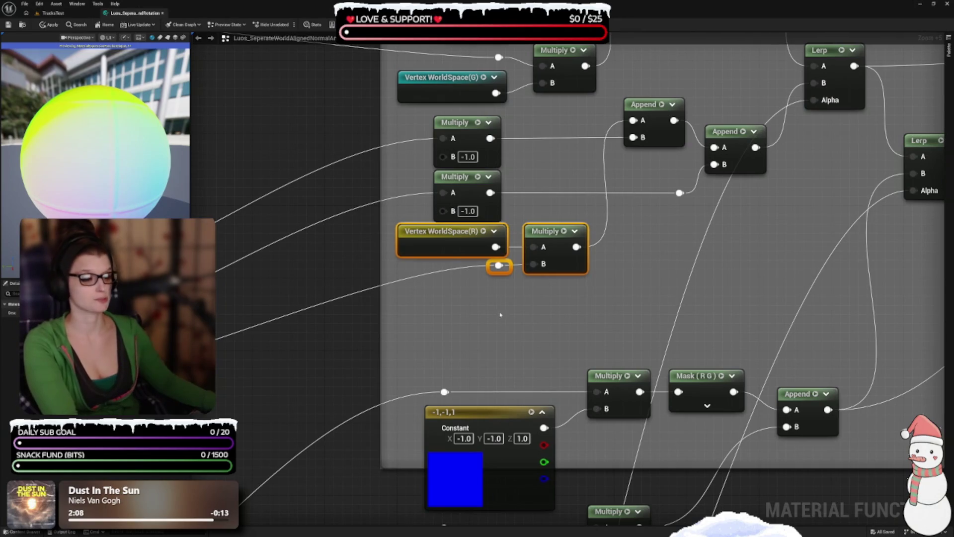
{"action": "left_click_drag", "start_coordinate": [515, 306], "coordinate": [492, 377]}
{"action": "left_click", "coordinate": [492, 376]}
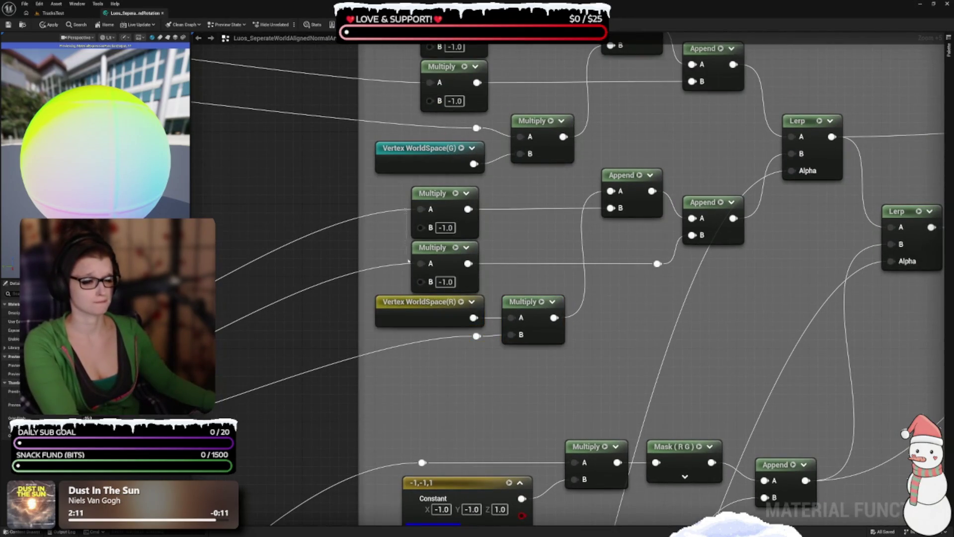
{"action": "left_click_drag", "start_coordinate": [408, 260], "coordinate": [428, 234]}
{"action": "left_click_drag", "start_coordinate": [438, 264], "coordinate": [447, 264]}
{"action": "left_click", "coordinate": [618, 352]}
Move the Vertex WorldSpace(R), Multiply and reroute trio above the two stacked Multiply nodes.
{"action": "scroll", "coordinate": [618, 348], "scroll_direction": "down", "scroll_amount": 1}
{"action": "mouse_move", "coordinate": [618, 318]}
{"action": "left_mouse_down"}
{"action": "mouse_move", "coordinate": [606, 418]}
{"action": "mouse_move", "coordinate": [620, 300]}
{"action": "left_mouse_up"}
{"action": "scroll", "coordinate": [607, 418], "scroll_direction": "down", "scroll_amount": 2}
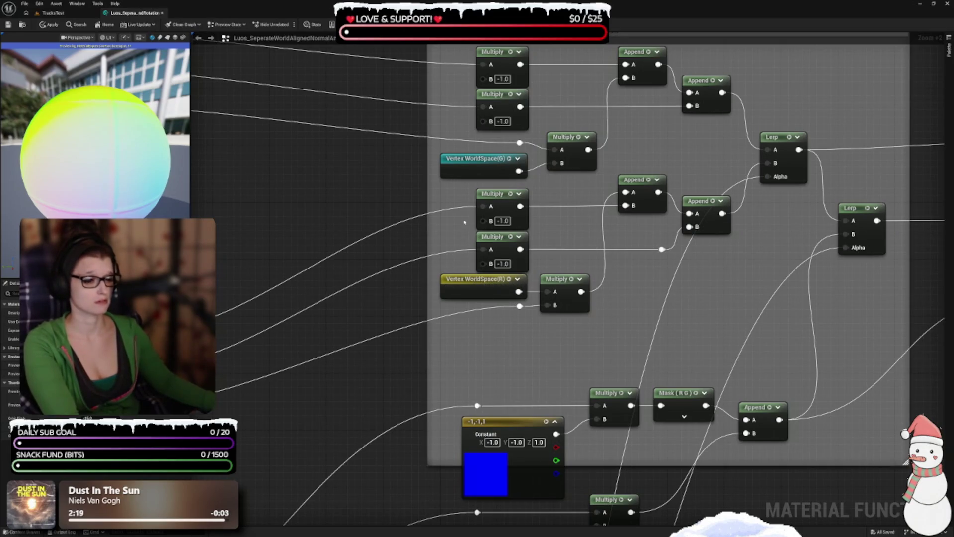
{"action": "left_click_drag", "start_coordinate": [458, 202], "coordinate": [592, 318]}
{"action": "left_click_drag", "start_coordinate": [492, 236], "coordinate": [493, 300]}
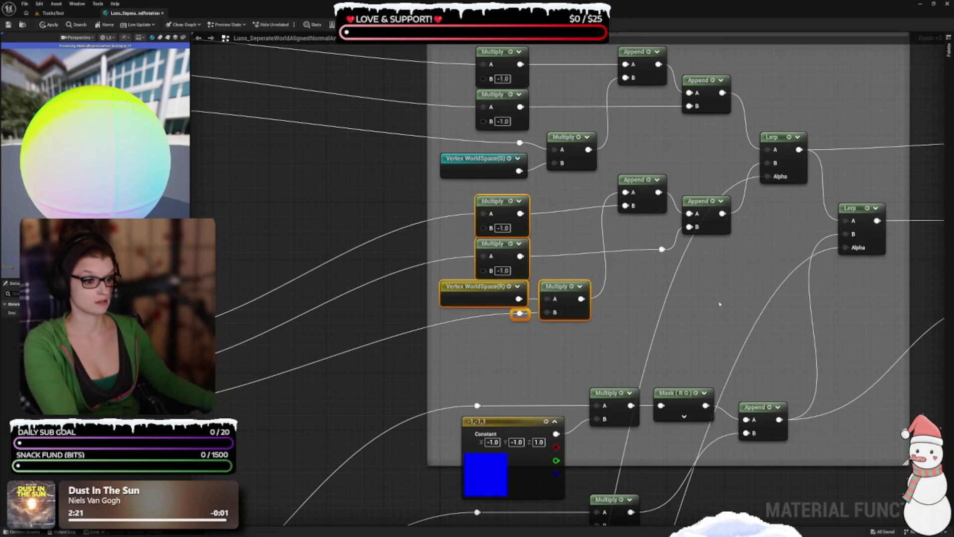
{"action": "mouse_move", "coordinate": [553, 386]}
{"action": "left_mouse_down"}
{"action": "mouse_move", "coordinate": [547, 373]}
{"action": "mouse_move", "coordinate": [487, 357]}
{"action": "left_mouse_up"}
{"action": "left_click_drag", "start_coordinate": [572, 374], "coordinate": [509, 246]}
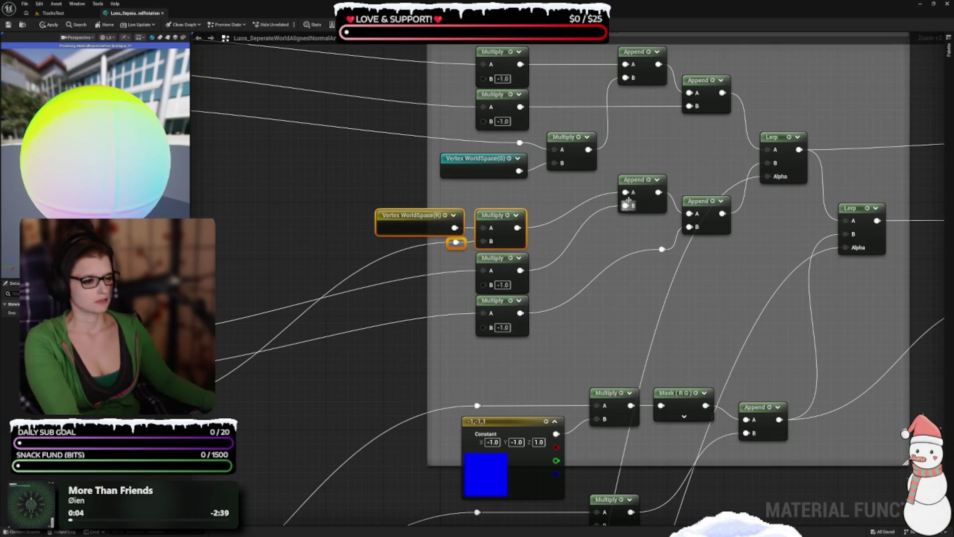
Bring both Append nodes and the right Append's reroute down into line.
{"action": "left_click_drag", "start_coordinate": [639, 182], "coordinate": [568, 232]}
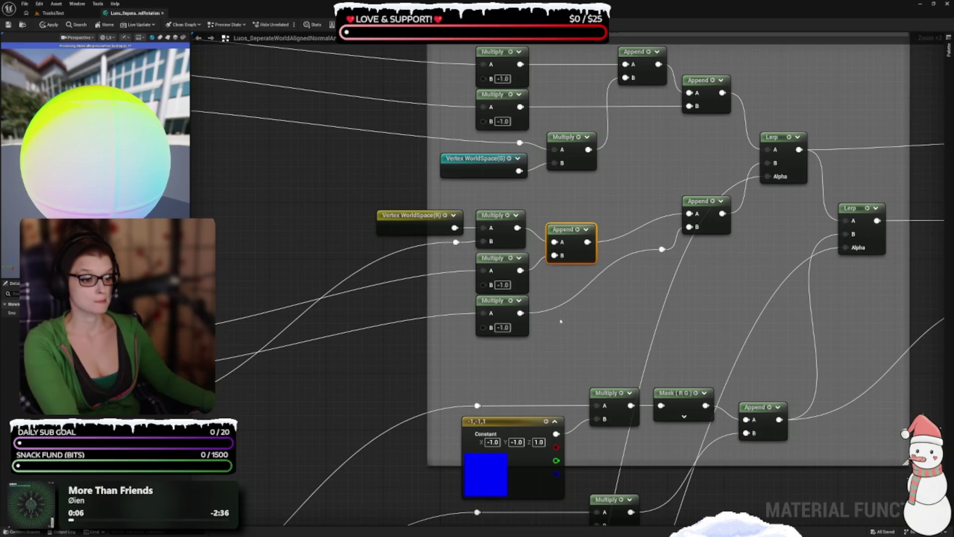
{"action": "left_click_drag", "start_coordinate": [586, 281], "coordinate": [651, 248]}
{"action": "mouse_move", "coordinate": [726, 224]}
{"action": "left_mouse_down"}
{"action": "mouse_move", "coordinate": [648, 274]}
{"action": "mouse_move", "coordinate": [662, 287]}
{"action": "left_mouse_up"}
{"action": "left_click_drag", "start_coordinate": [768, 170], "coordinate": [701, 229]}
{"action": "left_click", "coordinate": [666, 299]}
{"action": "mouse_move", "coordinate": [667, 299]}
{"action": "left_mouse_down"}
{"action": "mouse_move", "coordinate": [738, 261]}
{"action": "mouse_move", "coordinate": [777, 294]}
{"action": "mouse_move", "coordinate": [749, 383]}
{"action": "left_mouse_up"}
Nudge the Vertex WorldSpace(R) cluster right and move the upper Lerp closer to the second Lerp.
{"action": "left_click_drag", "start_coordinate": [469, 313], "coordinate": [714, 394]}
{"action": "left_click_drag", "start_coordinate": [783, 358], "coordinate": [812, 388]}
{"action": "left_click", "coordinate": [808, 409]}
{"action": "mouse_move", "coordinate": [645, 461]}
{"action": "left_mouse_down"}
{"action": "mouse_move", "coordinate": [569, 329]}
{"action": "mouse_move", "coordinate": [536, 389]}
{"action": "mouse_move", "coordinate": [369, 364]}
{"action": "left_mouse_up"}
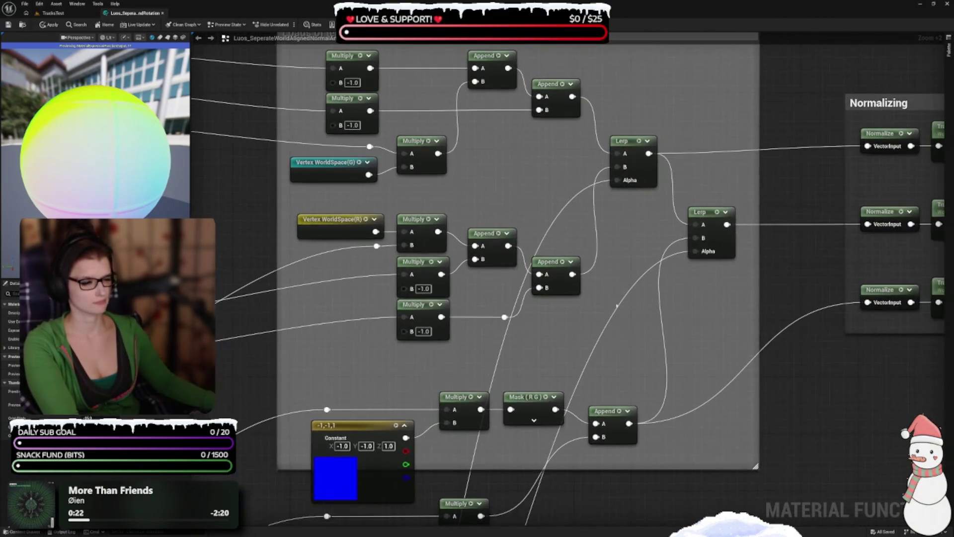
{"action": "mouse_move", "coordinate": [632, 168]}
{"action": "left_mouse_down"}
{"action": "mouse_move", "coordinate": [643, 197]}
{"action": "mouse_move", "coordinate": [668, 199]}
{"action": "mouse_move", "coordinate": [640, 203]}
{"action": "left_mouse_up"}
{"action": "left_click_drag", "start_coordinate": [529, 184], "coordinate": [555, 298]}
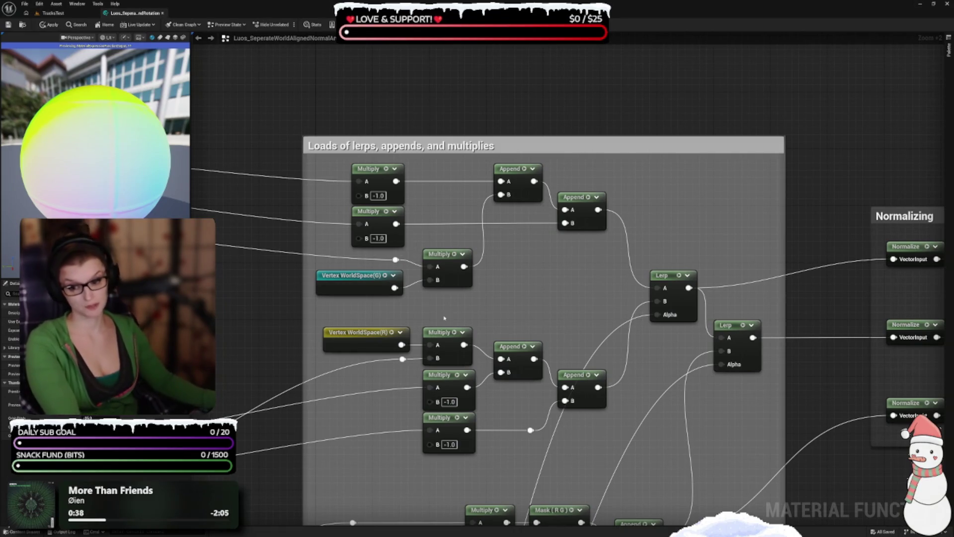
Pan from the lerps group over to the setup group's CheapContrast and Abs nodes.
{"action": "mouse_move", "coordinate": [444, 319]}
{"action": "left_mouse_down"}
{"action": "mouse_move", "coordinate": [713, 276]}
{"action": "mouse_move", "coordinate": [646, 347]}
{"action": "mouse_move", "coordinate": [374, 434]}
{"action": "mouse_move", "coordinate": [502, 460]}
{"action": "left_mouse_up"}
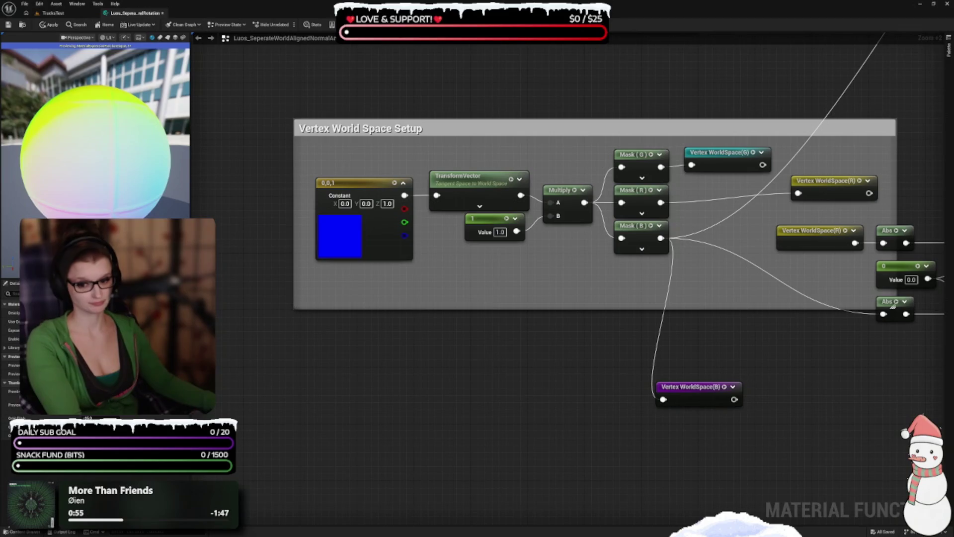
Space out the Mask (R), (G) and (B) nodes, moving Mask (G) up and Mask (B) down.
{"action": "left_click_drag", "start_coordinate": [498, 390], "coordinate": [414, 356]}
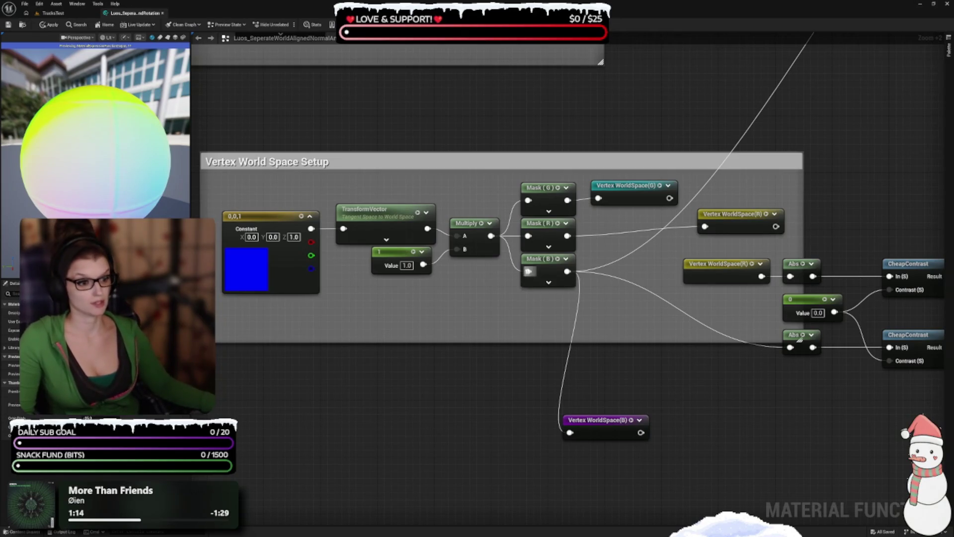
{"action": "left_click_drag", "start_coordinate": [550, 180], "coordinate": [481, 294]}
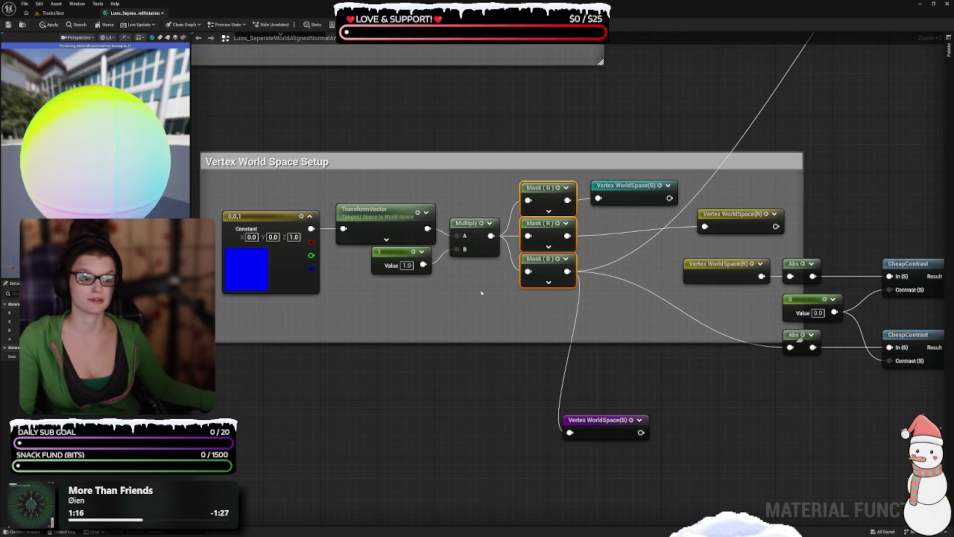
{"action": "left_click", "coordinate": [445, 309]}
{"action": "mouse_move", "coordinate": [446, 309]}
{"action": "left_mouse_down"}
{"action": "mouse_move", "coordinate": [426, 239]}
{"action": "mouse_move", "coordinate": [425, 279]}
{"action": "left_mouse_up"}
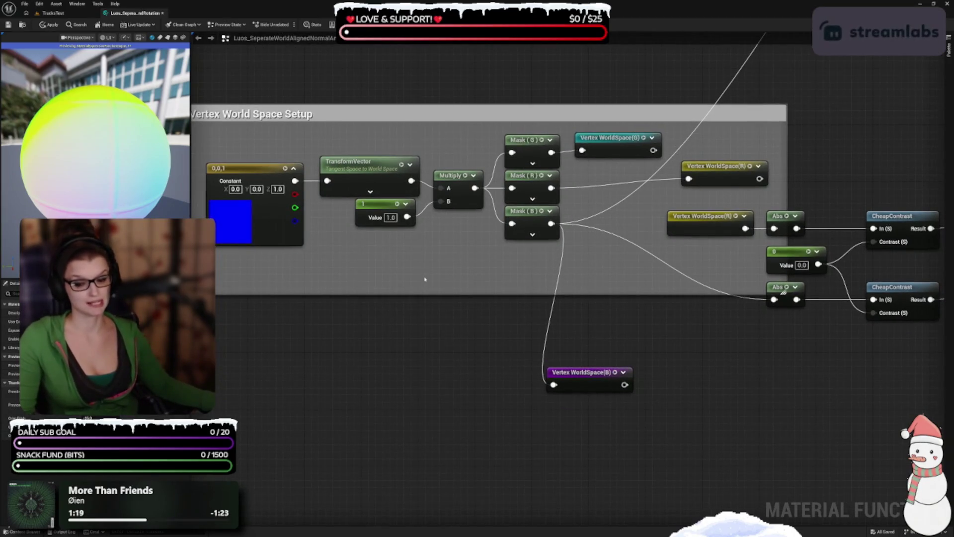
{"action": "left_click", "coordinate": [555, 184]}
{"action": "scroll", "coordinate": [561, 204], "scroll_direction": "up", "scroll_amount": 2}
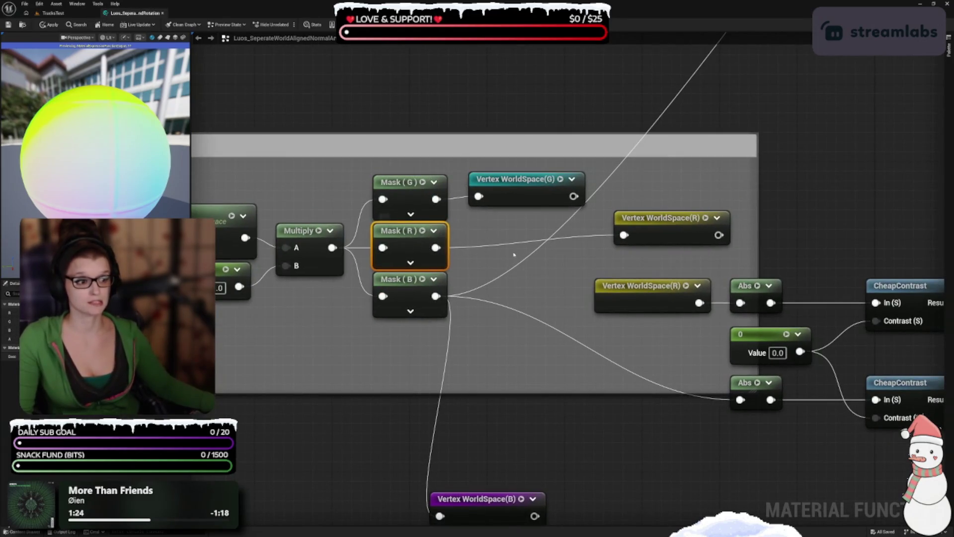
{"action": "left_click_drag", "start_coordinate": [391, 182], "coordinate": [390, 179]}
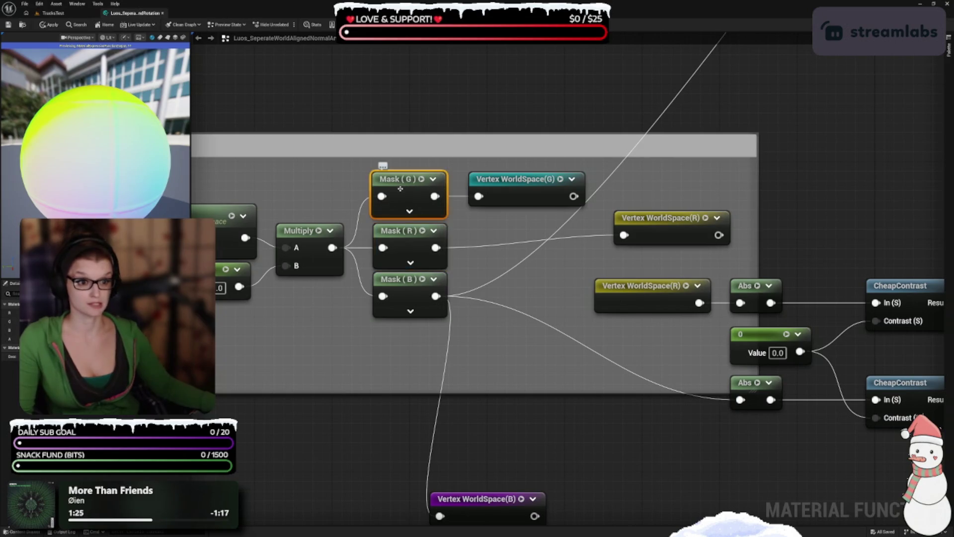
{"action": "left_click_drag", "start_coordinate": [398, 279], "coordinate": [560, 287]}
{"action": "left_click", "coordinate": [515, 199]}
{"action": "left_click_drag", "start_coordinate": [517, 331], "coordinate": [611, 166]}
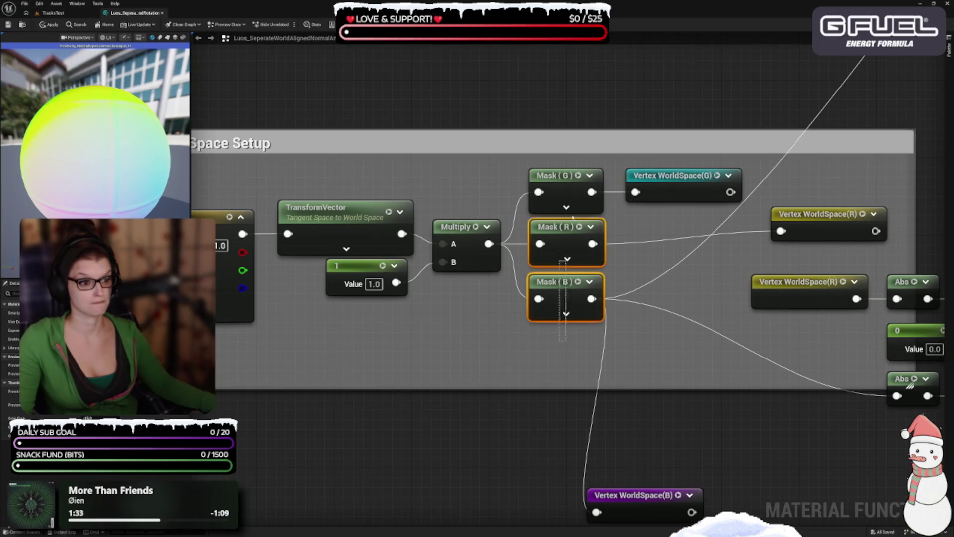
{"action": "left_click", "coordinate": [496, 340]}
Select the Constant, TransformVector, 1 and Multiply nodes, then recentre on the Mask nodes.
{"action": "mouse_move", "coordinate": [448, 328]}
{"action": "left_mouse_down"}
{"action": "mouse_move", "coordinate": [547, 253]}
{"action": "mouse_move", "coordinate": [484, 318]}
{"action": "mouse_move", "coordinate": [479, 337]}
{"action": "mouse_move", "coordinate": [541, 301]}
{"action": "left_mouse_up"}
{"action": "mouse_move", "coordinate": [315, 169]}
{"action": "left_mouse_down"}
{"action": "mouse_move", "coordinate": [446, 320]}
{"action": "mouse_move", "coordinate": [639, 324]}
{"action": "left_mouse_up"}
{"action": "left_click_drag", "start_coordinate": [575, 313], "coordinate": [577, 331]}
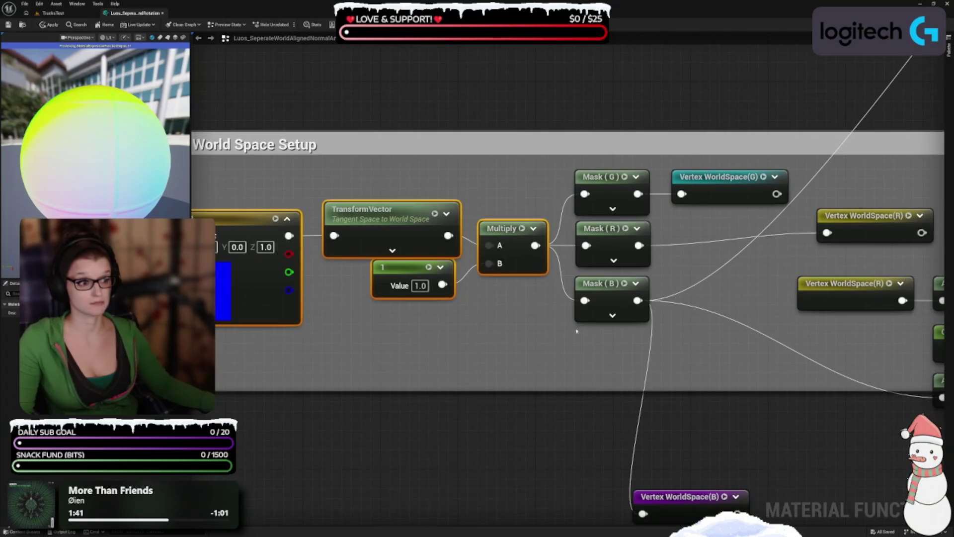
{"action": "left_click_drag", "start_coordinate": [494, 341], "coordinate": [283, 331]}
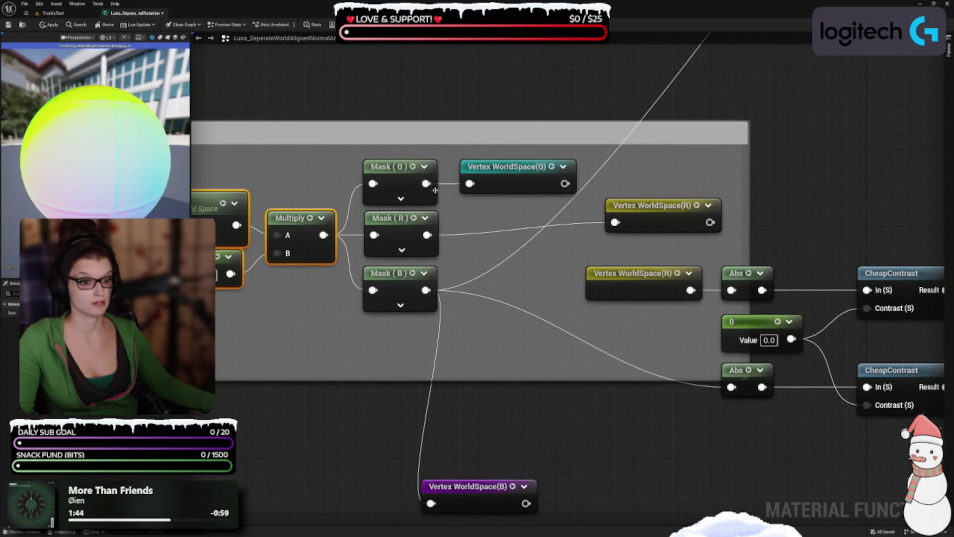
{"action": "left_click_drag", "start_coordinate": [375, 204], "coordinate": [423, 232]}
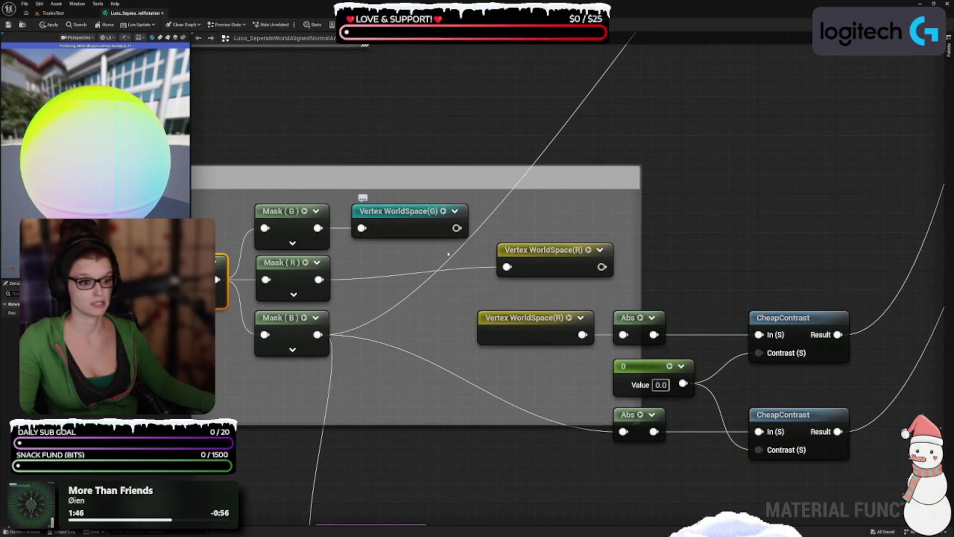
Put Vertex WorldSpace(R) beside Mask (R), move Vertex WorldSpace(B) closer to Mask (B), and select (R).
{"action": "mouse_move", "coordinate": [568, 255]}
{"action": "left_mouse_down"}
{"action": "mouse_move", "coordinate": [421, 275]}
{"action": "mouse_move", "coordinate": [409, 168]}
{"action": "left_mouse_up"}
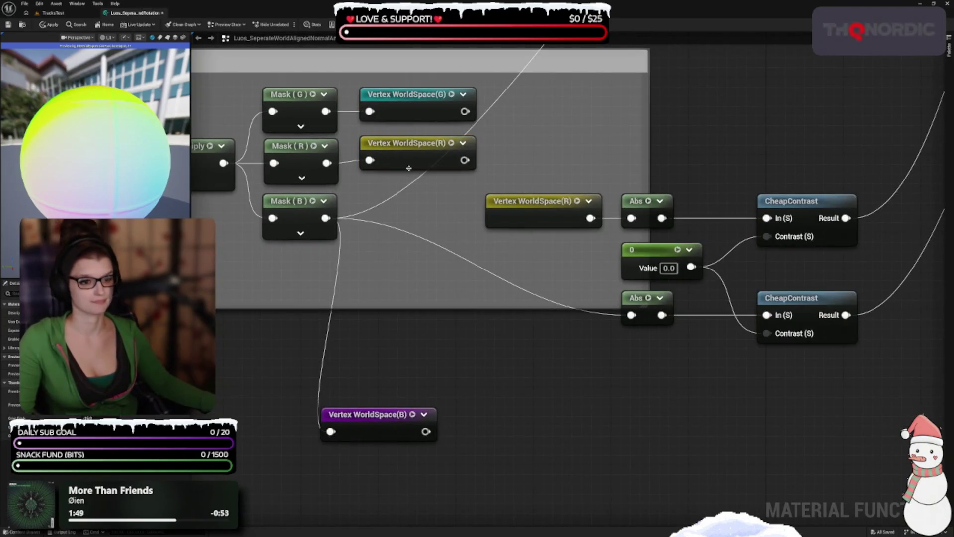
{"action": "left_click_drag", "start_coordinate": [401, 376], "coordinate": [413, 381]}
{"action": "mouse_move", "coordinate": [444, 449]}
{"action": "left_mouse_down"}
{"action": "mouse_move", "coordinate": [479, 326]}
{"action": "mouse_move", "coordinate": [479, 383]}
{"action": "left_mouse_up"}
{"action": "mouse_move", "coordinate": [734, 404]}
{"action": "left_mouse_down"}
{"action": "mouse_move", "coordinate": [456, 412]}
{"action": "mouse_move", "coordinate": [522, 394]}
{"action": "left_mouse_up"}
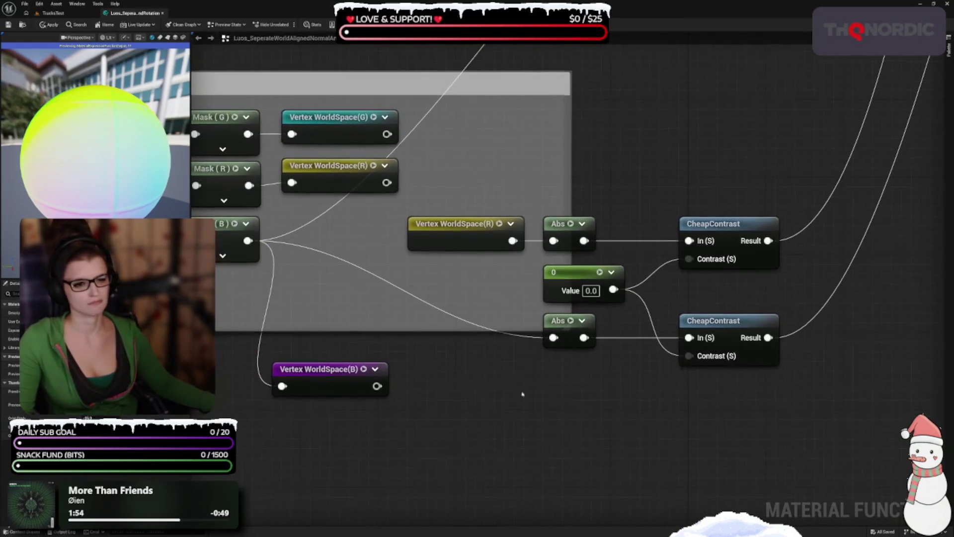
{"action": "left_click", "coordinate": [457, 248]}
{"action": "mouse_move", "coordinate": [505, 163]}
{"action": "left_mouse_down"}
{"action": "mouse_move", "coordinate": [473, 202]}
{"action": "mouse_move", "coordinate": [649, 234]}
{"action": "mouse_move", "coordinate": [505, 161]}
{"action": "left_mouse_up"}
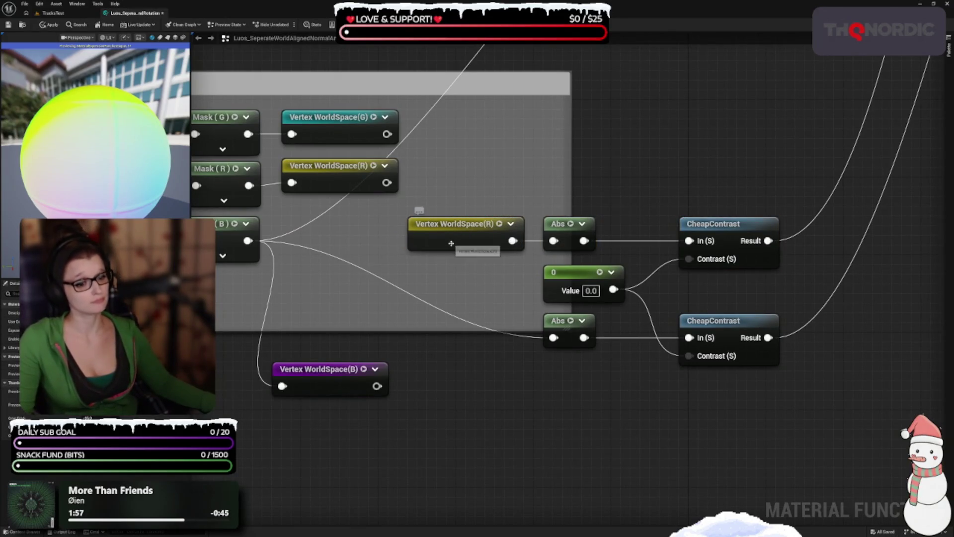
{"action": "left_click", "coordinate": [421, 219]}
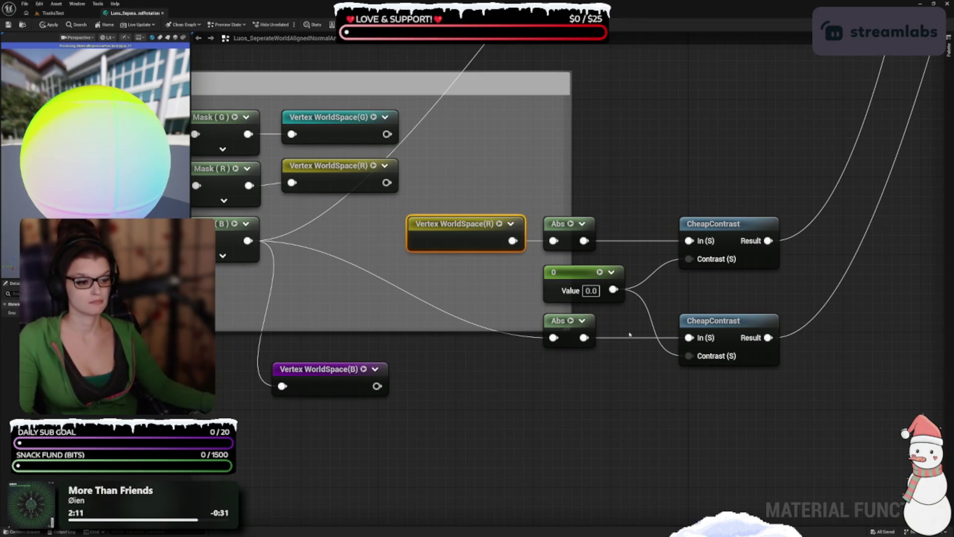
Inspect the upper Lerp and select the Normalizing group with its output nodes.
{"action": "scroll", "coordinate": [428, 379], "scroll_direction": "down", "scroll_amount": 5}
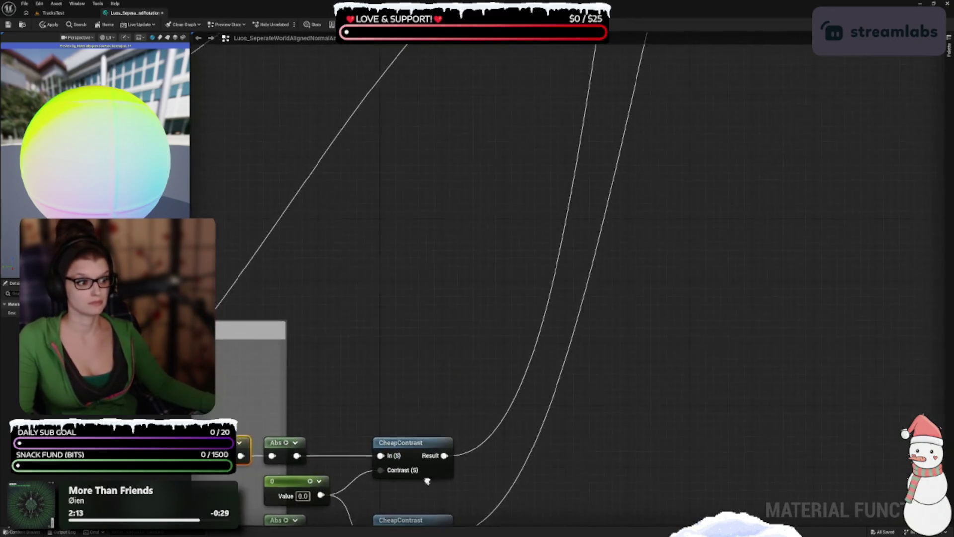
{"action": "left_click_drag", "start_coordinate": [595, 252], "coordinate": [507, 301]}
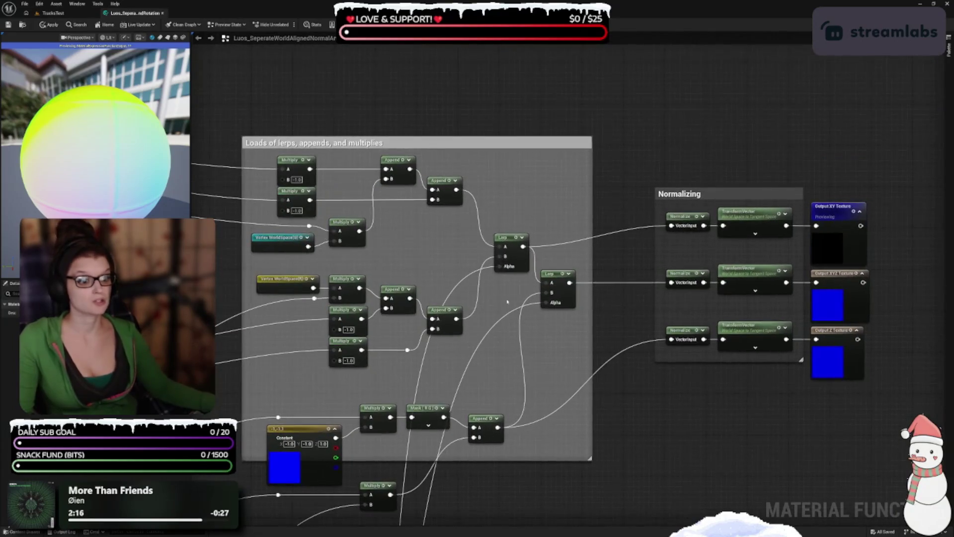
{"action": "left_click", "coordinate": [516, 254]}
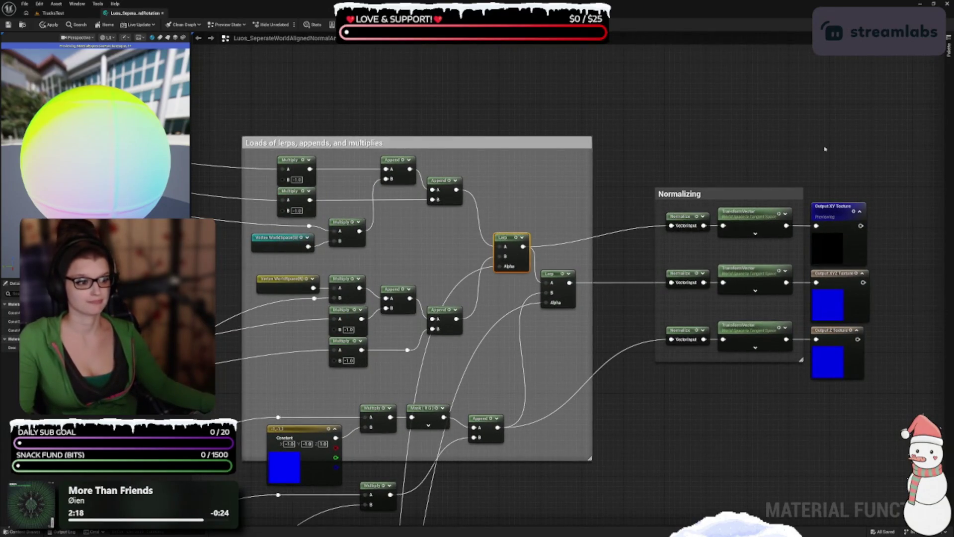
{"action": "left_click_drag", "start_coordinate": [817, 177], "coordinate": [661, 170]}
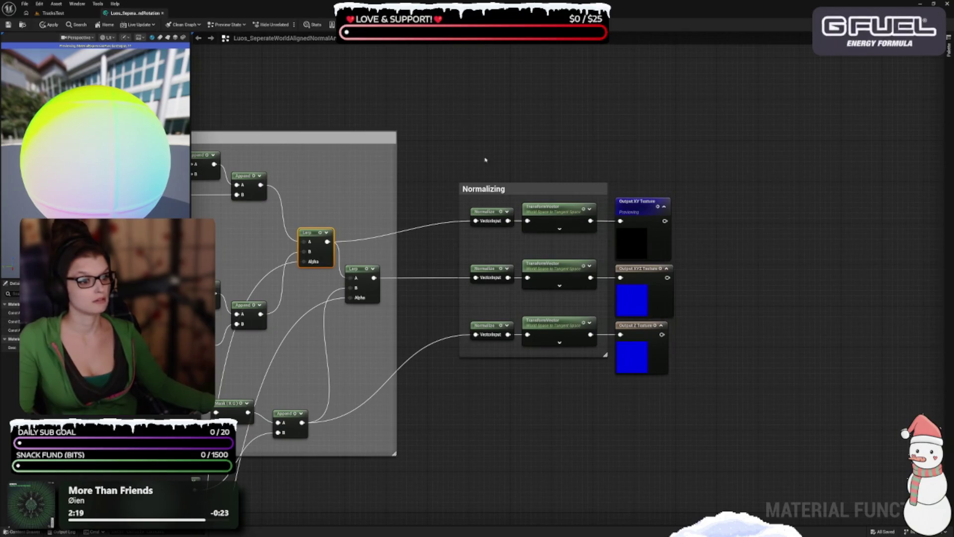
{"action": "left_click_drag", "start_coordinate": [486, 158], "coordinate": [842, 443]}
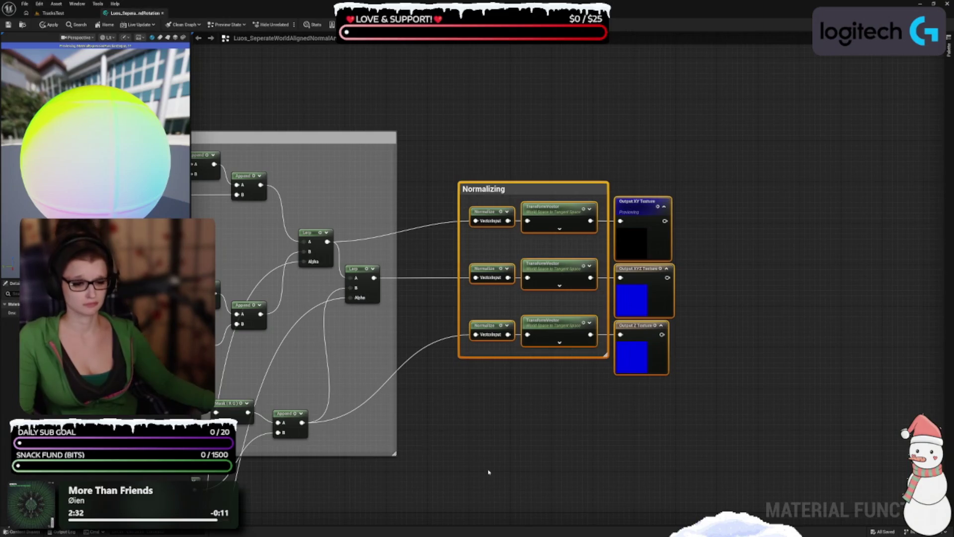
{"action": "left_click_drag", "start_coordinate": [489, 472], "coordinate": [612, 416]}
{"action": "left_click", "coordinate": [593, 384]}
Select the Vertex WorldSpace, Abs and CheapContrast nodes, then return to the lower lerp nodes.
{"action": "left_click_drag", "start_coordinate": [450, 476], "coordinate": [606, 374]}
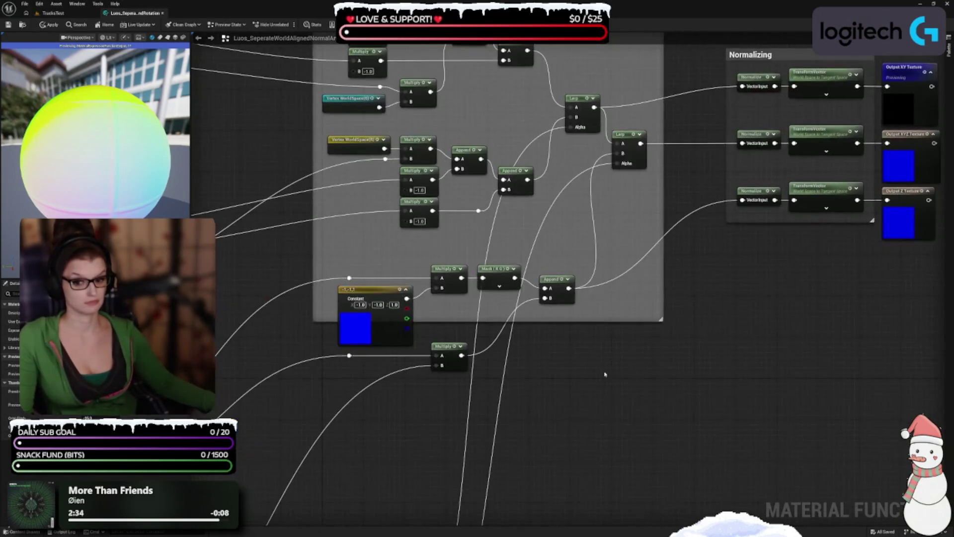
{"action": "mouse_move", "coordinate": [503, 438]}
{"action": "left_mouse_down"}
{"action": "mouse_move", "coordinate": [505, 396]}
{"action": "mouse_move", "coordinate": [490, 389]}
{"action": "mouse_move", "coordinate": [487, 348]}
{"action": "left_mouse_up"}
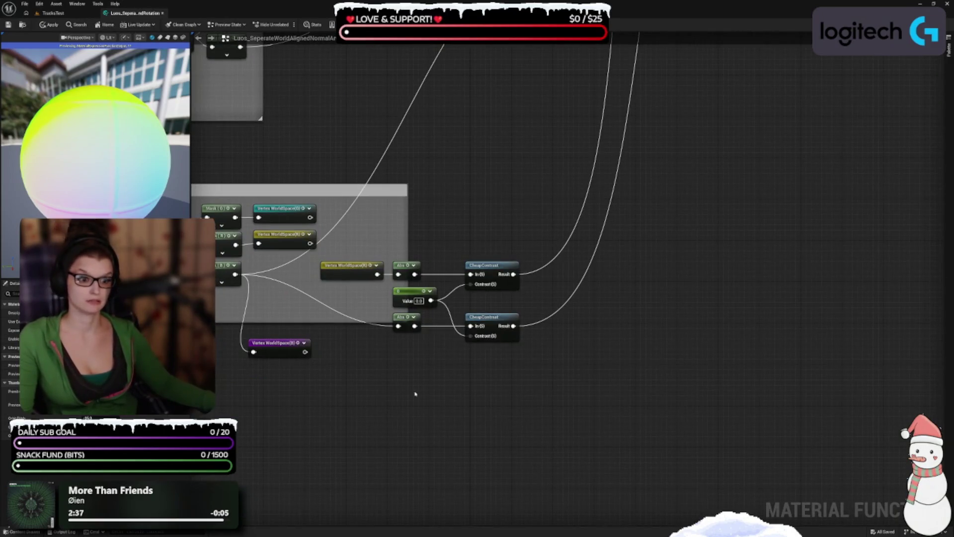
{"action": "left_click_drag", "start_coordinate": [415, 394], "coordinate": [486, 408]}
{"action": "left_click_drag", "start_coordinate": [441, 242], "coordinate": [607, 298]}
{"action": "left_click_drag", "start_coordinate": [673, 264], "coordinate": [676, 272]}
{"action": "left_click_drag", "start_coordinate": [701, 70], "coordinate": [558, 397]}
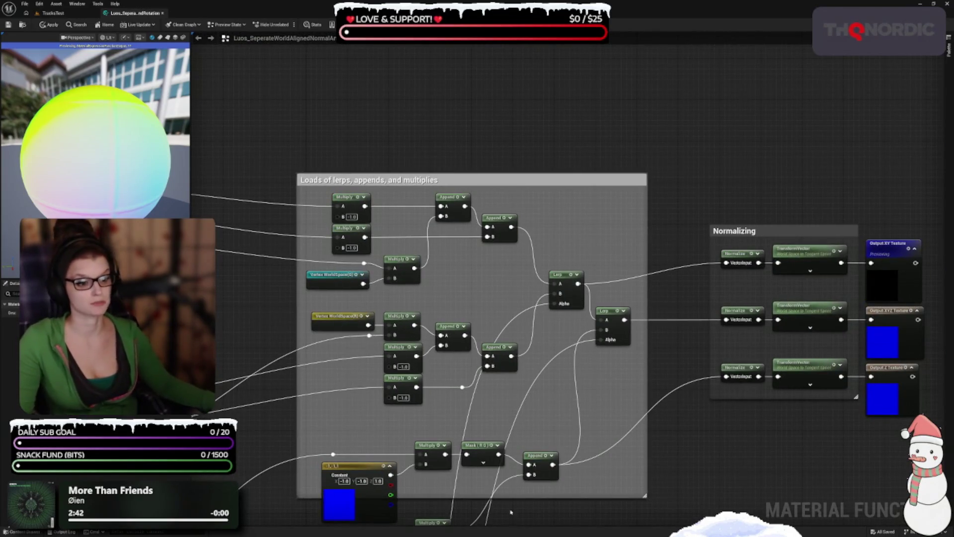
{"action": "left_click_drag", "start_coordinate": [510, 512], "coordinate": [582, 226]}
Zoom into Vertex World Space Setup, select the 1 constant, and pan up to the RotateAboutAxis group.
{"action": "scroll", "coordinate": [582, 227], "scroll_direction": "down", "scroll_amount": 2}
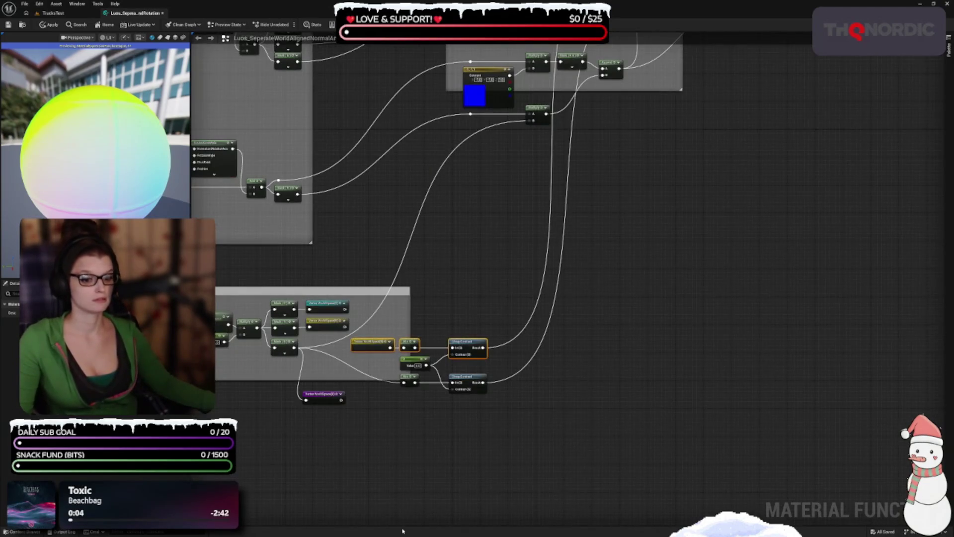
{"action": "scroll", "coordinate": [435, 417], "scroll_direction": "up", "scroll_amount": 4}
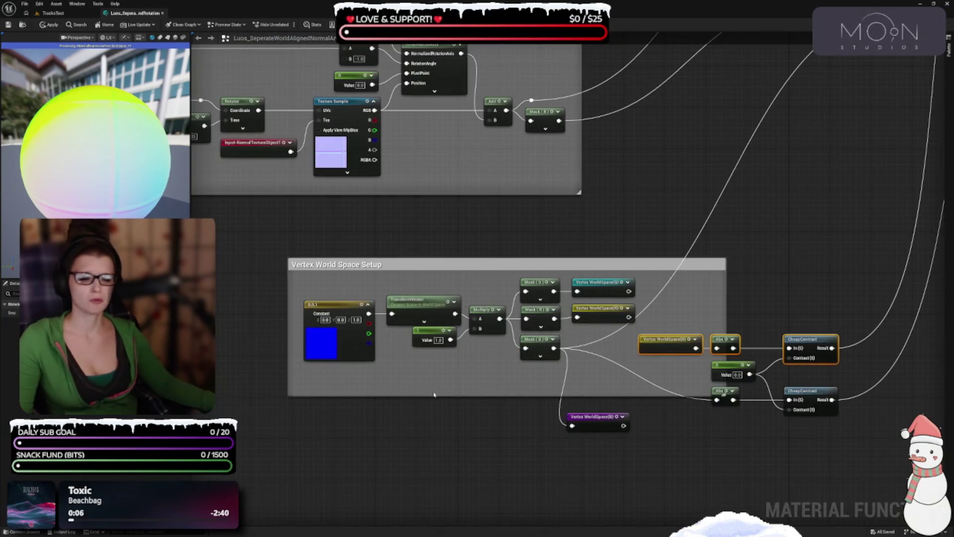
{"action": "scroll", "coordinate": [431, 394], "scroll_direction": "up", "scroll_amount": 2}
{"action": "mouse_move", "coordinate": [408, 321]}
{"action": "left_mouse_down"}
{"action": "mouse_move", "coordinate": [456, 345]}
{"action": "mouse_move", "coordinate": [440, 330]}
{"action": "left_mouse_up"}
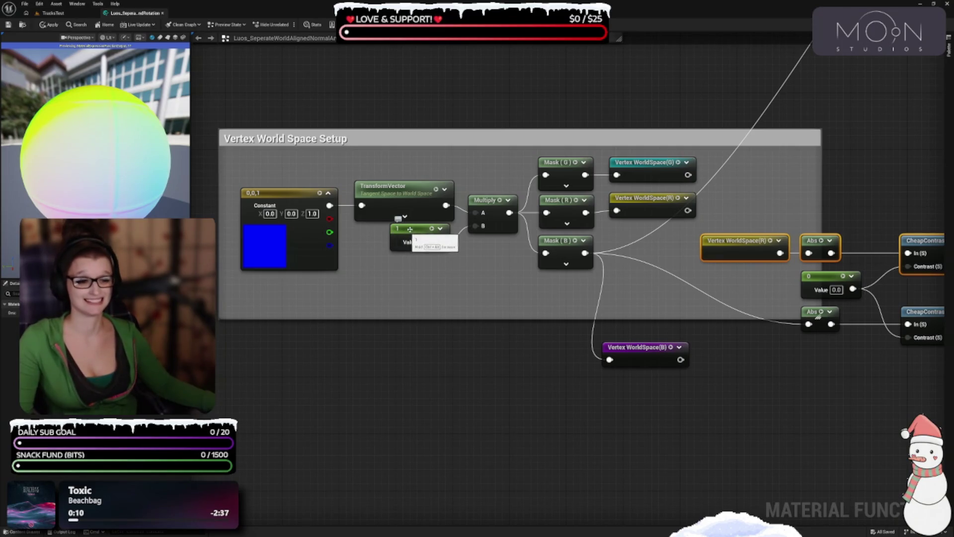
{"action": "left_click", "coordinate": [430, 247]}
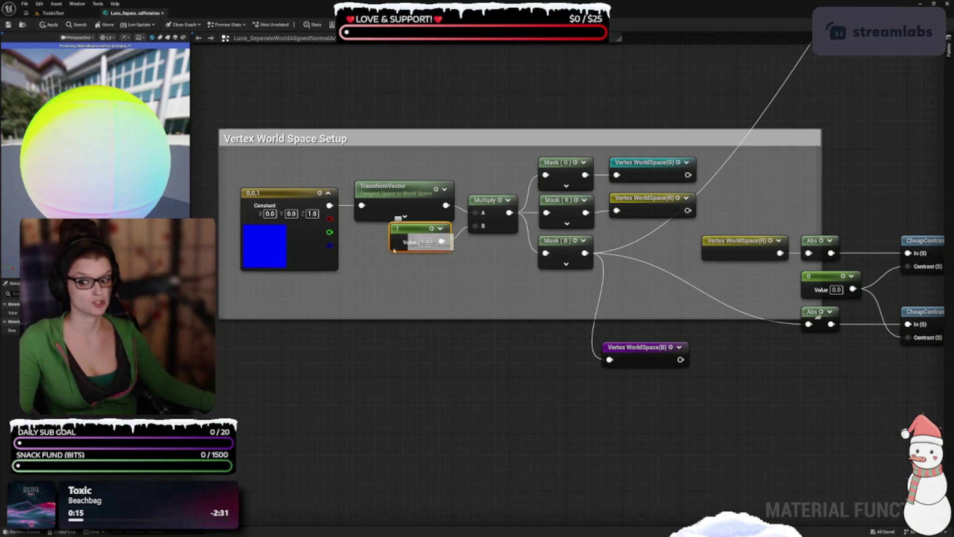
{"action": "left_click_drag", "start_coordinate": [477, 297], "coordinate": [489, 410]}
{"action": "left_click_drag", "start_coordinate": [429, 155], "coordinate": [567, 348]}
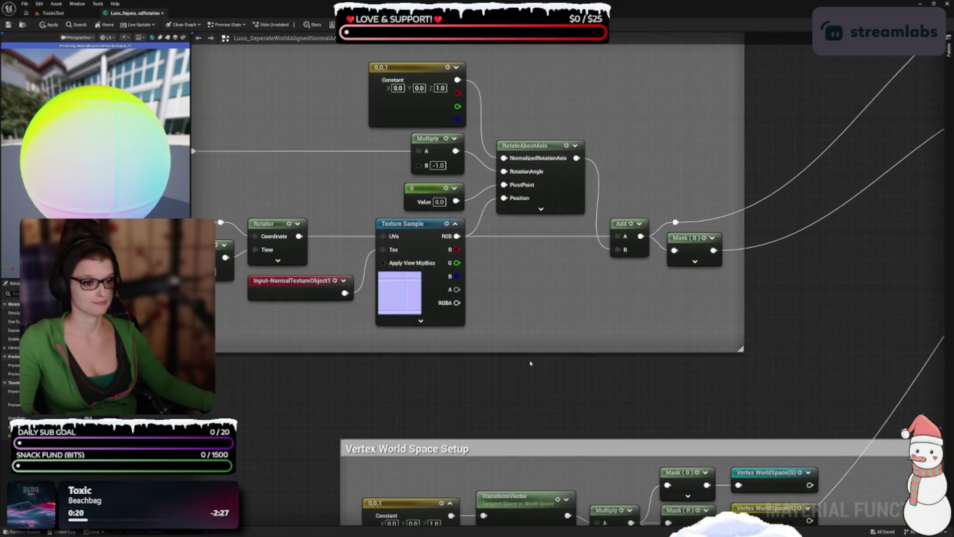
Drag the lerps comment's top edge up, then select Vertex WorldSpace(G), its reroute and Multiply.
{"action": "scroll", "coordinate": [467, 375], "scroll_direction": "down", "scroll_amount": 4}
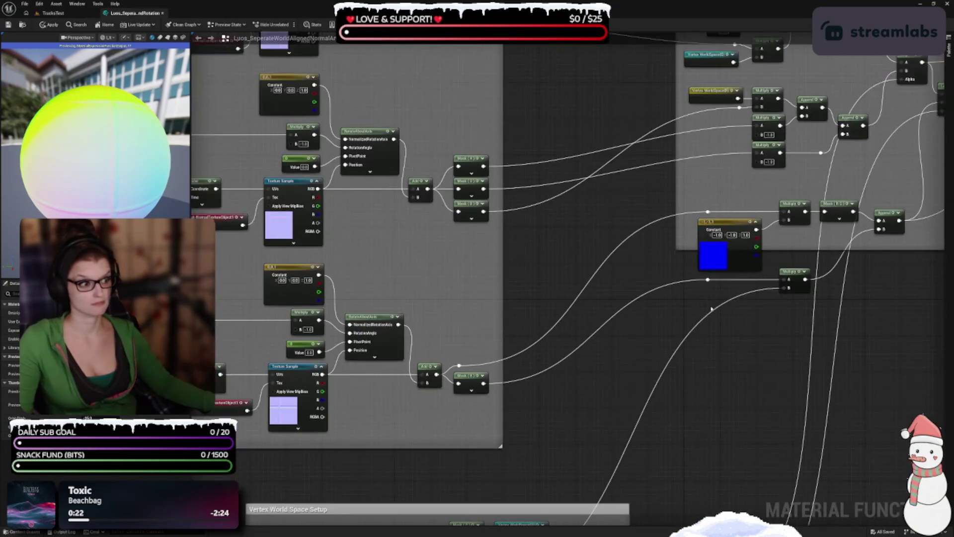
{"action": "left_click_drag", "start_coordinate": [720, 358], "coordinate": [514, 425]}
{"action": "scroll", "coordinate": [645, 417], "scroll_direction": "up", "scroll_amount": 1}
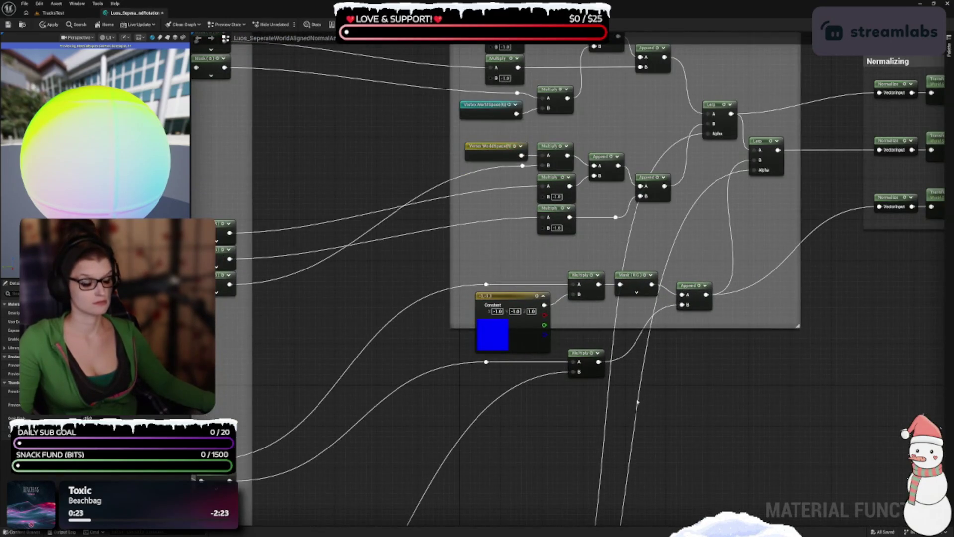
{"action": "left_click_drag", "start_coordinate": [664, 334], "coordinate": [635, 494]}
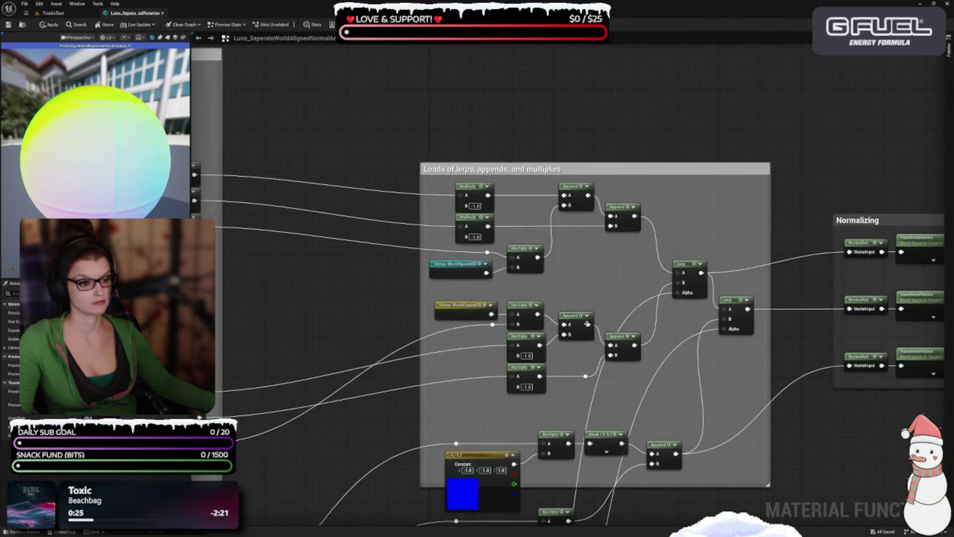
{"action": "mouse_move", "coordinate": [617, 340]}
{"action": "left_mouse_down"}
{"action": "mouse_move", "coordinate": [655, 219]}
{"action": "mouse_move", "coordinate": [641, 390]}
{"action": "left_mouse_up"}
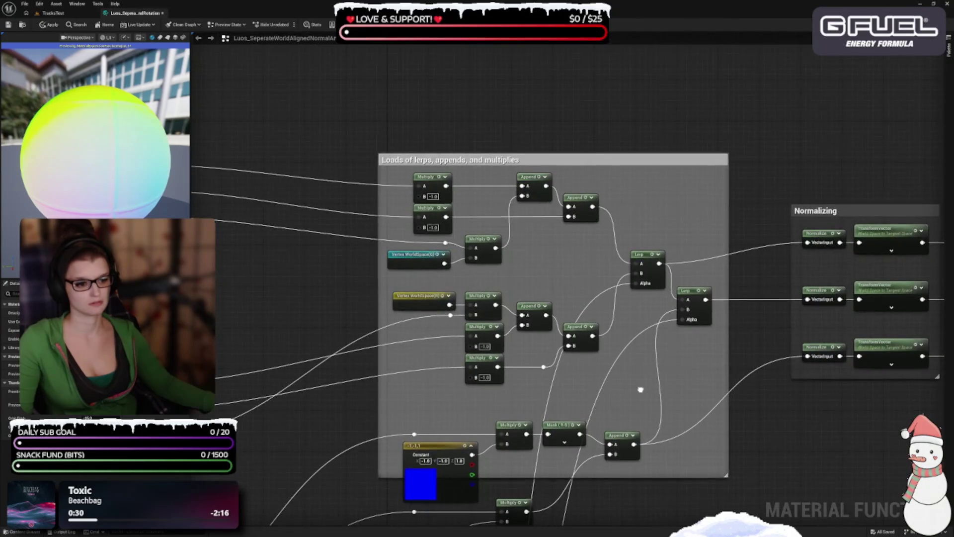
{"action": "left_click_drag", "start_coordinate": [659, 335], "coordinate": [717, 398]}
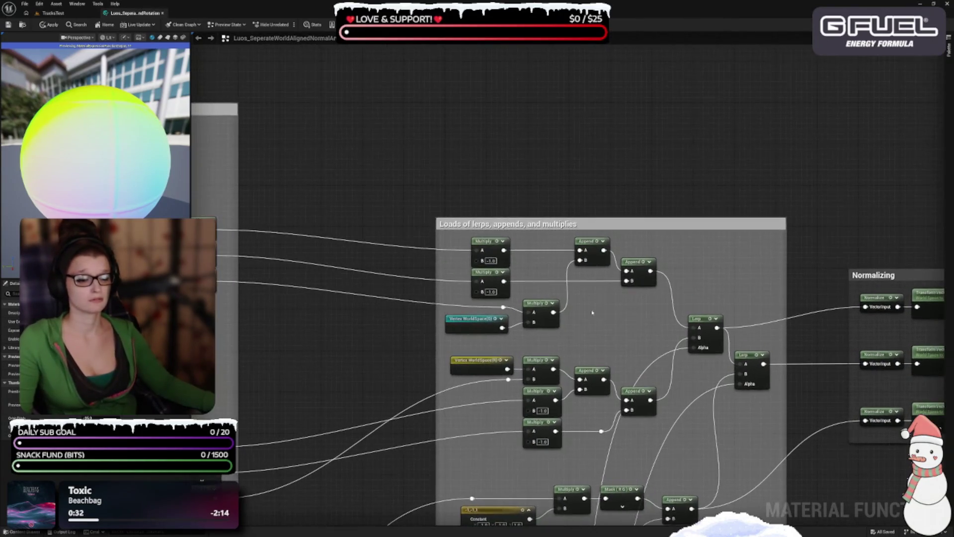
{"action": "scroll", "coordinate": [494, 287], "scroll_direction": "up", "scroll_amount": 3}
{"action": "left_click_drag", "start_coordinate": [553, 158], "coordinate": [553, 55]}
{"action": "left_click_drag", "start_coordinate": [585, 371], "coordinate": [510, 305]}
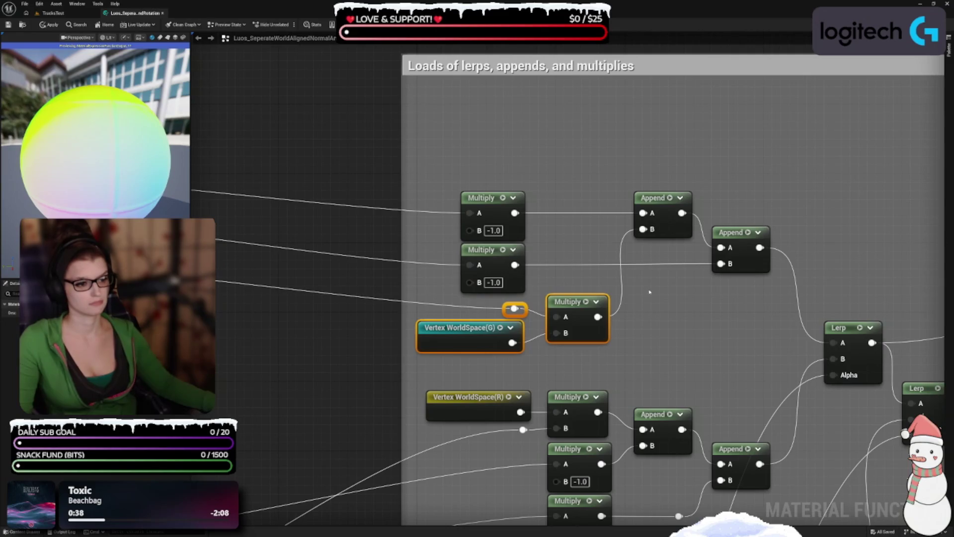
{"action": "left_click_drag", "start_coordinate": [562, 256], "coordinate": [558, 295]}
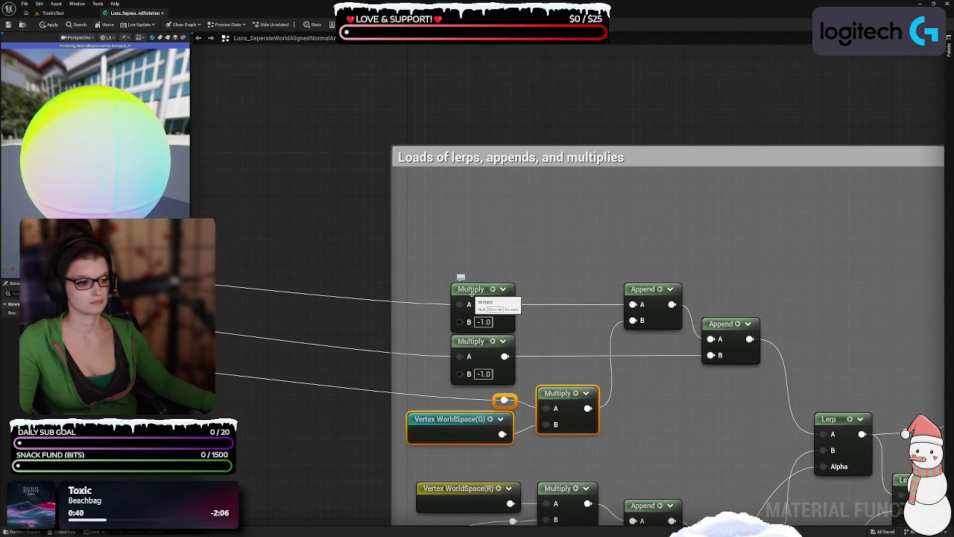
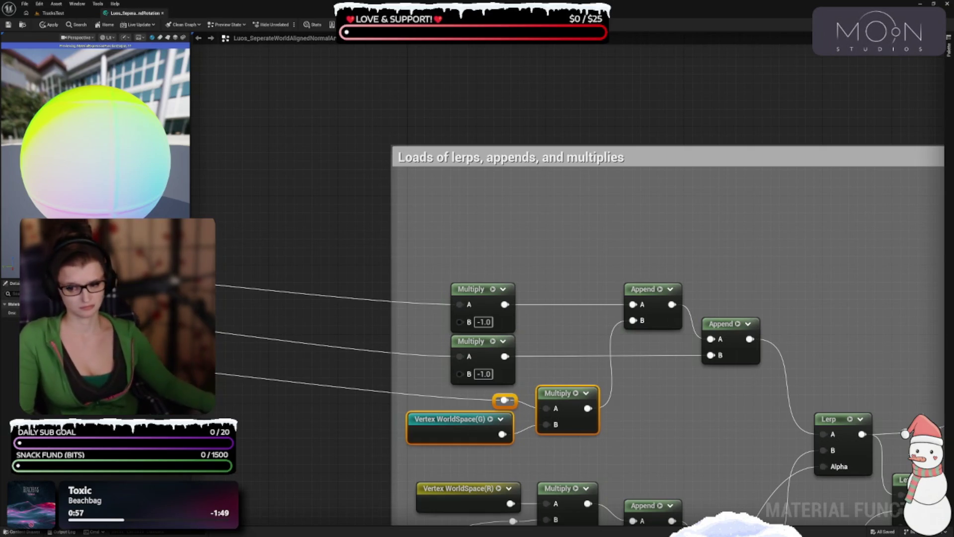
Move the top Multiply node up near the comment title and raise the box's top edge slightly.
{"action": "left_click_drag", "start_coordinate": [580, 325], "coordinate": [566, 254]}
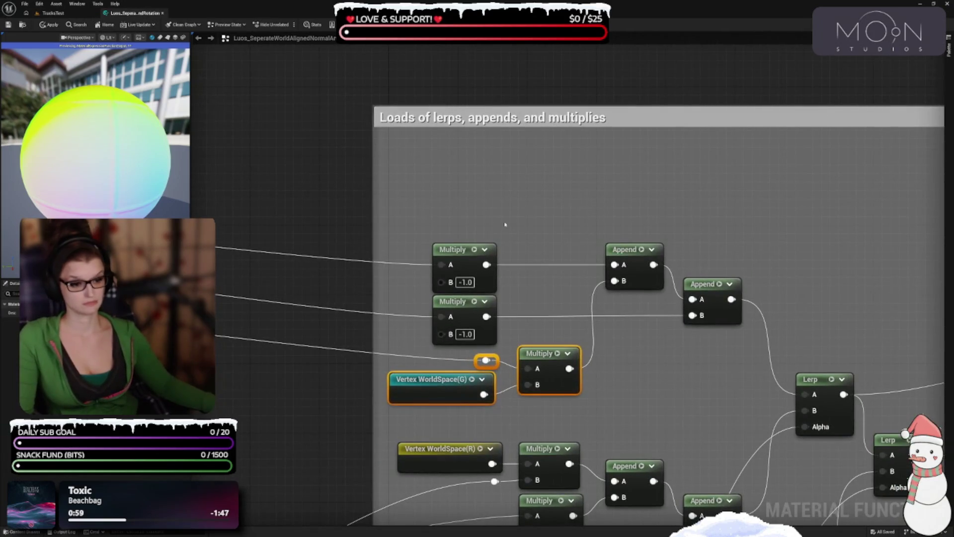
{"action": "left_click", "coordinate": [539, 252]}
{"action": "left_click_drag", "start_coordinate": [459, 207], "coordinate": [497, 345]}
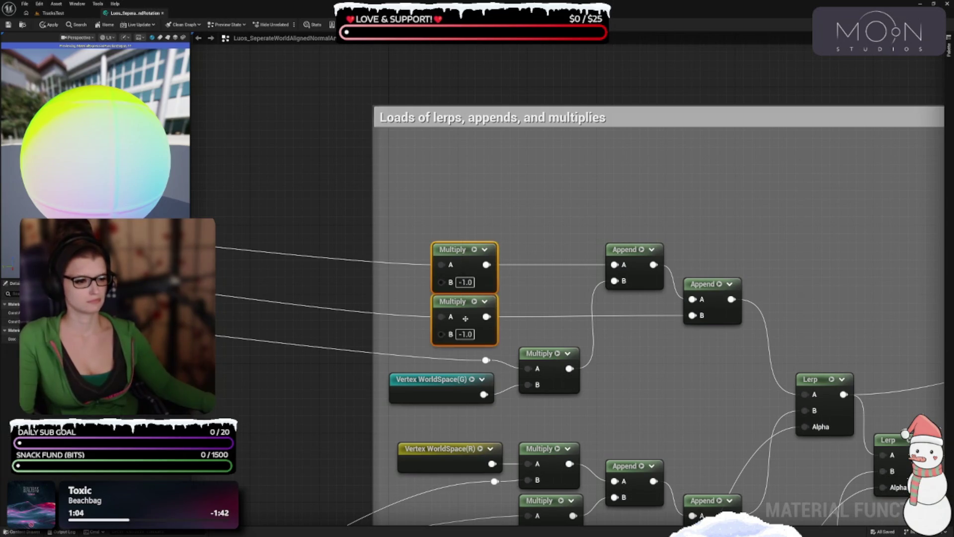
{"action": "left_click", "coordinate": [481, 259]}
{"action": "mouse_move", "coordinate": [468, 248]}
{"action": "left_mouse_down"}
{"action": "mouse_move", "coordinate": [462, 140]}
{"action": "mouse_move", "coordinate": [452, 139]}
{"action": "left_mouse_up"}
{"action": "mouse_move", "coordinate": [472, 105]}
{"action": "left_mouse_down"}
{"action": "mouse_move", "coordinate": [471, 88]}
{"action": "mouse_move", "coordinate": [470, 100]}
{"action": "left_mouse_up"}
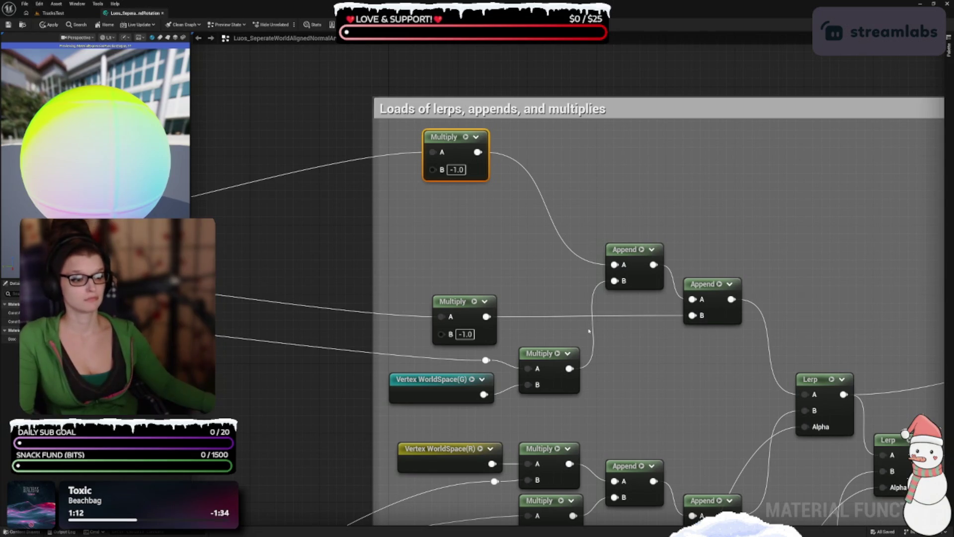
Raise the Vertex WorldSpace(G) group and first Append node, with the top Multiply beside the Append.
{"action": "left_click_drag", "start_coordinate": [582, 410], "coordinate": [451, 354]}
{"action": "left_click_drag", "start_coordinate": [557, 352], "coordinate": [567, 219]}
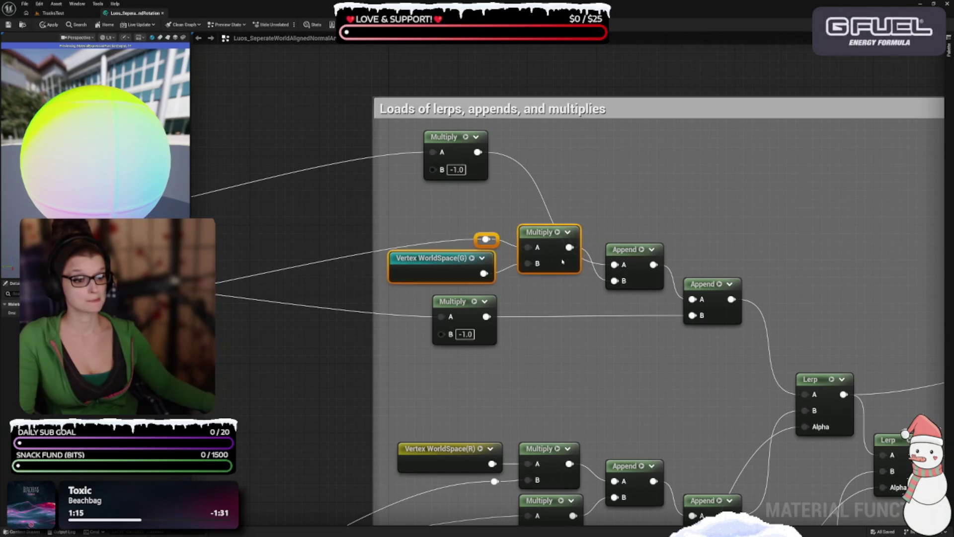
{"action": "left_click", "coordinate": [574, 212]}
{"action": "left_click_drag", "start_coordinate": [621, 249], "coordinate": [621, 190]}
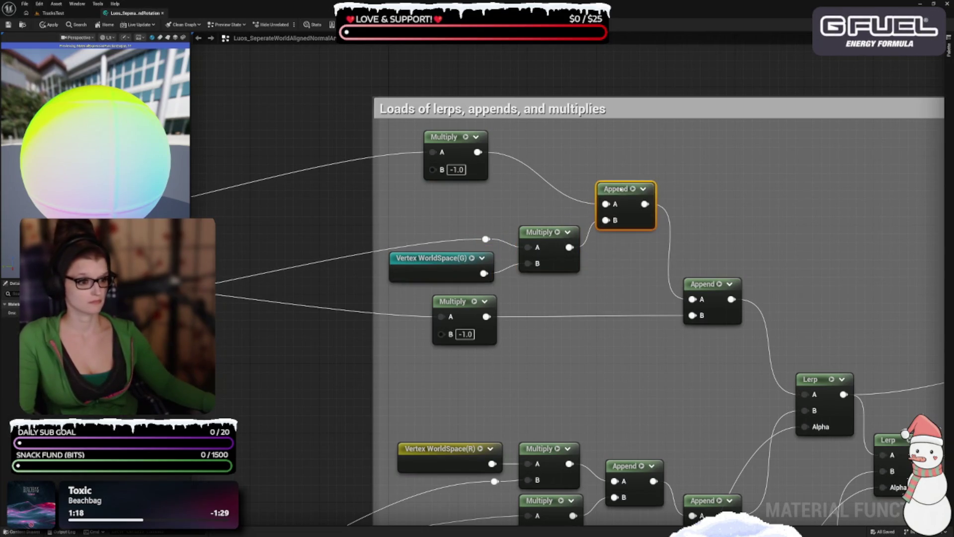
{"action": "mouse_move", "coordinate": [476, 160]}
{"action": "left_mouse_down"}
{"action": "mouse_move", "coordinate": [552, 190]}
{"action": "mouse_move", "coordinate": [546, 181]}
{"action": "left_mouse_up"}
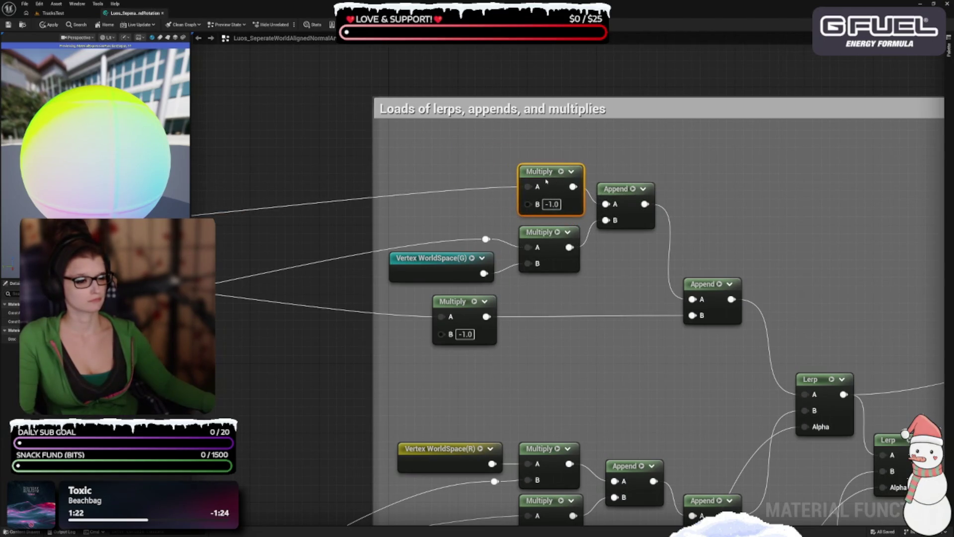
{"action": "left_click", "coordinate": [622, 192]}
{"action": "left_click", "coordinate": [629, 255]}
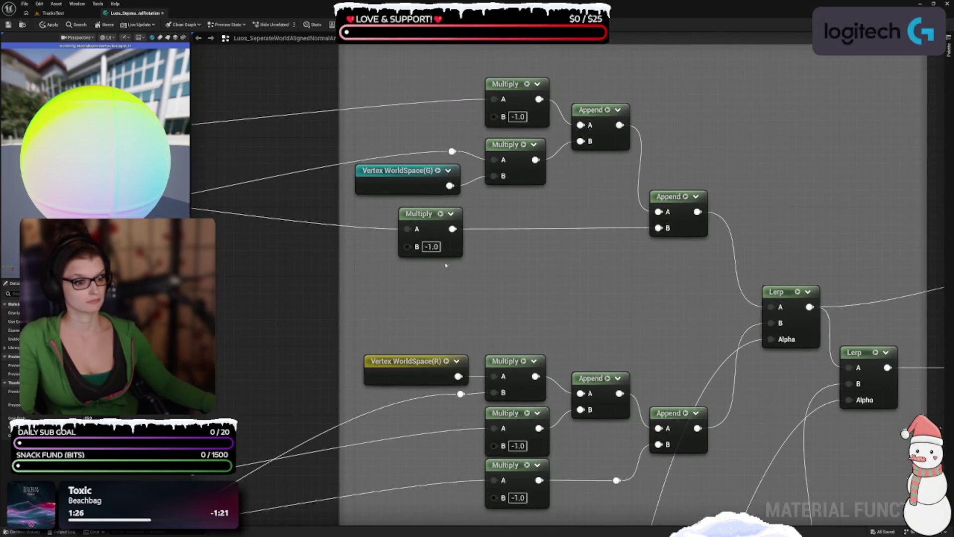
Move the second Append up and right, with the -1.0 Multiply between the two Appends.
{"action": "left_click_drag", "start_coordinate": [669, 196], "coordinate": [686, 144]}
{"action": "left_click_drag", "start_coordinate": [425, 224], "coordinate": [596, 181]}
{"action": "left_click_drag", "start_coordinate": [673, 257], "coordinate": [665, 253]}
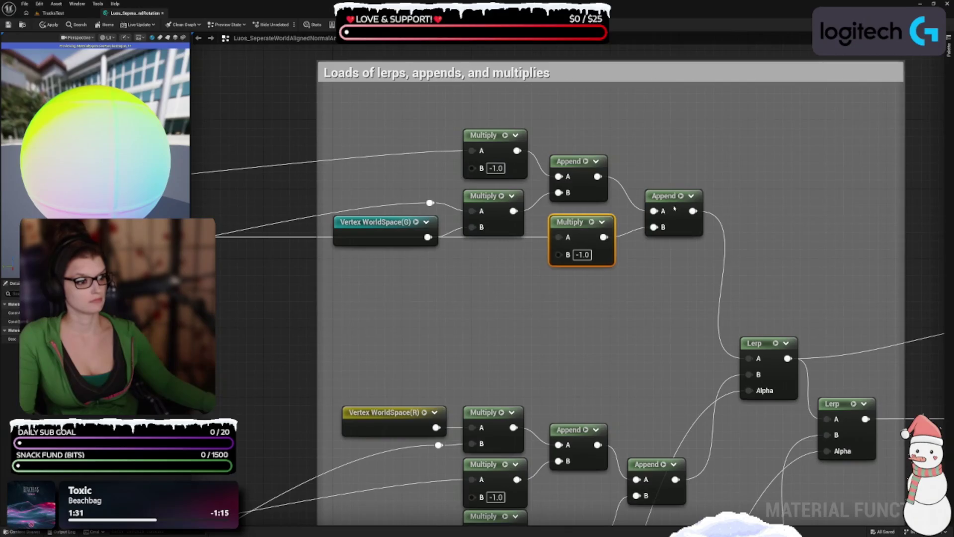
{"action": "left_click_drag", "start_coordinate": [674, 209], "coordinate": [665, 200]}
{"action": "left_click_drag", "start_coordinate": [536, 238], "coordinate": [638, 216]}
{"action": "left_click", "coordinate": [637, 215]}
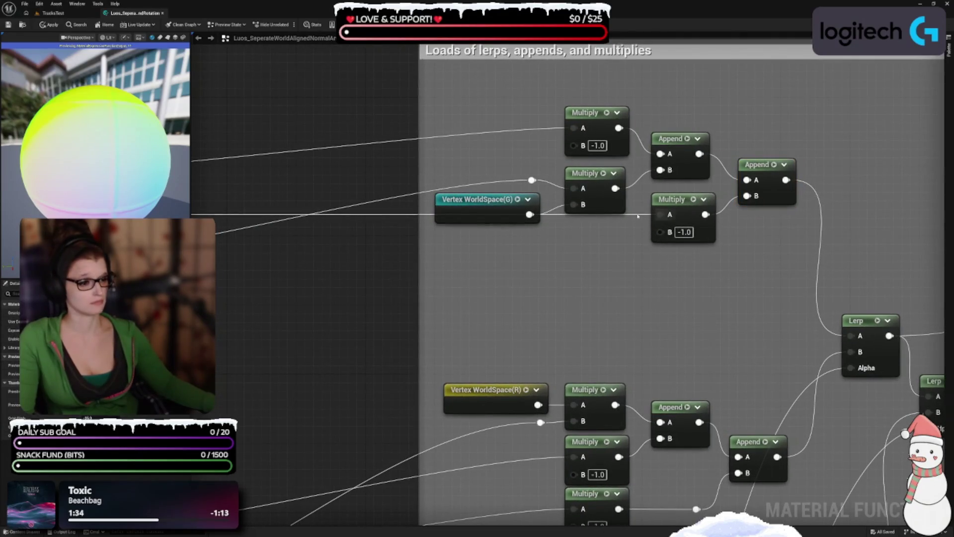
Add two reroute points on the -1.0 Multiply's input wire and line them up.
{"action": "double_click", "coordinate": [638, 215]}
{"action": "mouse_move", "coordinate": [636, 214]}
{"action": "left_mouse_down"}
{"action": "mouse_move", "coordinate": [607, 254]}
{"action": "mouse_move", "coordinate": [622, 242]}
{"action": "mouse_move", "coordinate": [612, 224]}
{"action": "mouse_move", "coordinate": [617, 244]}
{"action": "left_mouse_up"}
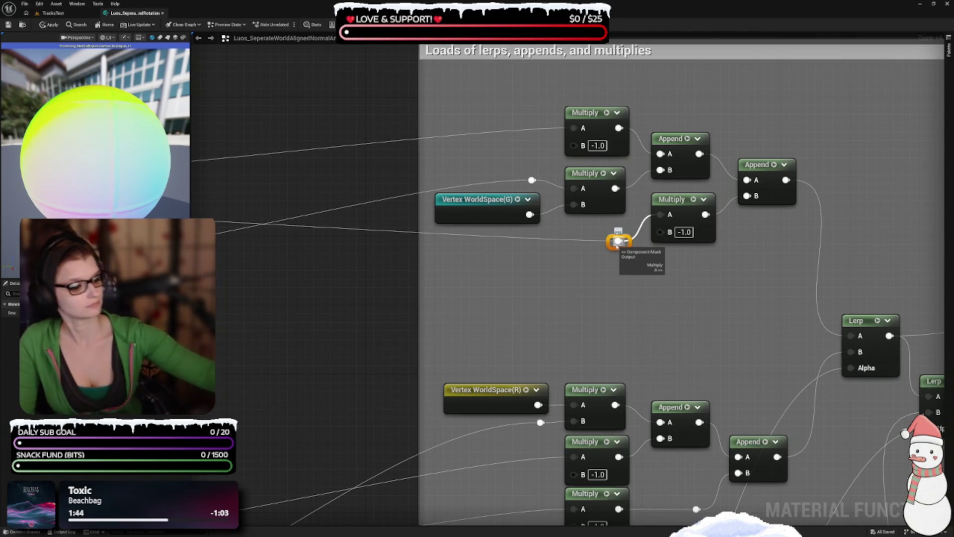
{"action": "left_click_drag", "start_coordinate": [439, 217], "coordinate": [454, 269]}
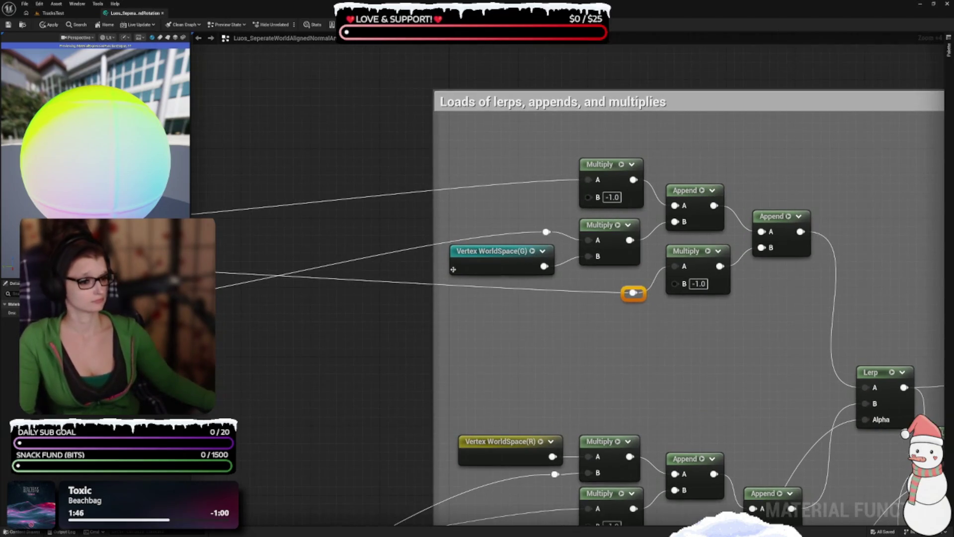
{"action": "double_click", "coordinate": [451, 284]}
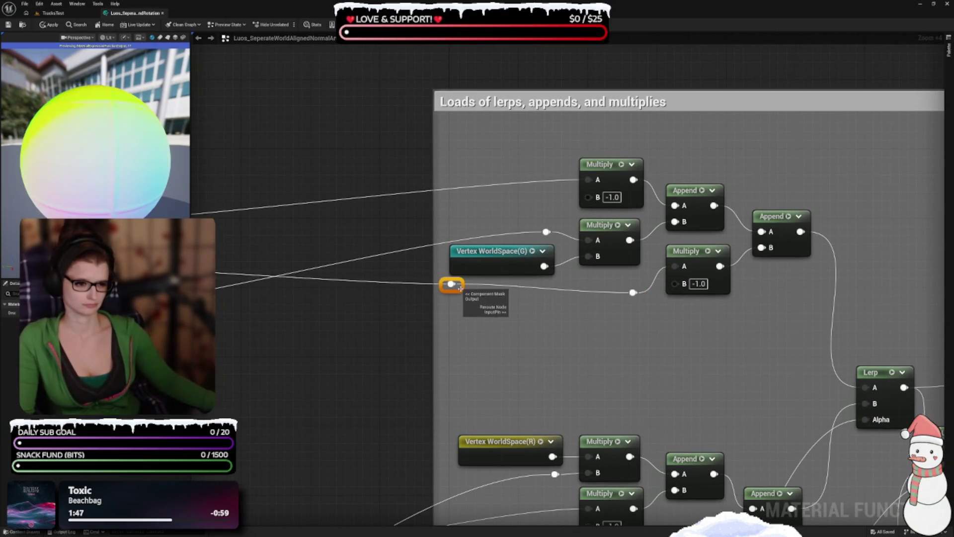
{"action": "left_click_drag", "start_coordinate": [451, 284], "coordinate": [461, 293]}
{"action": "left_click", "coordinate": [457, 332]}
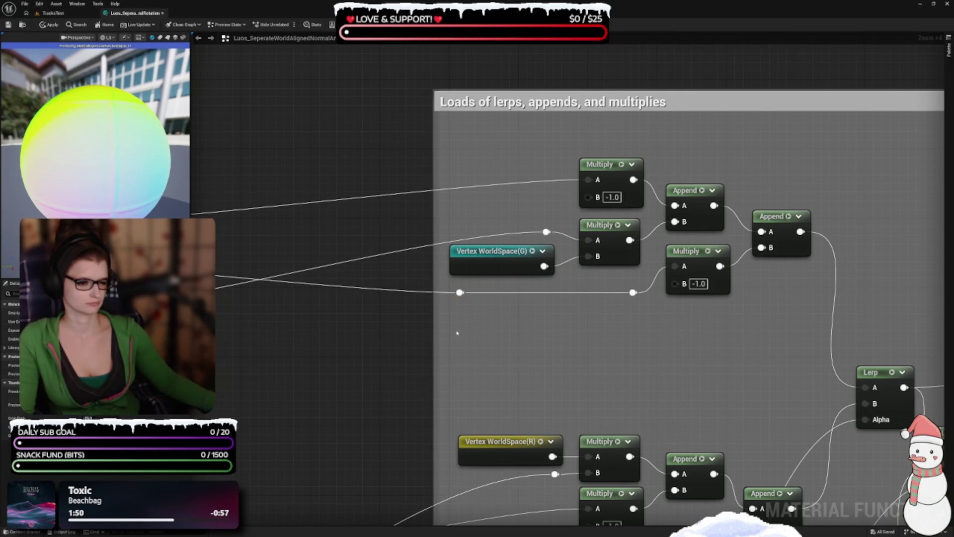
{"action": "left_click_drag", "start_coordinate": [550, 152], "coordinate": [516, 199]}
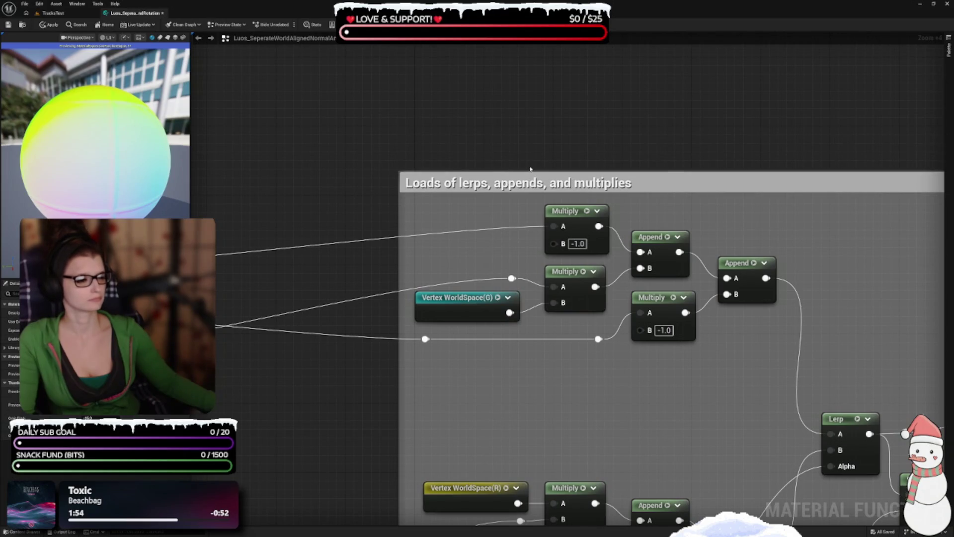
Move the Vertex WorldSpace(R), Multiply and Append nodes up beneath the G nodes.
{"action": "left_click_drag", "start_coordinate": [695, 424], "coordinate": [672, 309]}
{"action": "left_click_drag", "start_coordinate": [499, 291], "coordinate": [667, 294]}
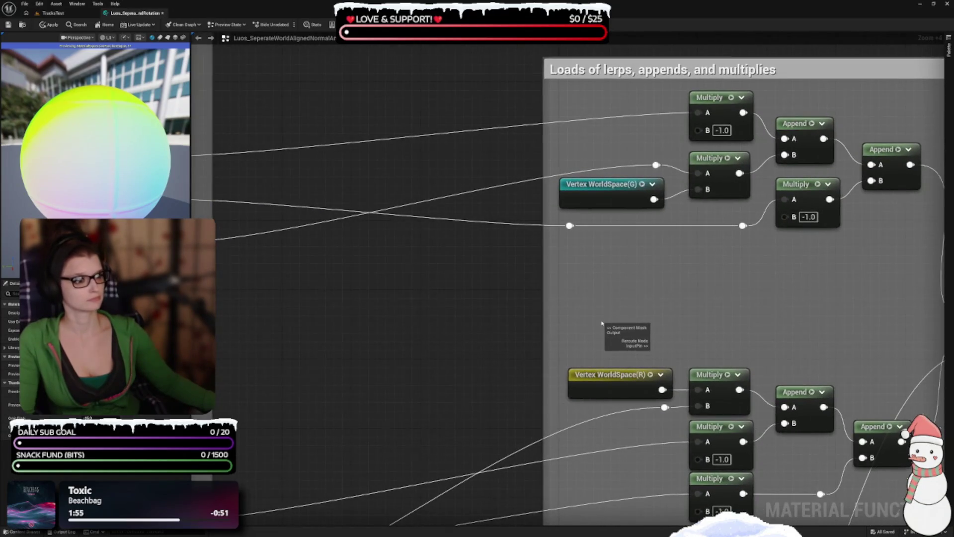
{"action": "scroll", "coordinate": [604, 325], "scroll_direction": "down", "scroll_amount": 2}
{"action": "mouse_move", "coordinate": [813, 485]}
{"action": "left_mouse_down"}
{"action": "mouse_move", "coordinate": [790, 363]}
{"action": "mouse_move", "coordinate": [663, 340]}
{"action": "left_mouse_up"}
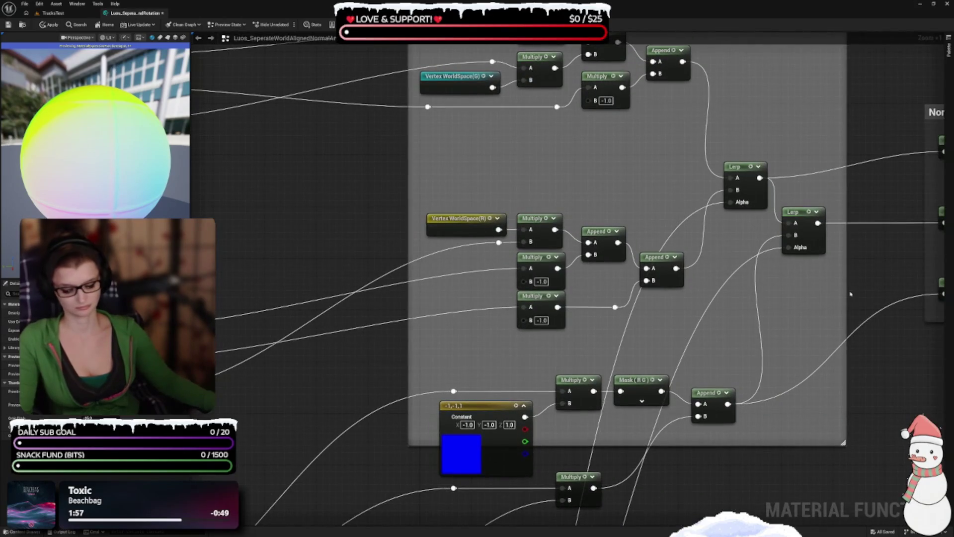
{"action": "left_click_drag", "start_coordinate": [881, 259], "coordinate": [842, 259]}
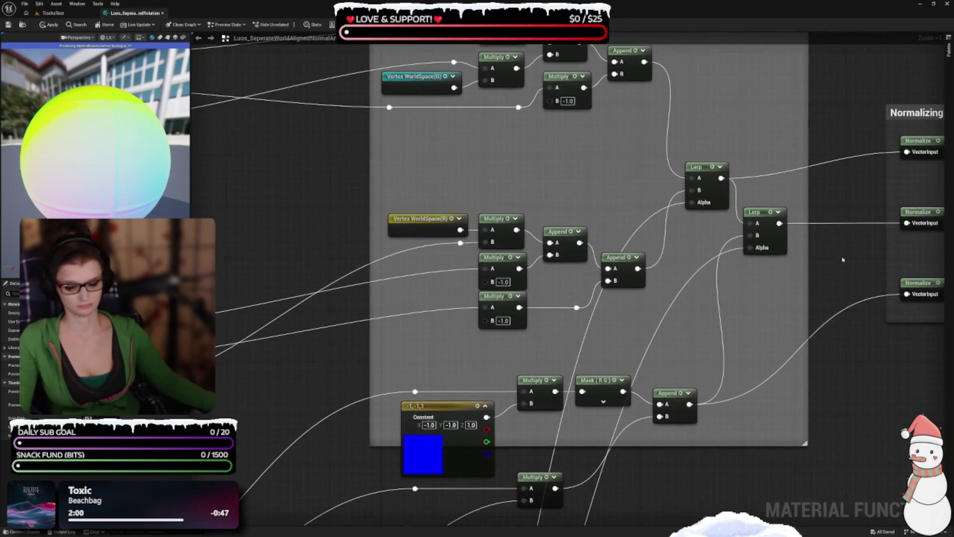
{"action": "left_click_drag", "start_coordinate": [690, 362], "coordinate": [742, 340]}
{"action": "scroll", "coordinate": [639, 314], "scroll_direction": "up", "scroll_amount": 1}
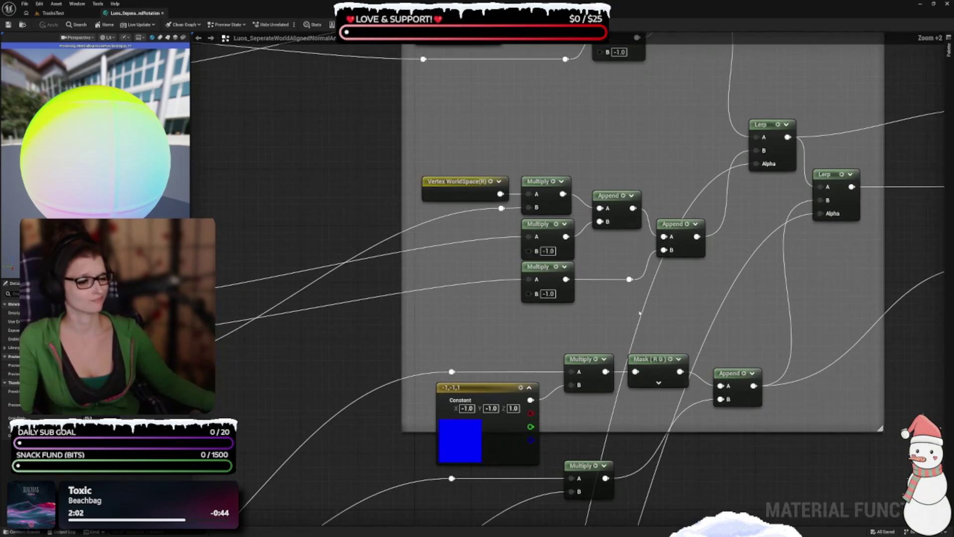
{"action": "mouse_move", "coordinate": [497, 340]}
{"action": "left_mouse_down"}
{"action": "mouse_move", "coordinate": [578, 373]}
{"action": "mouse_move", "coordinate": [368, 379]}
{"action": "left_mouse_up"}
{"action": "mouse_move", "coordinate": [575, 360]}
{"action": "left_mouse_down"}
{"action": "mouse_move", "coordinate": [668, 344]}
{"action": "mouse_move", "coordinate": [686, 373]}
{"action": "left_mouse_up"}
{"action": "mouse_move", "coordinate": [464, 215]}
{"action": "left_mouse_down"}
{"action": "mouse_move", "coordinate": [603, 341]}
{"action": "mouse_move", "coordinate": [681, 387]}
{"action": "left_mouse_up"}
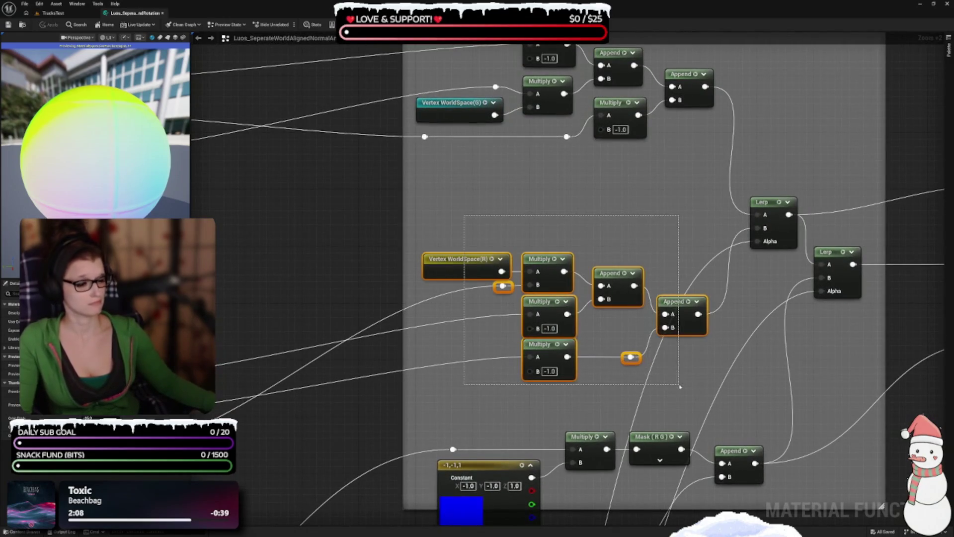
{"action": "left_click_drag", "start_coordinate": [531, 357], "coordinate": [481, 309]}
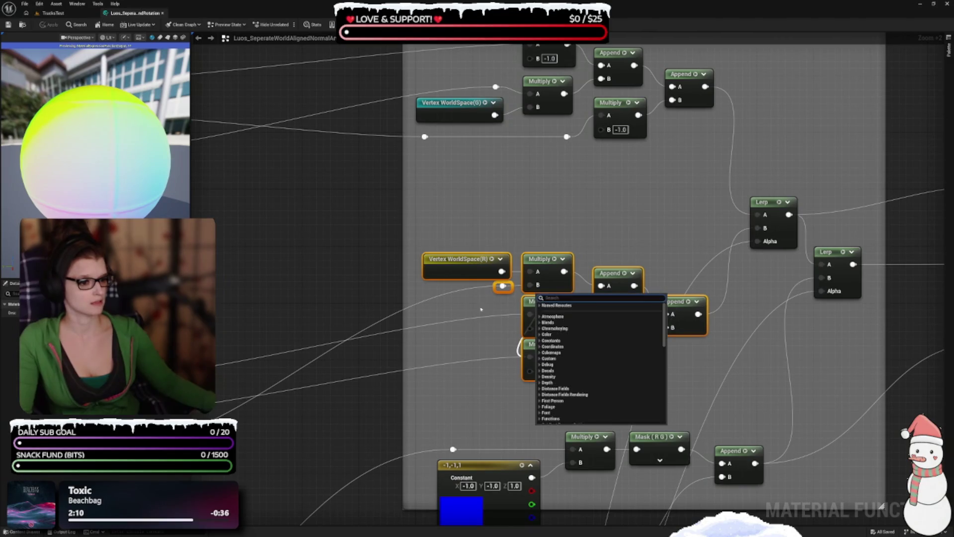
{"action": "mouse_move", "coordinate": [467, 272]}
{"action": "left_mouse_down"}
{"action": "mouse_move", "coordinate": [465, 186]}
{"action": "mouse_move", "coordinate": [448, 171]}
{"action": "left_mouse_up"}
{"action": "left_click", "coordinate": [453, 243]}
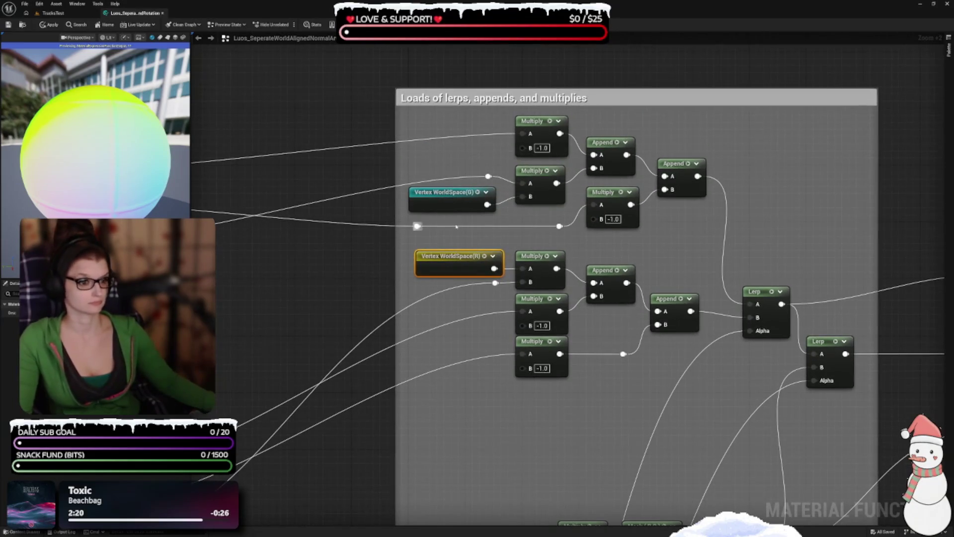
Select the Constant, Multiply, Mask and Append chain below the R nodes.
{"action": "left_click_drag", "start_coordinate": [615, 435], "coordinate": [598, 318]}
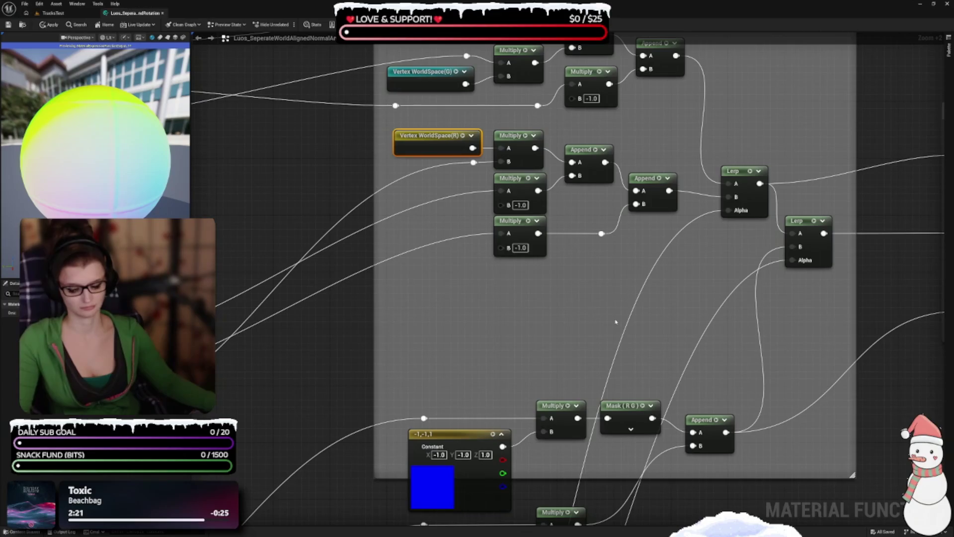
{"action": "mouse_move", "coordinate": [697, 283]}
{"action": "left_mouse_down"}
{"action": "mouse_move", "coordinate": [651, 288]}
{"action": "mouse_move", "coordinate": [655, 257]}
{"action": "left_mouse_up"}
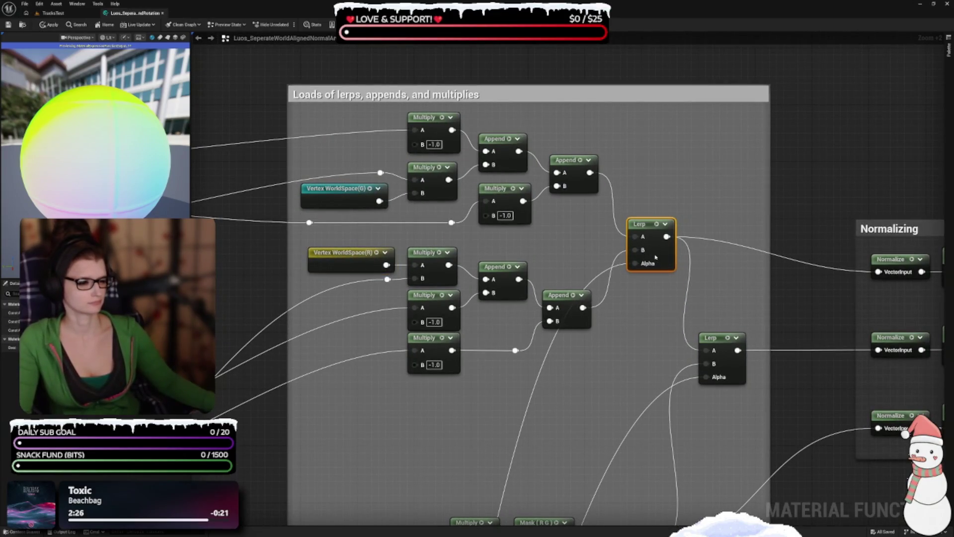
{"action": "left_click_drag", "start_coordinate": [650, 337], "coordinate": [656, 216]}
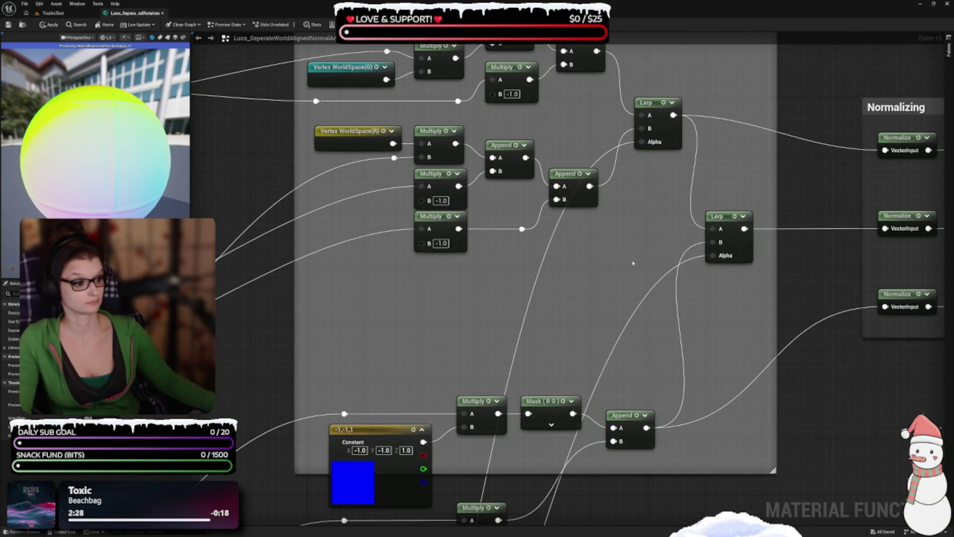
{"action": "mouse_move", "coordinate": [600, 225]}
{"action": "left_mouse_down"}
{"action": "mouse_move", "coordinate": [581, 363]}
{"action": "mouse_move", "coordinate": [567, 302]}
{"action": "left_mouse_up"}
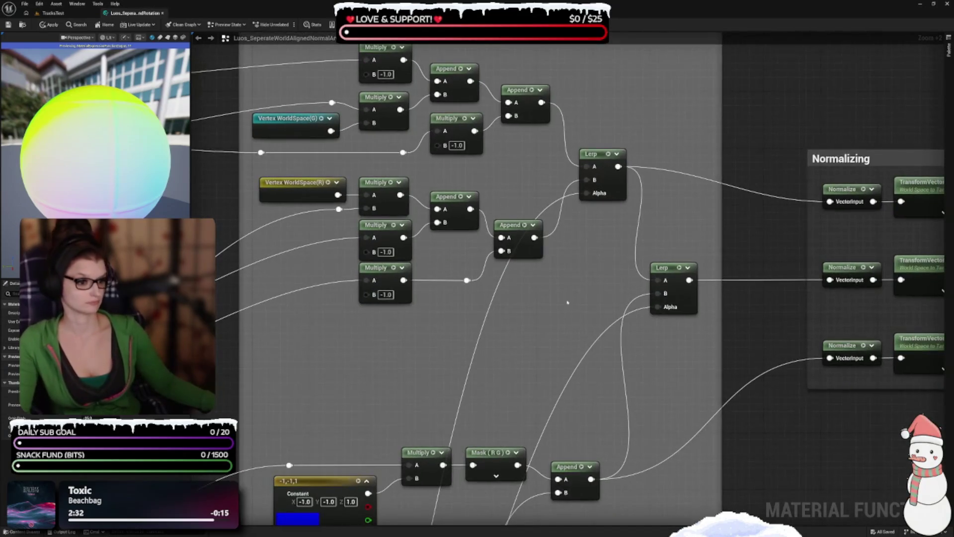
{"action": "left_click_drag", "start_coordinate": [515, 369], "coordinate": [598, 233]}
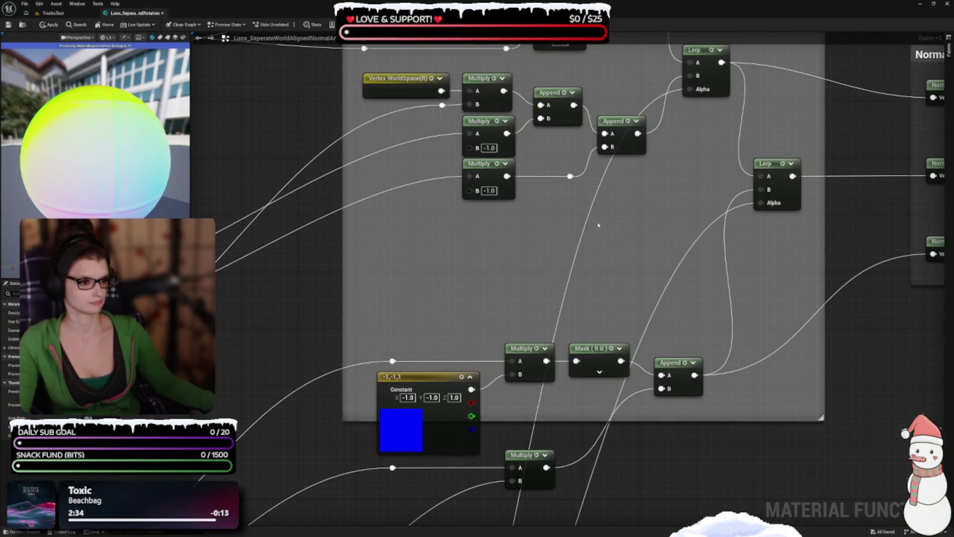
{"action": "mouse_move", "coordinate": [554, 324]}
{"action": "left_mouse_down"}
{"action": "mouse_move", "coordinate": [543, 217]}
{"action": "mouse_move", "coordinate": [525, 303]}
{"action": "mouse_move", "coordinate": [481, 232]}
{"action": "left_mouse_up"}
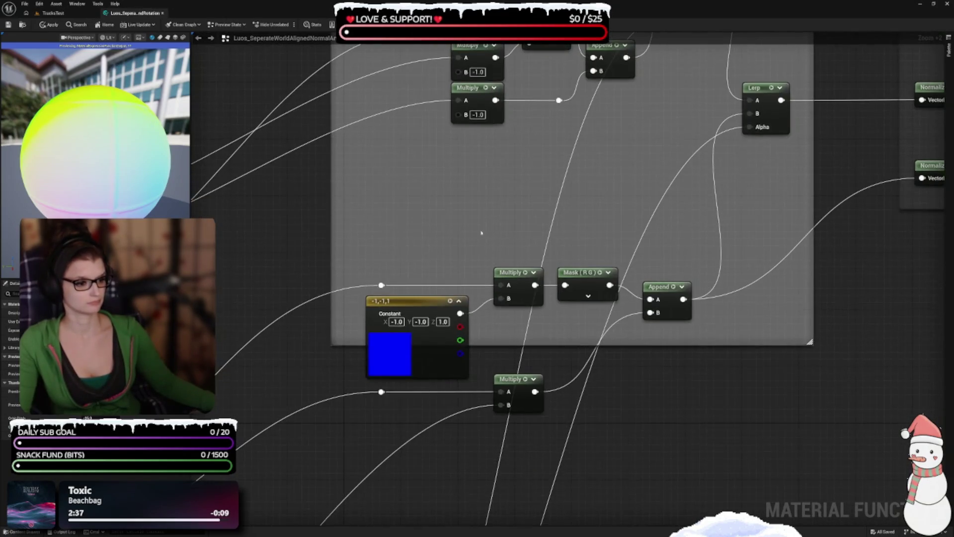
{"action": "left_click_drag", "start_coordinate": [501, 298], "coordinate": [651, 303]}
{"action": "mouse_move", "coordinate": [448, 332]}
{"action": "left_mouse_down"}
{"action": "mouse_move", "coordinate": [454, 426]}
{"action": "mouse_move", "coordinate": [426, 326]}
{"action": "mouse_move", "coordinate": [410, 315]}
{"action": "mouse_move", "coordinate": [404, 324]}
{"action": "left_mouse_up"}
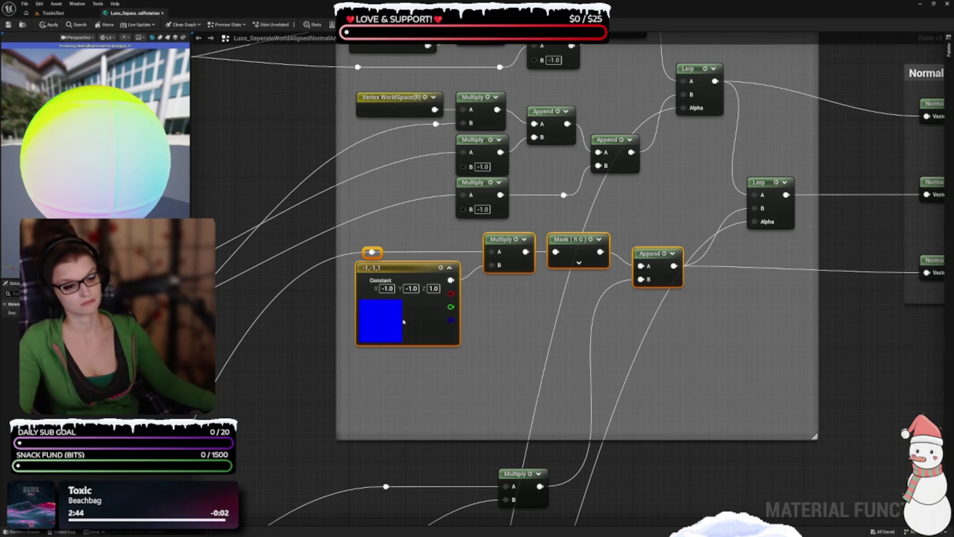
Move the lower Multiply and its reroute into the comment box and nudge the Append node.
{"action": "mouse_move", "coordinate": [503, 335]}
{"action": "left_mouse_down"}
{"action": "mouse_move", "coordinate": [498, 400]}
{"action": "mouse_move", "coordinate": [410, 305]}
{"action": "left_mouse_up"}
{"action": "left_click", "coordinate": [498, 401]}
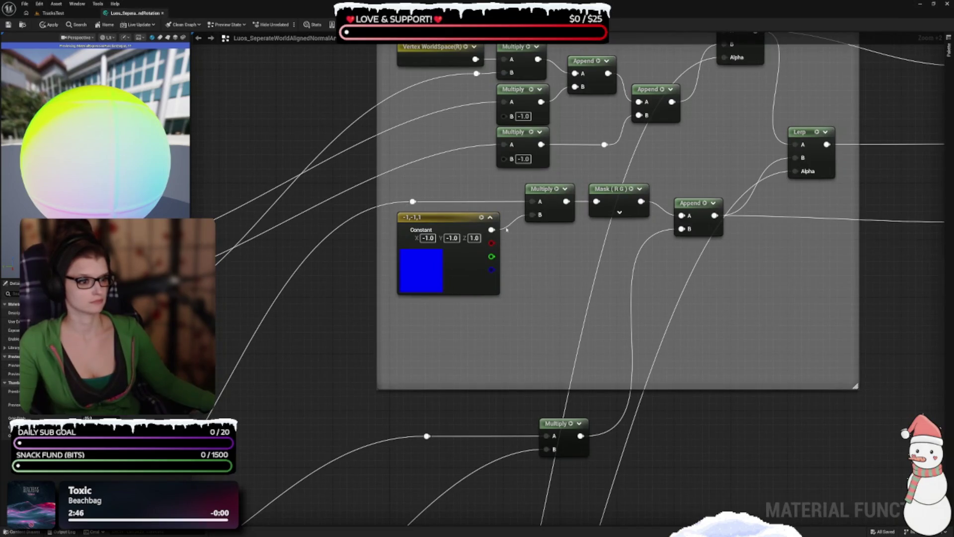
{"action": "mouse_move", "coordinate": [609, 276]}
{"action": "left_mouse_down"}
{"action": "mouse_move", "coordinate": [578, 360]}
{"action": "mouse_move", "coordinate": [553, 390]}
{"action": "mouse_move", "coordinate": [549, 347]}
{"action": "mouse_move", "coordinate": [521, 415]}
{"action": "left_mouse_up"}
{"action": "left_click_drag", "start_coordinate": [506, 454], "coordinate": [348, 400]}
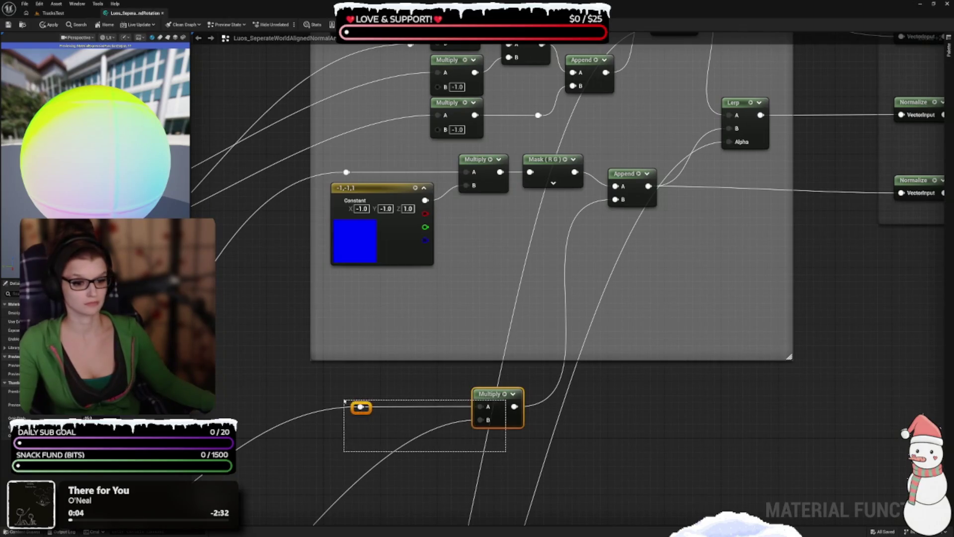
{"action": "mouse_move", "coordinate": [509, 421]}
{"action": "left_mouse_down"}
{"action": "mouse_move", "coordinate": [567, 229]}
{"action": "mouse_move", "coordinate": [545, 273]}
{"action": "left_mouse_up"}
{"action": "left_click", "coordinate": [605, 248]}
{"action": "left_click_drag", "start_coordinate": [605, 248], "coordinate": [600, 249]}
Adjust the Constant (-1,-1,1) node and place its reroute point on the Multiply wire.
{"action": "left_click_drag", "start_coordinate": [582, 352], "coordinate": [651, 330]}
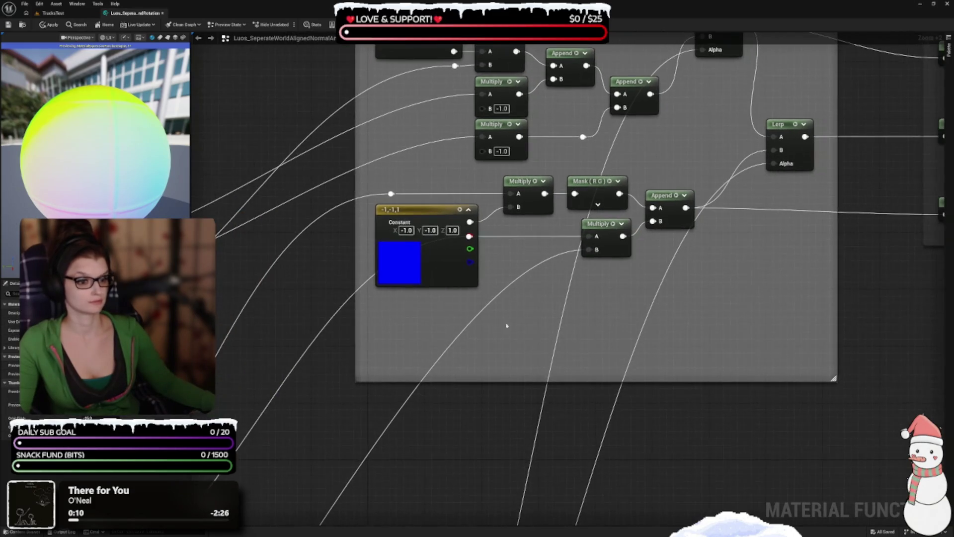
{"action": "mouse_move", "coordinate": [493, 273]}
{"action": "left_mouse_down"}
{"action": "mouse_move", "coordinate": [476, 262]}
{"action": "mouse_move", "coordinate": [504, 269]}
{"action": "mouse_move", "coordinate": [517, 292]}
{"action": "left_mouse_up"}
{"action": "left_click_drag", "start_coordinate": [411, 280], "coordinate": [441, 280]}
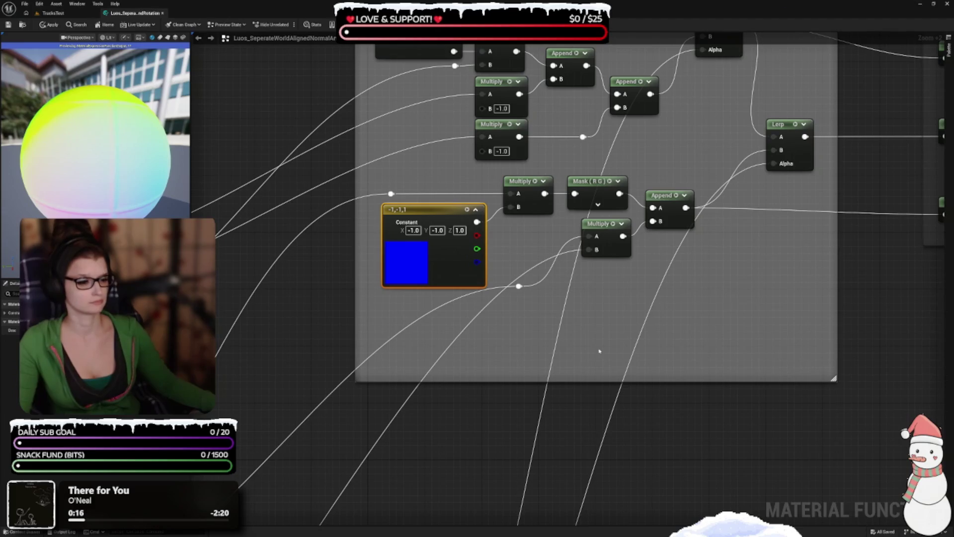
{"action": "left_click_drag", "start_coordinate": [599, 351], "coordinate": [566, 283]}
{"action": "mouse_move", "coordinate": [485, 219]}
{"action": "left_mouse_down"}
{"action": "mouse_move", "coordinate": [527, 171]}
{"action": "mouse_move", "coordinate": [504, 250]}
{"action": "mouse_move", "coordinate": [511, 237]}
{"action": "mouse_move", "coordinate": [523, 376]}
{"action": "left_mouse_up"}
Move the Constant, Multiply, Mask and Append group down together.
{"action": "mouse_move", "coordinate": [355, 246]}
{"action": "left_mouse_down"}
{"action": "mouse_move", "coordinate": [378, 302]}
{"action": "mouse_move", "coordinate": [661, 383]}
{"action": "left_mouse_up"}
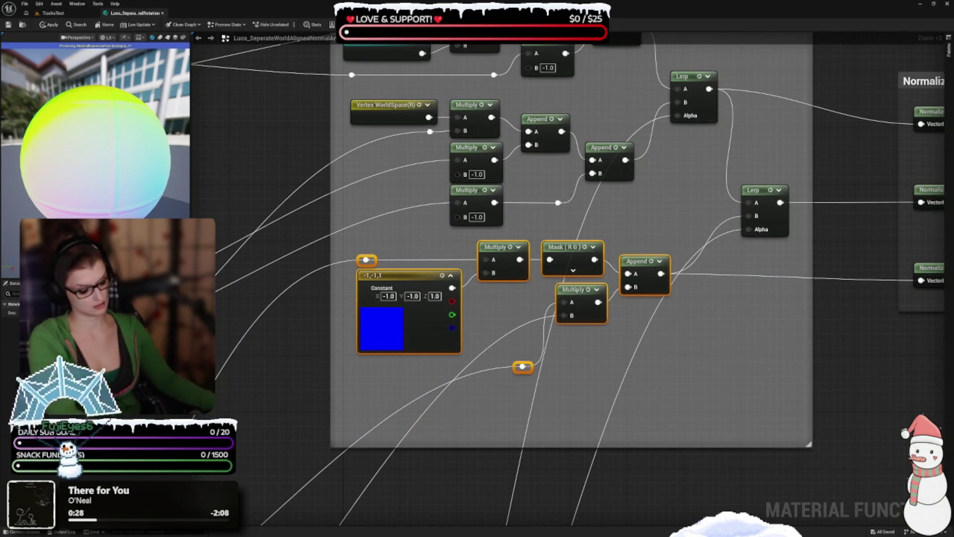
{"action": "left_click_drag", "start_coordinate": [499, 263], "coordinate": [499, 299]}
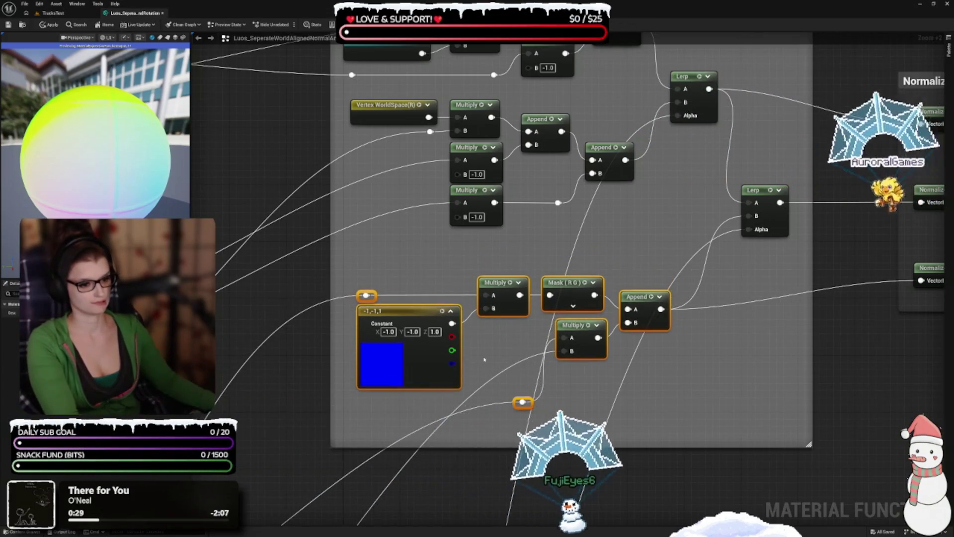
{"action": "left_click", "coordinate": [484, 359]}
{"action": "left_click_drag", "start_coordinate": [483, 359], "coordinate": [506, 297]}
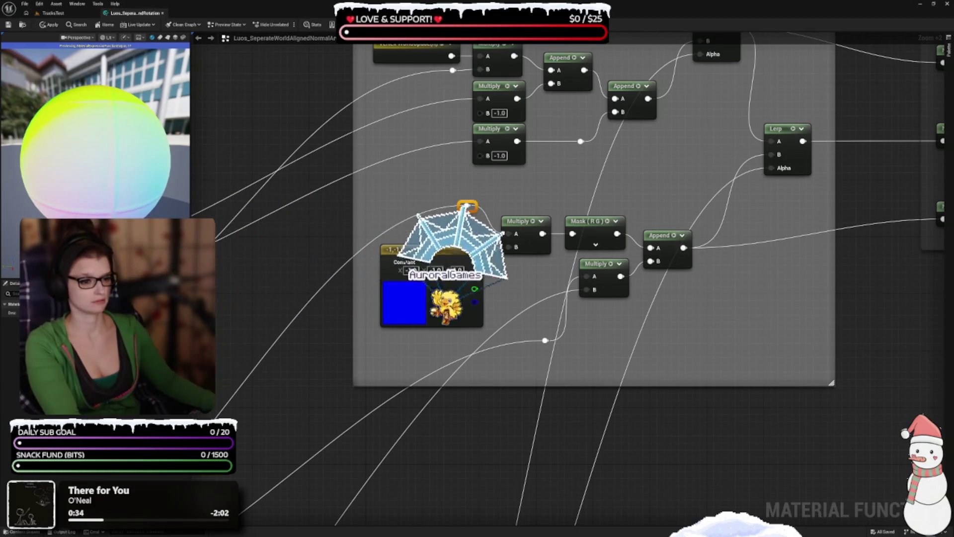
Raise the Constant, Multiply and Mask (R G) into line and add a reroute above the Constant.
{"action": "left_click_drag", "start_coordinate": [468, 205], "coordinate": [474, 212]}
{"action": "left_click_drag", "start_coordinate": [438, 313], "coordinate": [437, 290]}
{"action": "left_click_drag", "start_coordinate": [533, 250], "coordinate": [532, 236]}
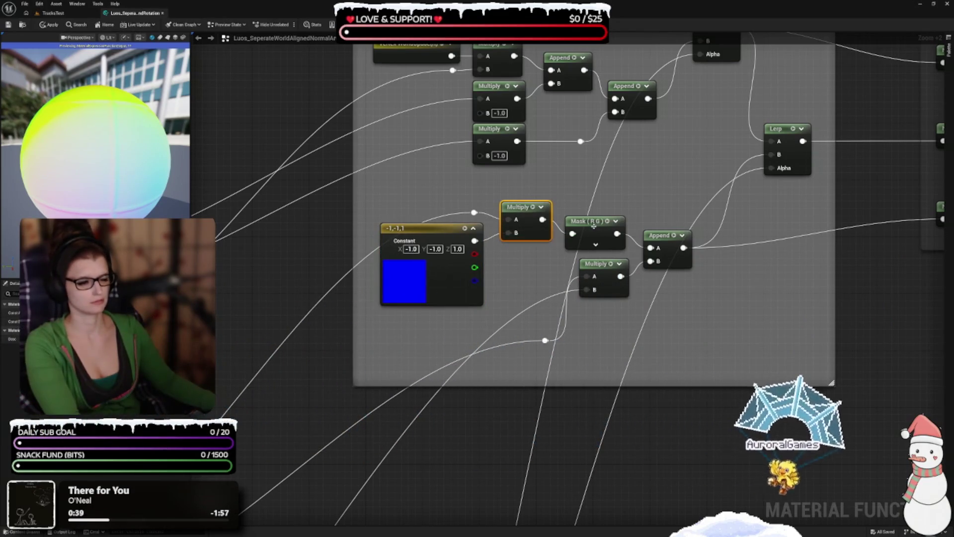
{"action": "left_click_drag", "start_coordinate": [594, 226], "coordinate": [594, 212]}
{"action": "left_click", "coordinate": [436, 322]}
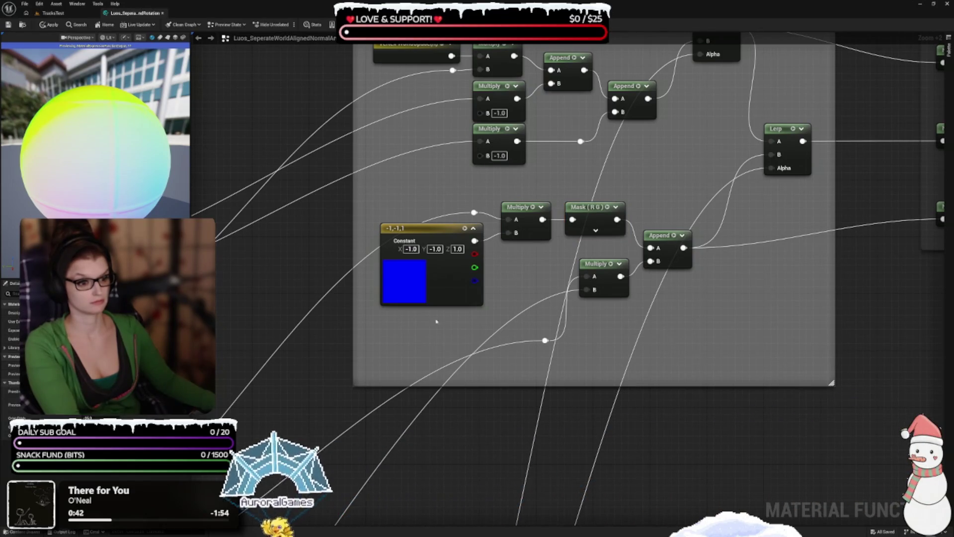
{"action": "double_click", "coordinate": [369, 257]}
Position reroute points, the lower Multiply and the Append to straighten wires, undoing one Multiply/Mask move.
{"action": "left_click_drag", "start_coordinate": [370, 257], "coordinate": [394, 218]}
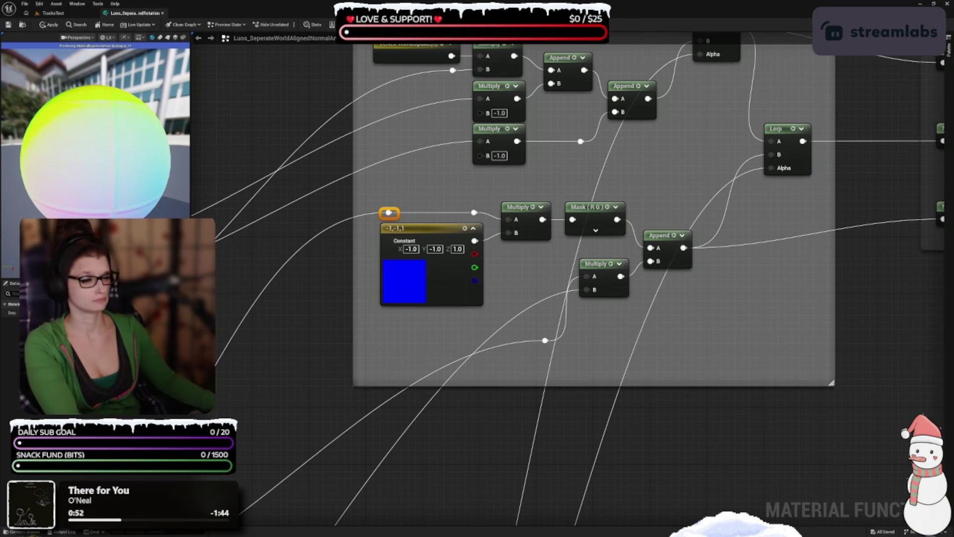
{"action": "left_click_drag", "start_coordinate": [624, 396], "coordinate": [622, 316]}
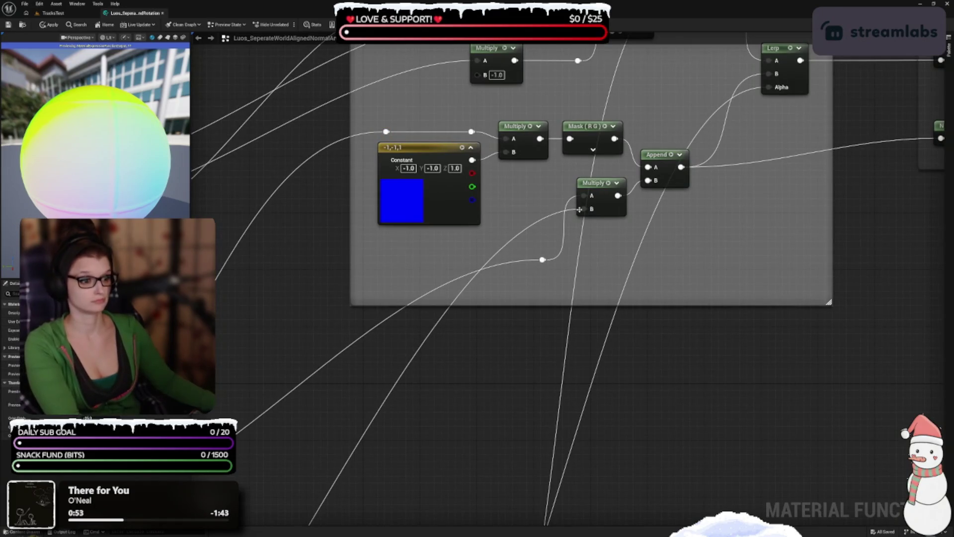
{"action": "left_click_drag", "start_coordinate": [606, 211], "coordinate": [607, 218]}
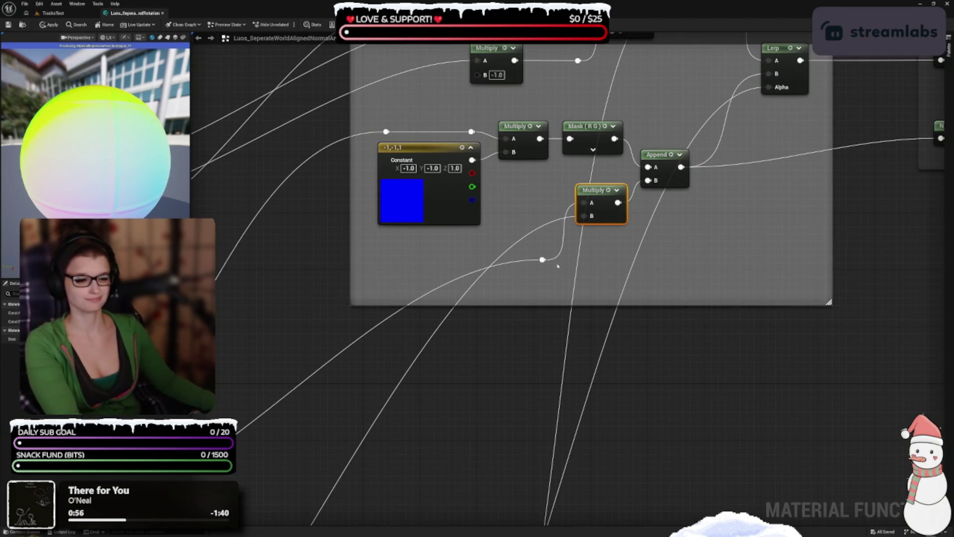
{"action": "mouse_move", "coordinate": [542, 261]}
{"action": "left_mouse_down"}
{"action": "mouse_move", "coordinate": [551, 200]}
{"action": "mouse_move", "coordinate": [551, 244]}
{"action": "left_mouse_up"}
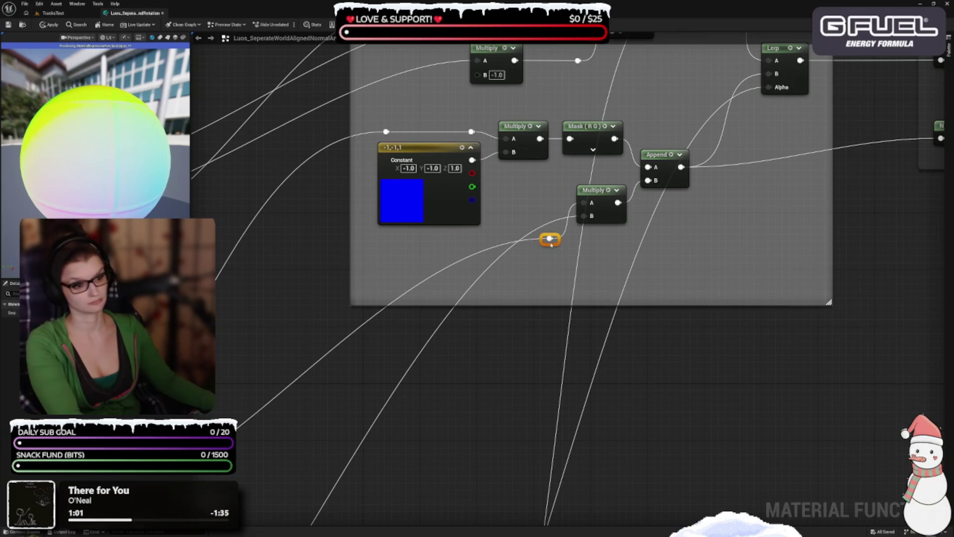
{"action": "mouse_move", "coordinate": [606, 221]}
{"action": "left_mouse_down"}
{"action": "mouse_move", "coordinate": [605, 265]}
{"action": "mouse_move", "coordinate": [592, 271]}
{"action": "mouse_move", "coordinate": [599, 264]}
{"action": "left_mouse_up"}
{"action": "left_click_drag", "start_coordinate": [663, 174], "coordinate": [656, 200]}
{"action": "left_click", "coordinate": [503, 165]}
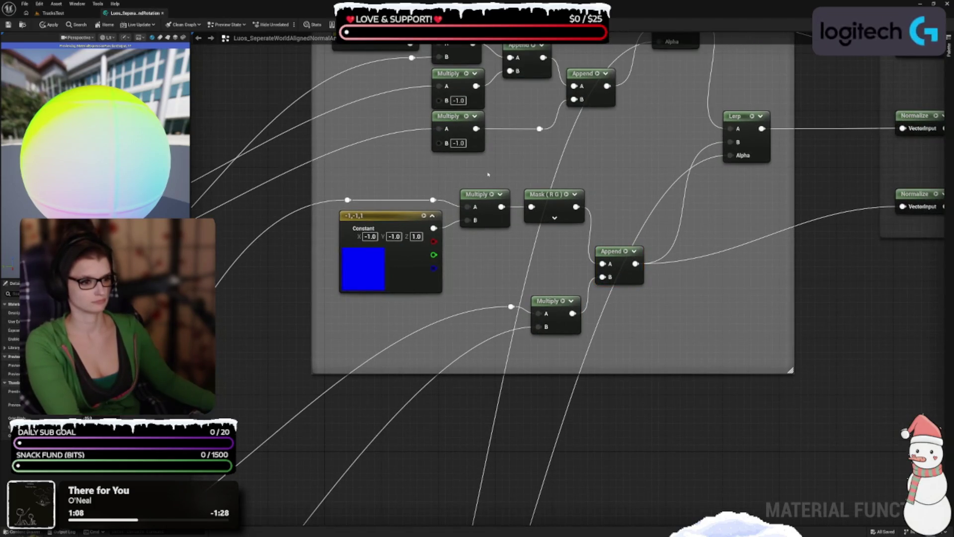
{"action": "mouse_move", "coordinate": [556, 243]}
{"action": "left_mouse_down"}
{"action": "mouse_move", "coordinate": [536, 237]}
{"action": "mouse_move", "coordinate": [531, 260]}
{"action": "left_mouse_up"}
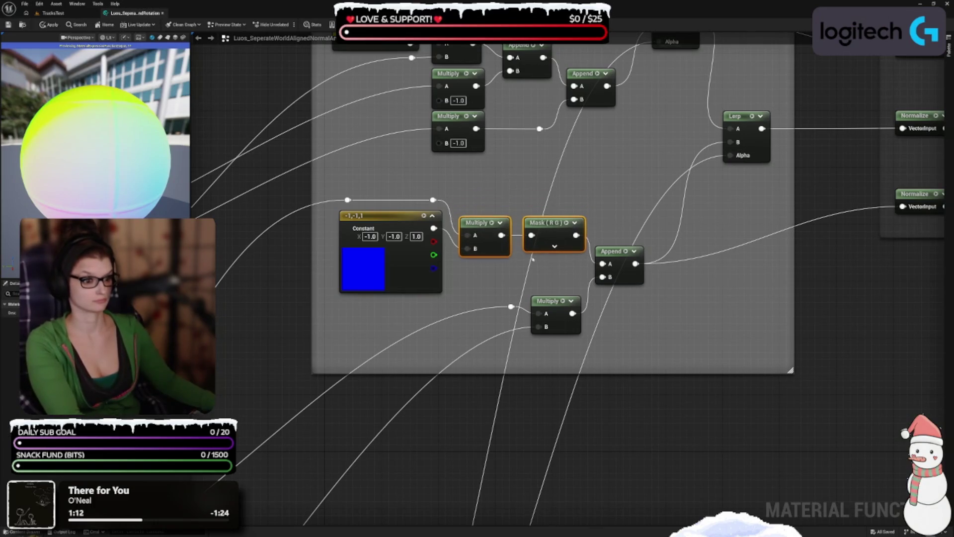
{"action": "key", "text": "ctrl+z"}
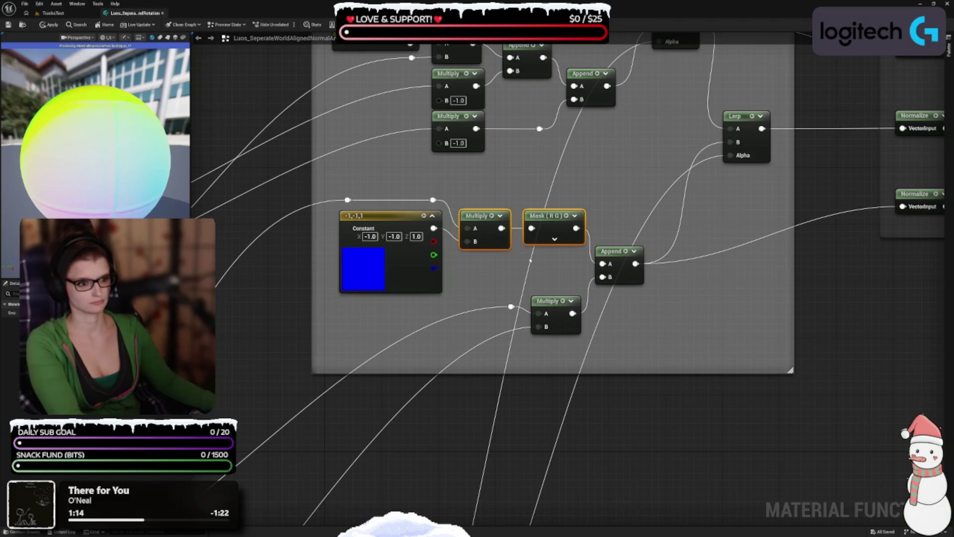
Move the purple Vertex WorldSpace(B) node into the World Space Setup comment box.
{"action": "mouse_move", "coordinate": [535, 270]}
{"action": "left_mouse_down"}
{"action": "mouse_move", "coordinate": [668, 153]}
{"action": "mouse_move", "coordinate": [686, 160]}
{"action": "left_mouse_up"}
{"action": "scroll", "coordinate": [658, 343], "scroll_direction": "down", "scroll_amount": 2}
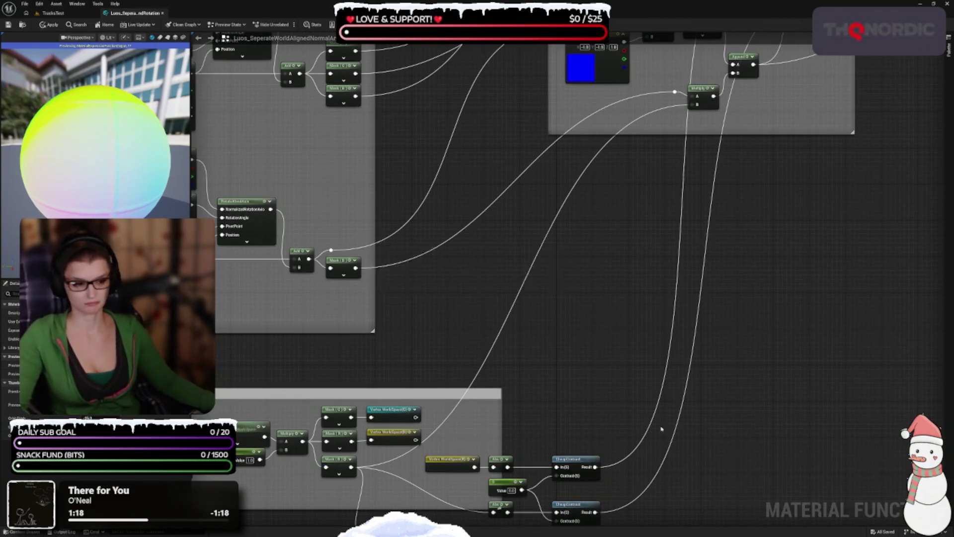
{"action": "scroll", "coordinate": [548, 319], "scroll_direction": "down", "scroll_amount": 4}
{"action": "scroll", "coordinate": [771, 247], "scroll_direction": "up", "scroll_amount": 4}
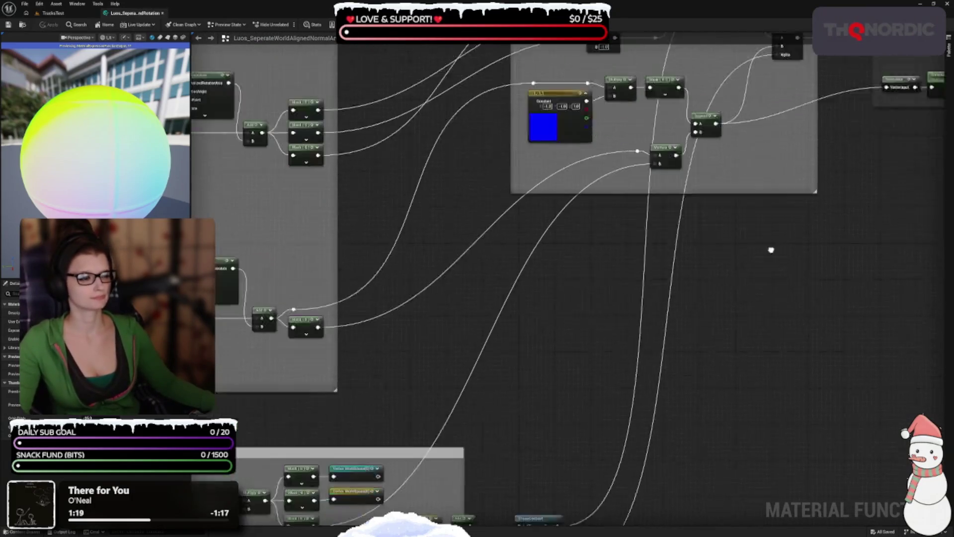
{"action": "scroll", "coordinate": [699, 311], "scroll_direction": "down", "scroll_amount": 3}
{"action": "left_click_drag", "start_coordinate": [688, 305], "coordinate": [648, 408]}
{"action": "scroll", "coordinate": [648, 408], "scroll_direction": "up", "scroll_amount": 4}
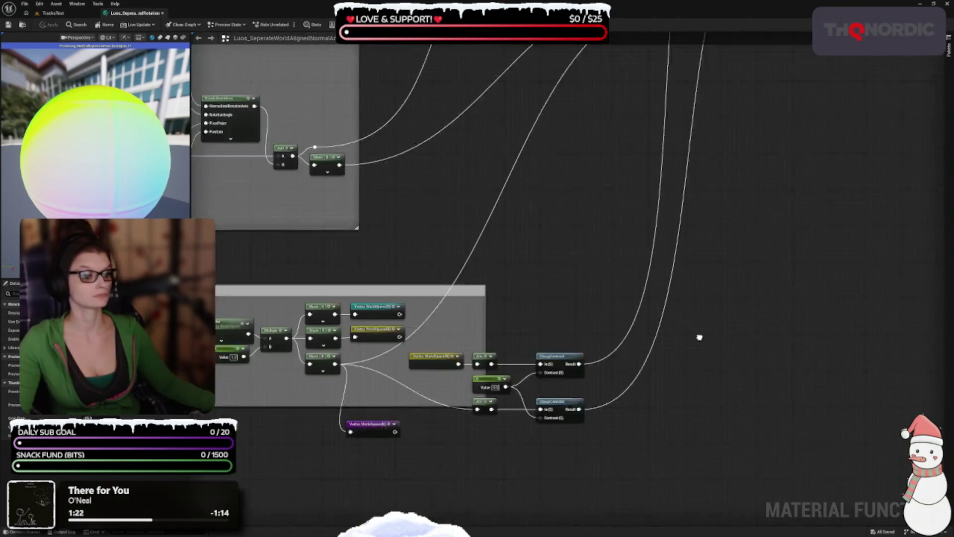
{"action": "mouse_move", "coordinate": [485, 403]}
{"action": "left_mouse_down"}
{"action": "mouse_move", "coordinate": [509, 389]}
{"action": "mouse_move", "coordinate": [561, 292]}
{"action": "left_mouse_up"}
{"action": "mouse_move", "coordinate": [464, 305]}
{"action": "left_mouse_down"}
{"action": "mouse_move", "coordinate": [470, 233]}
{"action": "mouse_move", "coordinate": [479, 394]}
{"action": "left_mouse_up"}
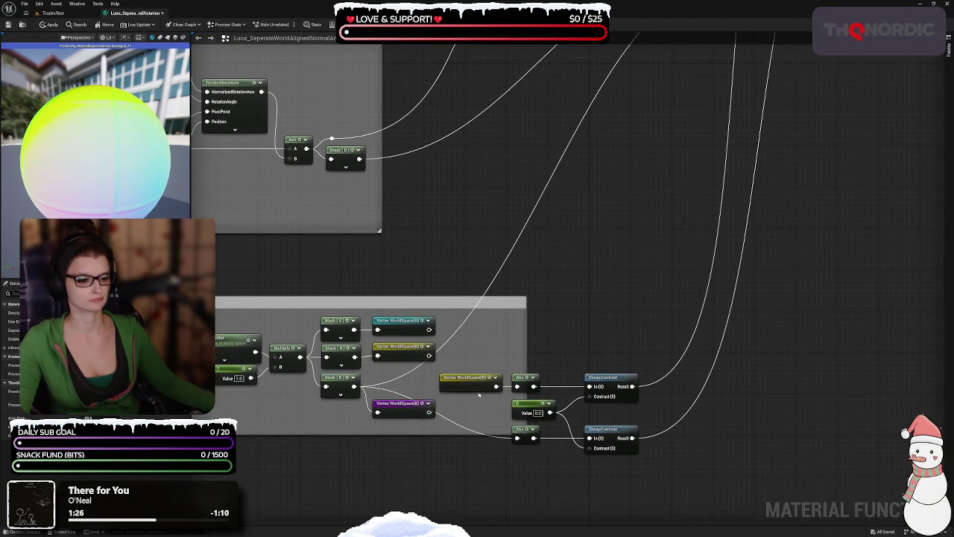
{"action": "right_click", "coordinate": [541, 260]}
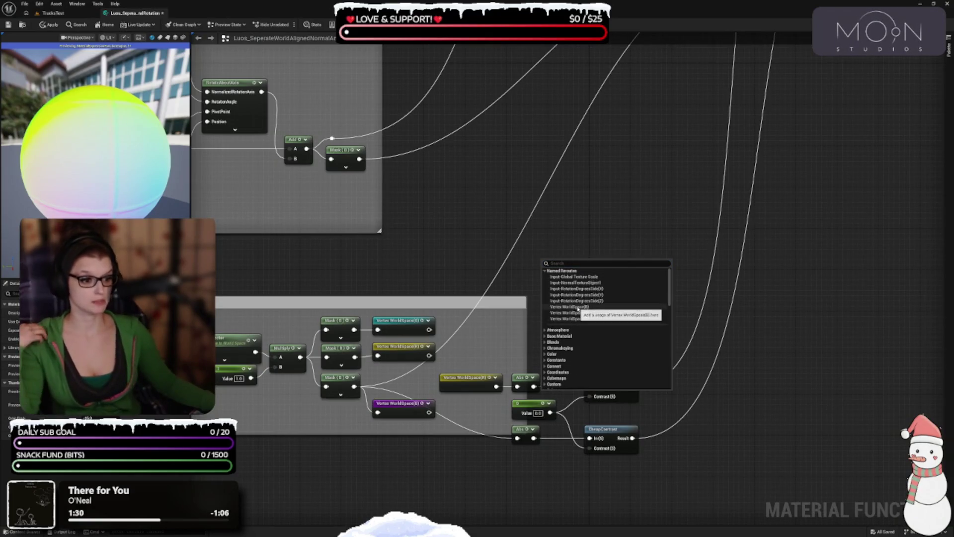
Paste a Vertex WorldSpace(B) copy left of the lower Multiply and wire it into pin B.
{"action": "key", "text": "Escape"}
{"action": "key", "text": "ctrl+v"}
{"action": "mouse_move", "coordinate": [572, 285]}
{"action": "left_mouse_down"}
{"action": "mouse_move", "coordinate": [603, 386]}
{"action": "mouse_move", "coordinate": [579, 392]}
{"action": "mouse_move", "coordinate": [600, 307]}
{"action": "left_mouse_up"}
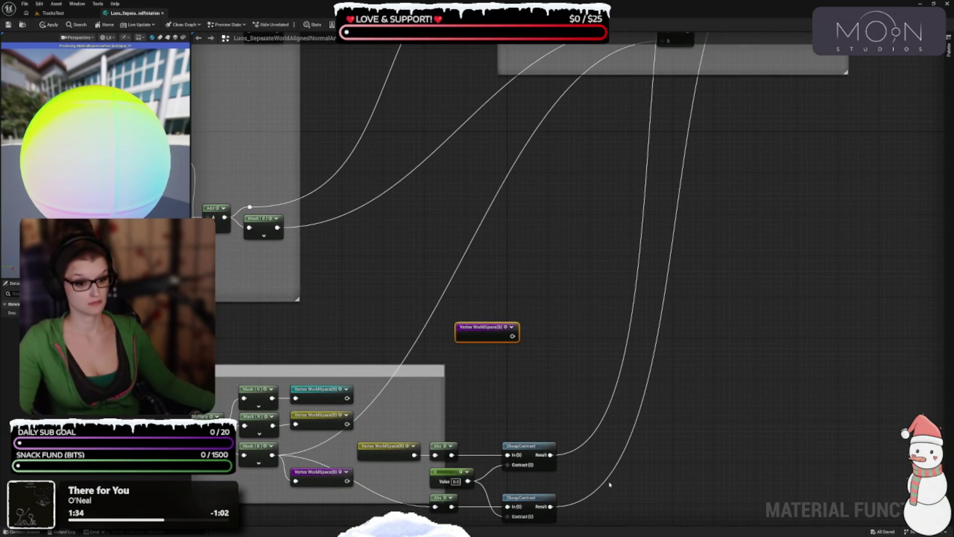
{"action": "left_click_drag", "start_coordinate": [588, 431], "coordinate": [564, 392]}
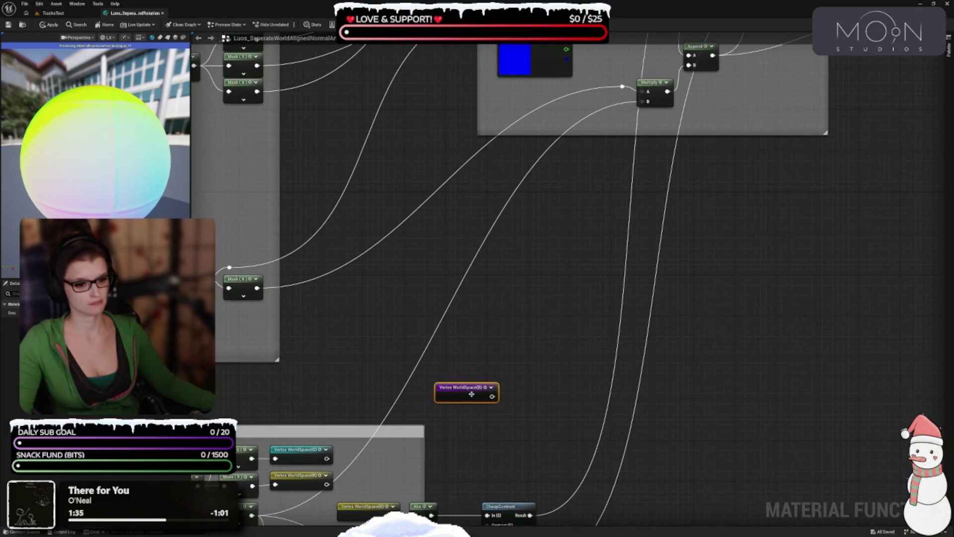
{"action": "mouse_move", "coordinate": [469, 393]}
{"action": "left_mouse_down"}
{"action": "mouse_move", "coordinate": [497, 384]}
{"action": "mouse_move", "coordinate": [600, 144]}
{"action": "mouse_move", "coordinate": [595, 113]}
{"action": "left_mouse_up"}
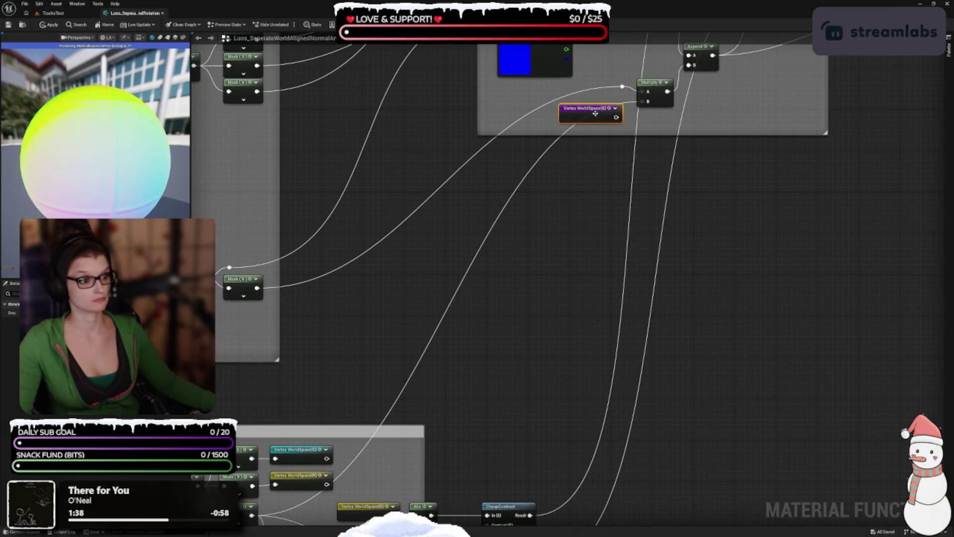
{"action": "left_click_drag", "start_coordinate": [701, 157], "coordinate": [636, 281]}
{"action": "scroll", "coordinate": [549, 233], "scroll_direction": "up", "scroll_amount": 3}
{"action": "left_click_drag", "start_coordinate": [534, 207], "coordinate": [579, 180]}
{"action": "mouse_move", "coordinate": [496, 201]}
{"action": "left_mouse_down"}
{"action": "mouse_move", "coordinate": [514, 184]}
{"action": "mouse_move", "coordinate": [501, 185]}
{"action": "mouse_move", "coordinate": [473, 359]}
{"action": "left_mouse_up"}
{"action": "left_click", "coordinate": [676, 270]}
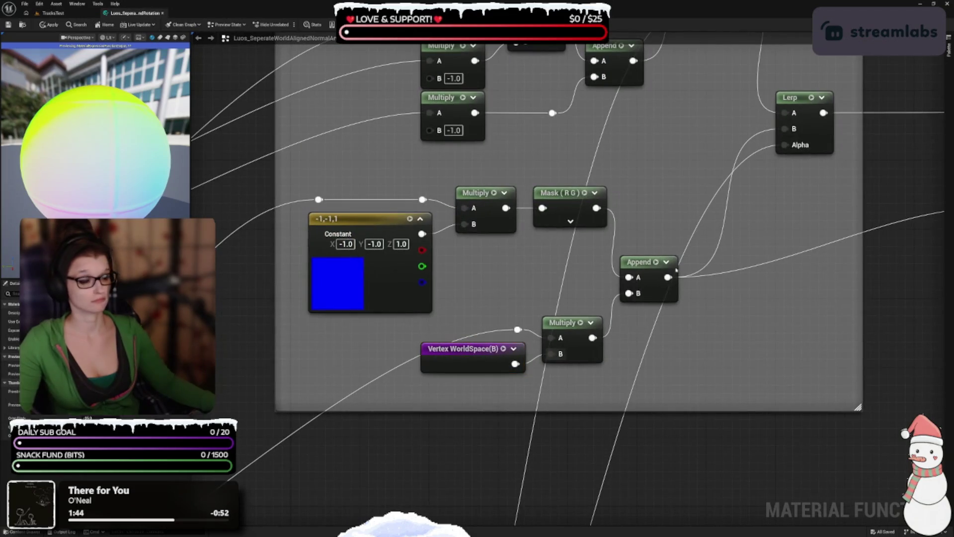
Raise the Append node and add a reroute point to straighten the lower wire.
{"action": "mouse_move", "coordinate": [648, 272]}
{"action": "left_mouse_down"}
{"action": "mouse_move", "coordinate": [666, 271]}
{"action": "mouse_move", "coordinate": [679, 242]}
{"action": "mouse_move", "coordinate": [661, 224]}
{"action": "left_mouse_up"}
{"action": "left_click", "coordinate": [623, 379]}
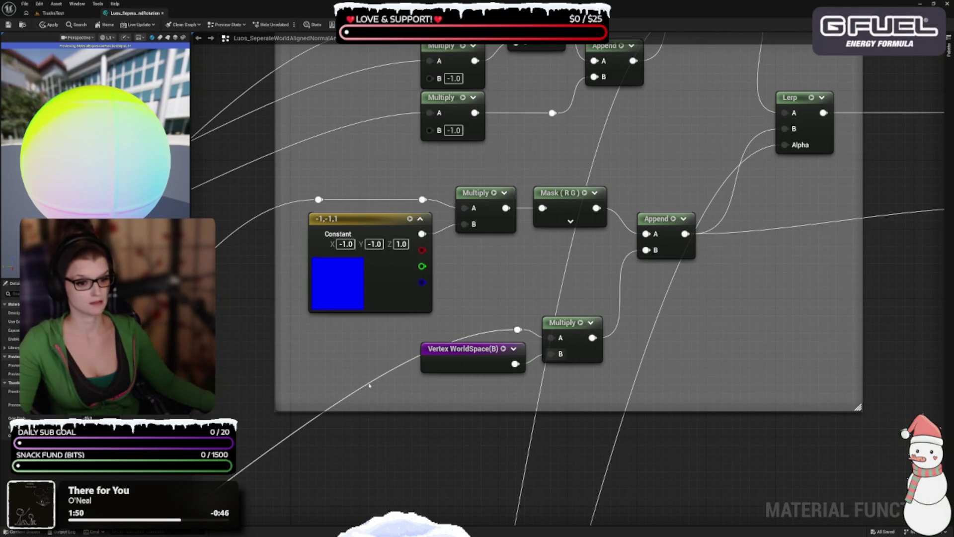
{"action": "double_click", "coordinate": [363, 382]}
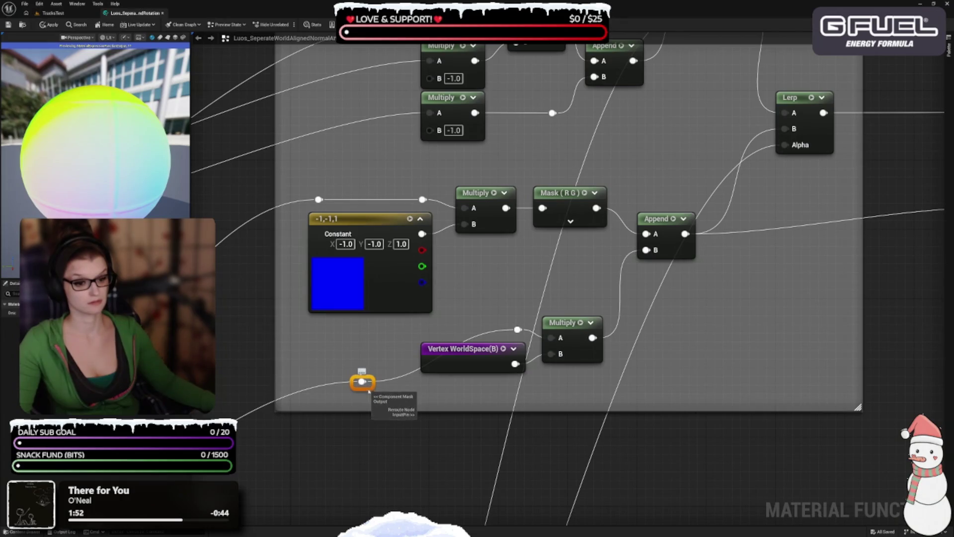
{"action": "left_click_drag", "start_coordinate": [369, 390], "coordinate": [373, 336]}
{"action": "mouse_move", "coordinate": [362, 388]}
{"action": "left_mouse_down"}
{"action": "mouse_move", "coordinate": [362, 336]}
{"action": "mouse_move", "coordinate": [326, 335]}
{"action": "left_mouse_up"}
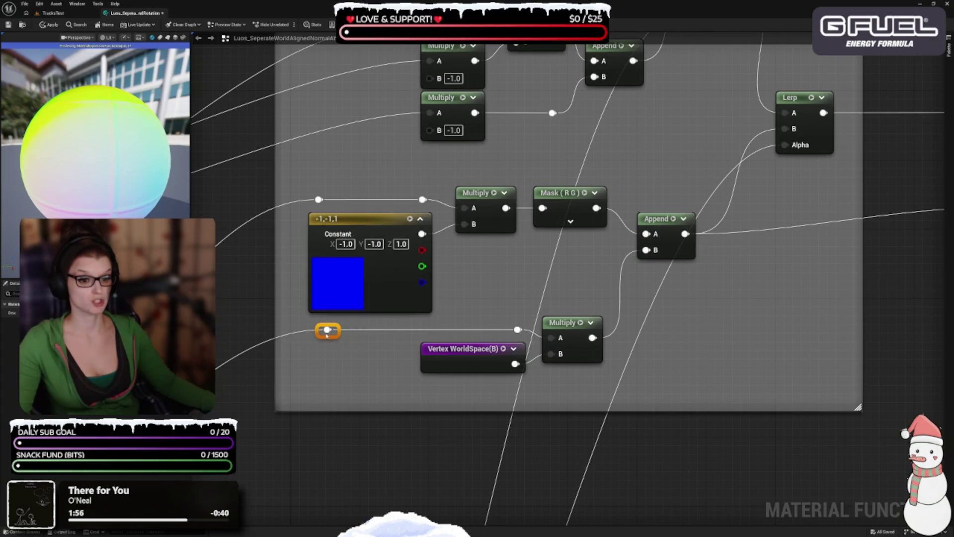
{"action": "left_click_drag", "start_coordinate": [356, 383], "coordinate": [302, 338]}
Place Vertex WorldSpace(B) beside the blue constant with the lower Multiply next to it.
{"action": "mouse_move", "coordinate": [445, 316]}
{"action": "left_mouse_down"}
{"action": "mouse_move", "coordinate": [410, 317]}
{"action": "mouse_move", "coordinate": [537, 297]}
{"action": "mouse_move", "coordinate": [462, 279]}
{"action": "mouse_move", "coordinate": [497, 293]}
{"action": "left_mouse_up"}
{"action": "mouse_move", "coordinate": [397, 320]}
{"action": "left_mouse_down"}
{"action": "mouse_move", "coordinate": [440, 242]}
{"action": "mouse_move", "coordinate": [433, 269]}
{"action": "left_mouse_up"}
{"action": "left_click_drag", "start_coordinate": [510, 283], "coordinate": [509, 257]}
{"action": "mouse_move", "coordinate": [589, 327]}
{"action": "left_mouse_down"}
{"action": "mouse_move", "coordinate": [442, 239]}
{"action": "mouse_move", "coordinate": [450, 215]}
{"action": "left_mouse_up"}
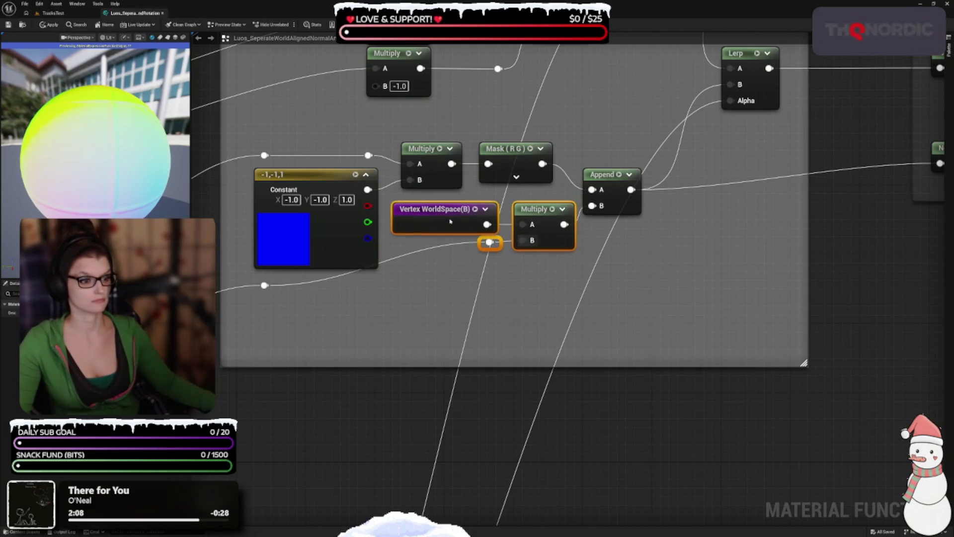
Nudge the Append, Mask (R G) and Multiply nodes right into a tidy row.
{"action": "left_click", "coordinate": [665, 298]}
{"action": "left_click_drag", "start_coordinate": [665, 298], "coordinate": [613, 359]}
{"action": "left_click", "coordinate": [567, 236]}
{"action": "mouse_move", "coordinate": [567, 237]}
{"action": "left_mouse_down"}
{"action": "mouse_move", "coordinate": [585, 237]}
{"action": "mouse_move", "coordinate": [576, 237]}
{"action": "left_mouse_up"}
{"action": "left_click_drag", "start_coordinate": [464, 218], "coordinate": [490, 219]}
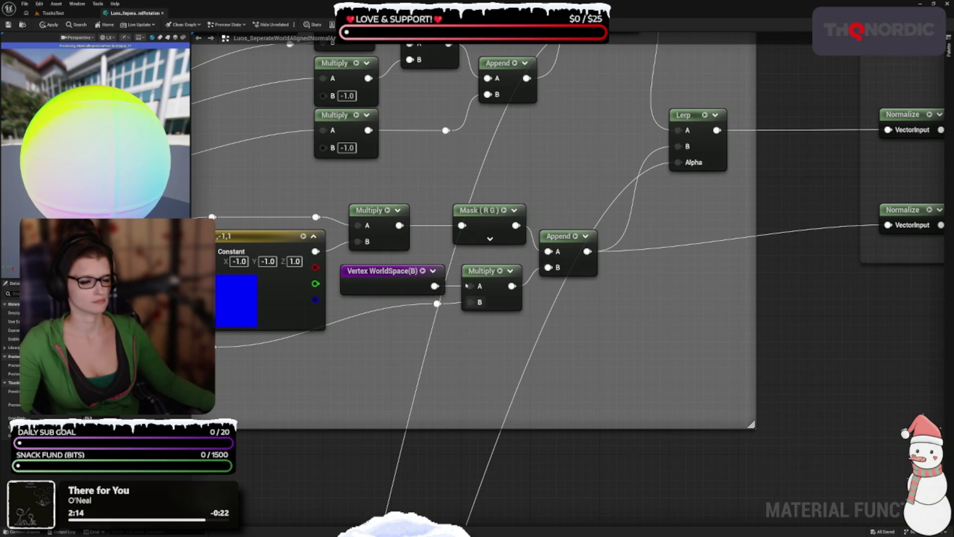
{"action": "left_click_drag", "start_coordinate": [373, 210], "coordinate": [381, 210]}
{"action": "left_click", "coordinate": [425, 213]}
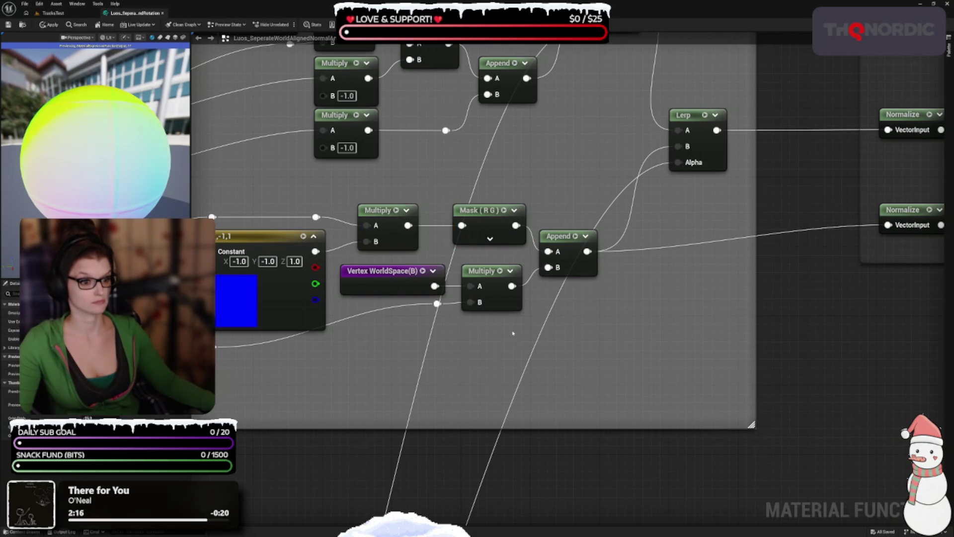
Lower the B-input reroute, lower Multiply and Vertex WorldSpace(B) so the lower branch lines up.
{"action": "left_click_drag", "start_coordinate": [437, 304], "coordinate": [427, 353]}
{"action": "mouse_move", "coordinate": [496, 285]}
{"action": "left_mouse_down"}
{"action": "mouse_move", "coordinate": [489, 304]}
{"action": "mouse_move", "coordinate": [479, 301]}
{"action": "mouse_move", "coordinate": [491, 319]}
{"action": "left_mouse_up"}
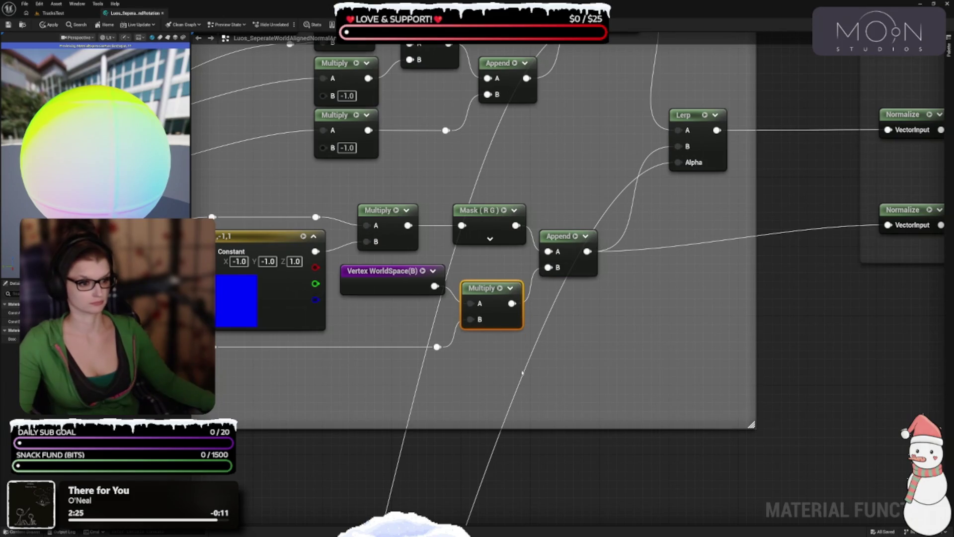
{"action": "left_click_drag", "start_coordinate": [522, 373], "coordinate": [569, 412]}
{"action": "mouse_move", "coordinate": [430, 329]}
{"action": "left_mouse_down"}
{"action": "mouse_move", "coordinate": [427, 336]}
{"action": "mouse_move", "coordinate": [424, 321]}
{"action": "mouse_move", "coordinate": [425, 334]}
{"action": "left_mouse_up"}
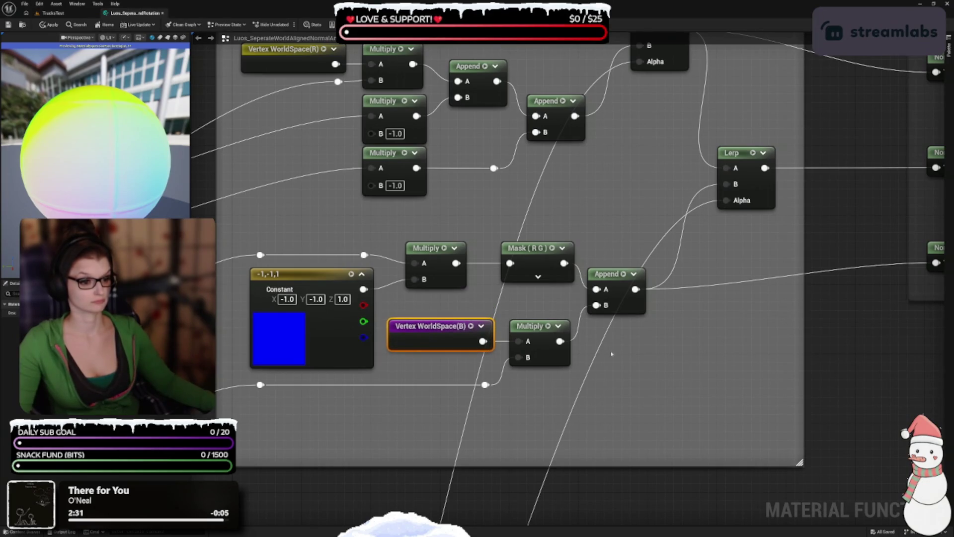
{"action": "left_click_drag", "start_coordinate": [558, 357], "coordinate": [554, 368]}
{"action": "mouse_move", "coordinate": [469, 434]}
{"action": "left_mouse_down"}
{"action": "mouse_move", "coordinate": [605, 398]}
{"action": "mouse_move", "coordinate": [468, 403]}
{"action": "mouse_move", "coordinate": [414, 423]}
{"action": "left_mouse_up"}
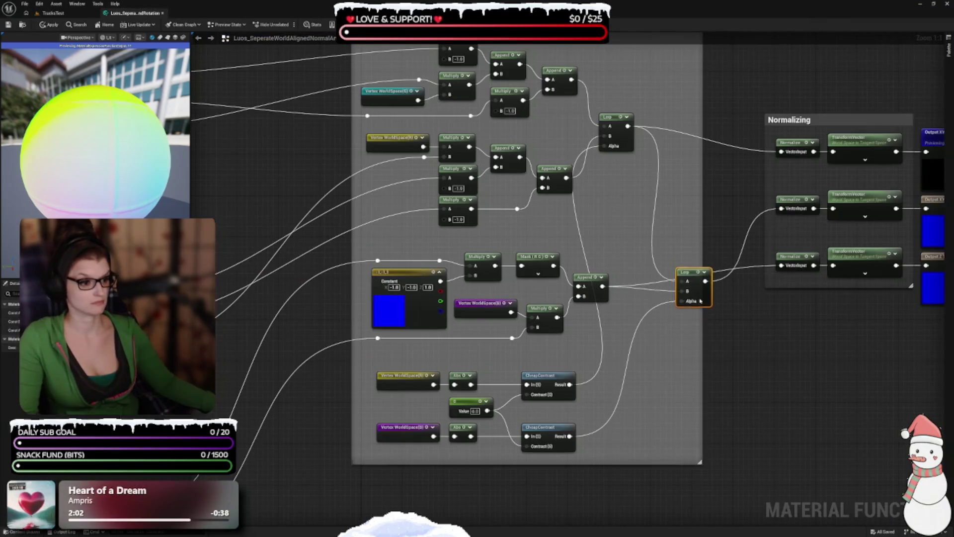
Shift the Normalizing group and outputs to the right, moving the final Lerp along.
{"action": "mouse_move", "coordinate": [701, 293]}
{"action": "left_mouse_down"}
{"action": "mouse_move", "coordinate": [712, 292]}
{"action": "mouse_move", "coordinate": [635, 241]}
{"action": "mouse_move", "coordinate": [625, 267]}
{"action": "mouse_move", "coordinate": [645, 267]}
{"action": "mouse_move", "coordinate": [669, 320]}
{"action": "left_mouse_up"}
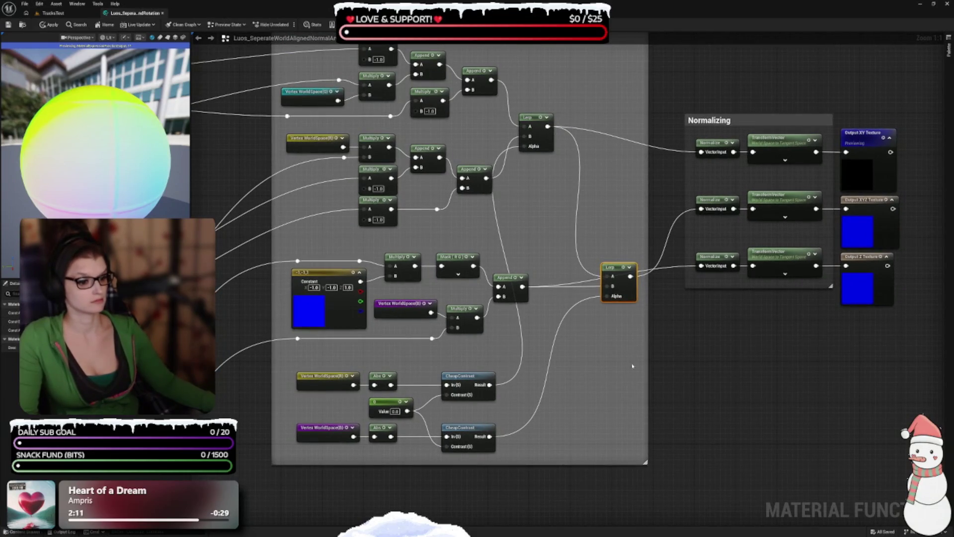
{"action": "left_click_drag", "start_coordinate": [615, 336], "coordinate": [609, 394]}
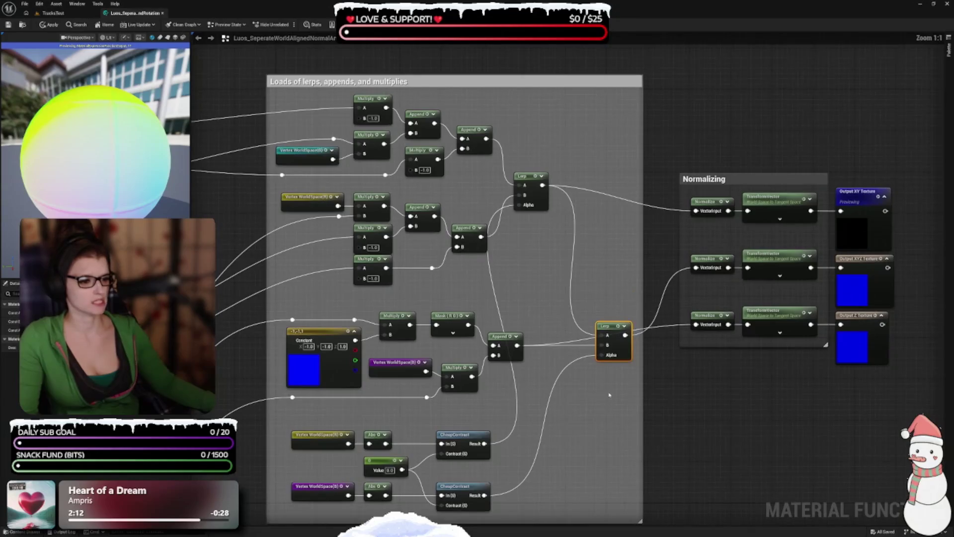
{"action": "left_click_drag", "start_coordinate": [547, 258], "coordinate": [550, 238]}
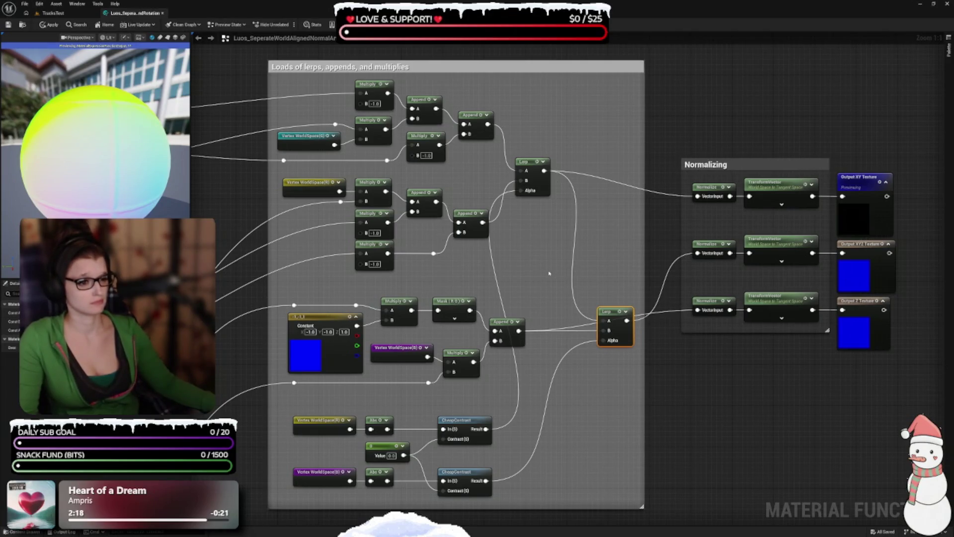
{"action": "mouse_move", "coordinate": [546, 278]}
{"action": "left_mouse_down"}
{"action": "mouse_move", "coordinate": [454, 211]}
{"action": "mouse_move", "coordinate": [431, 321]}
{"action": "left_mouse_up"}
{"action": "mouse_move", "coordinate": [500, 147]}
{"action": "left_mouse_down"}
{"action": "mouse_move", "coordinate": [556, 398]}
{"action": "mouse_move", "coordinate": [878, 457]}
{"action": "left_mouse_up"}
{"action": "left_click_drag", "start_coordinate": [609, 424], "coordinate": [754, 425]}
{"action": "mouse_move", "coordinate": [568, 444]}
{"action": "left_mouse_down"}
{"action": "mouse_move", "coordinate": [550, 199]}
{"action": "mouse_move", "coordinate": [553, 259]}
{"action": "left_mouse_up"}
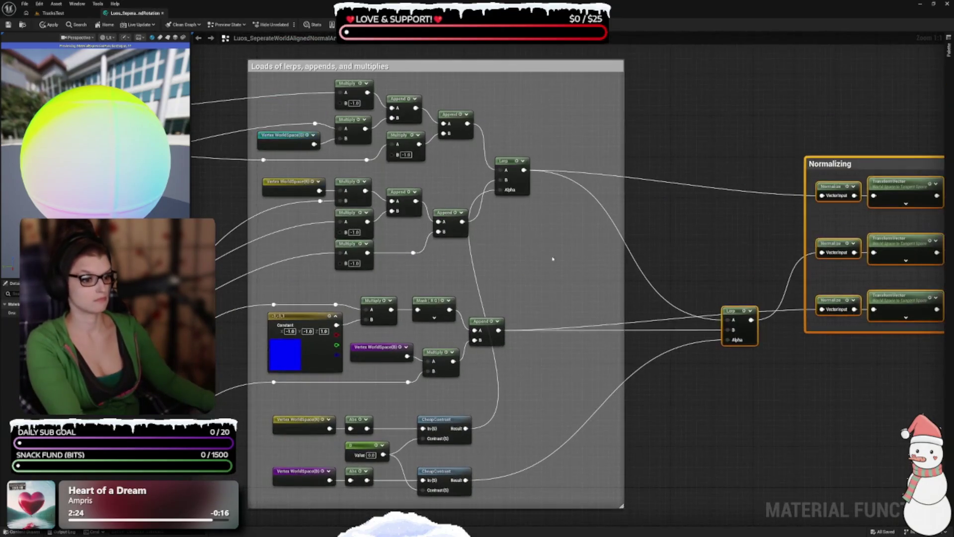
{"action": "mouse_move", "coordinate": [506, 169]}
{"action": "left_mouse_down"}
{"action": "mouse_move", "coordinate": [575, 174]}
{"action": "mouse_move", "coordinate": [581, 277]}
{"action": "left_mouse_up"}
Lower the final Lerp and widen the lerps comment's right edge to enclose it.
{"action": "scroll", "coordinate": [540, 314], "scroll_direction": "down", "scroll_amount": 1}
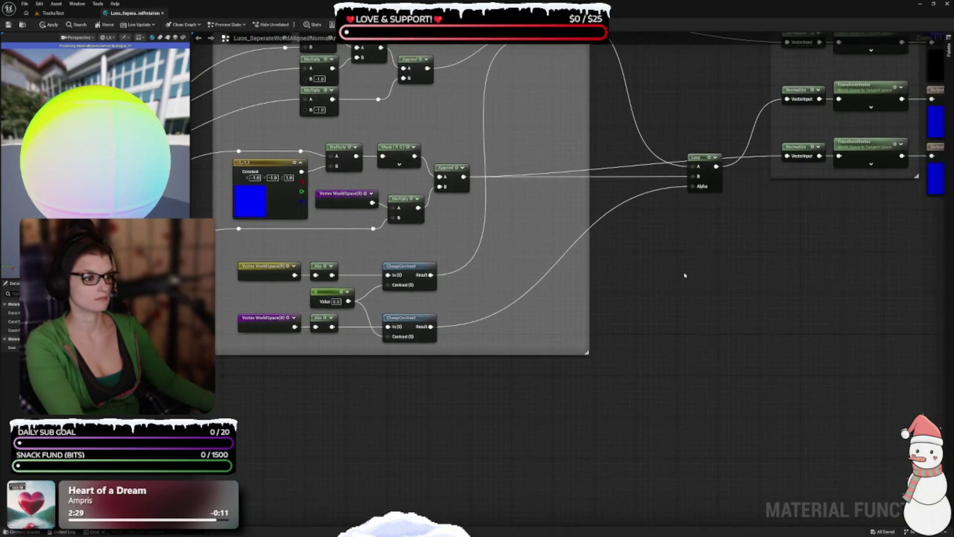
{"action": "scroll", "coordinate": [584, 281], "scroll_direction": "up", "scroll_amount": 1}
{"action": "left_click_drag", "start_coordinate": [635, 348], "coordinate": [626, 392]}
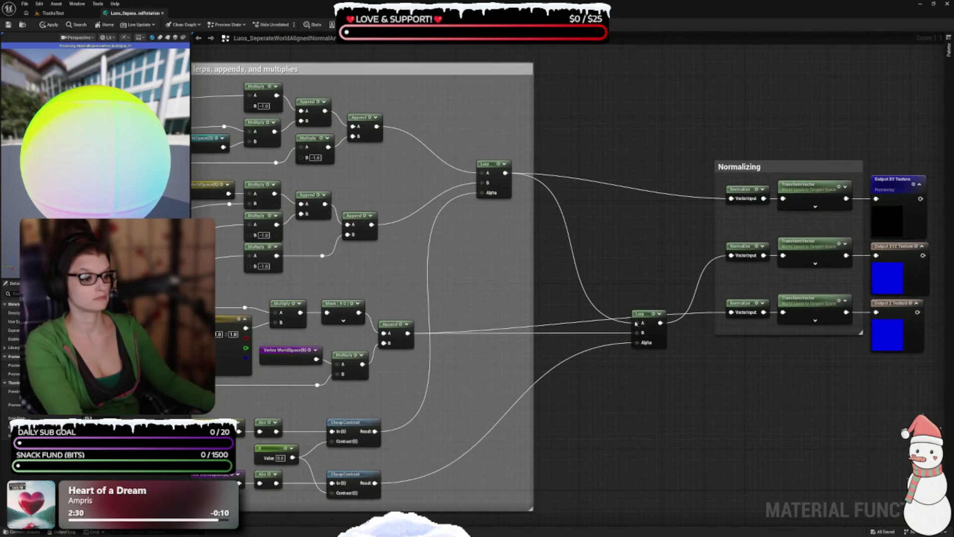
{"action": "left_click_drag", "start_coordinate": [636, 323], "coordinate": [638, 381]}
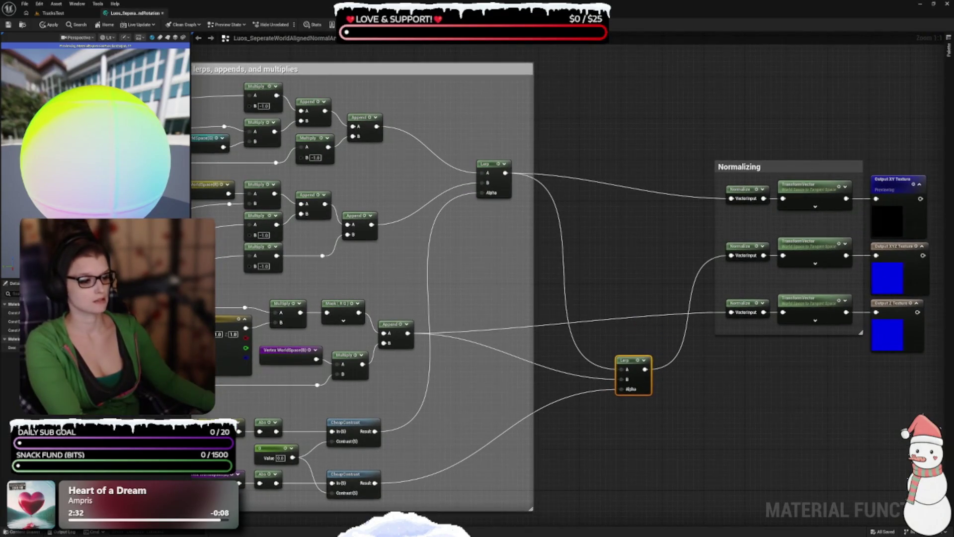
{"action": "left_click_drag", "start_coordinate": [634, 495], "coordinate": [776, 424]}
{"action": "left_click_drag", "start_coordinate": [705, 386], "coordinate": [693, 441]}
{"action": "mouse_move", "coordinate": [662, 346]}
{"action": "left_mouse_down"}
{"action": "mouse_move", "coordinate": [807, 348]}
{"action": "mouse_move", "coordinate": [781, 347]}
{"action": "left_mouse_up"}
{"action": "mouse_move", "coordinate": [653, 447]}
{"action": "left_mouse_down"}
{"action": "mouse_move", "coordinate": [721, 426]}
{"action": "mouse_move", "coordinate": [740, 450]}
{"action": "left_mouse_up"}
{"action": "key", "text": "ctrl+s"}
{"action": "key", "text": "Home"}
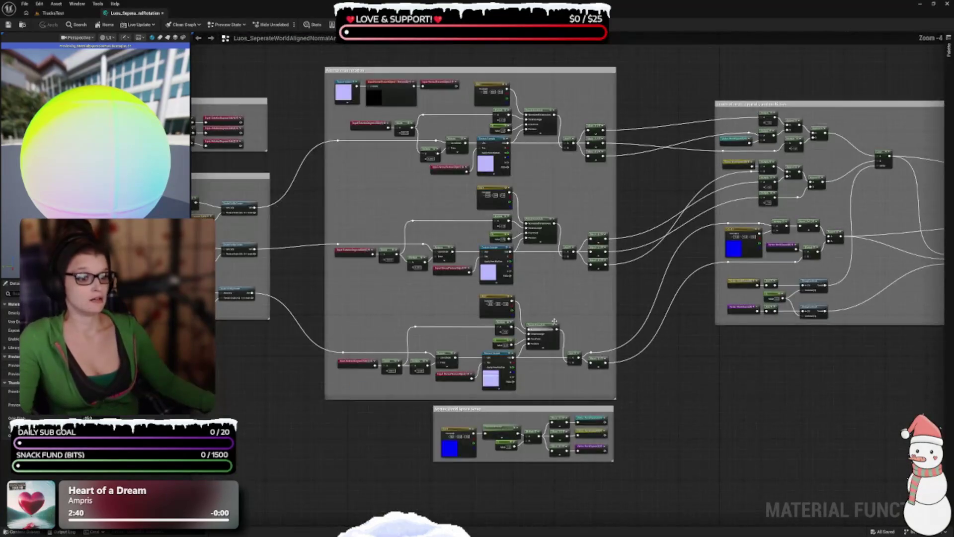
{"action": "mouse_move", "coordinate": [328, 433]}
{"action": "left_mouse_down"}
{"action": "mouse_move", "coordinate": [536, 441]}
{"action": "mouse_move", "coordinate": [496, 468]}
{"action": "left_mouse_up"}
{"action": "scroll", "coordinate": [537, 441], "scroll_direction": "up", "scroll_amount": 2}
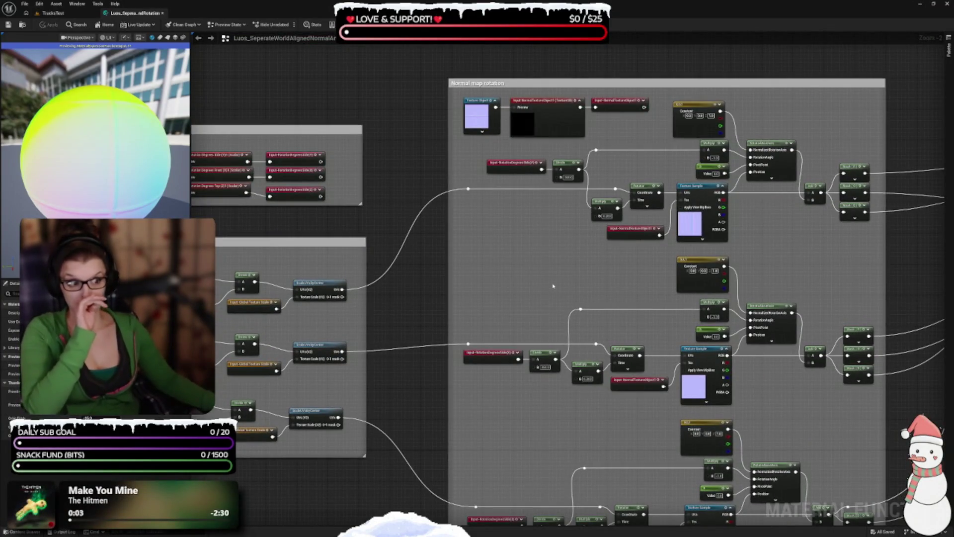
{"action": "scroll", "coordinate": [553, 288], "scroll_direction": "up", "scroll_amount": 2}
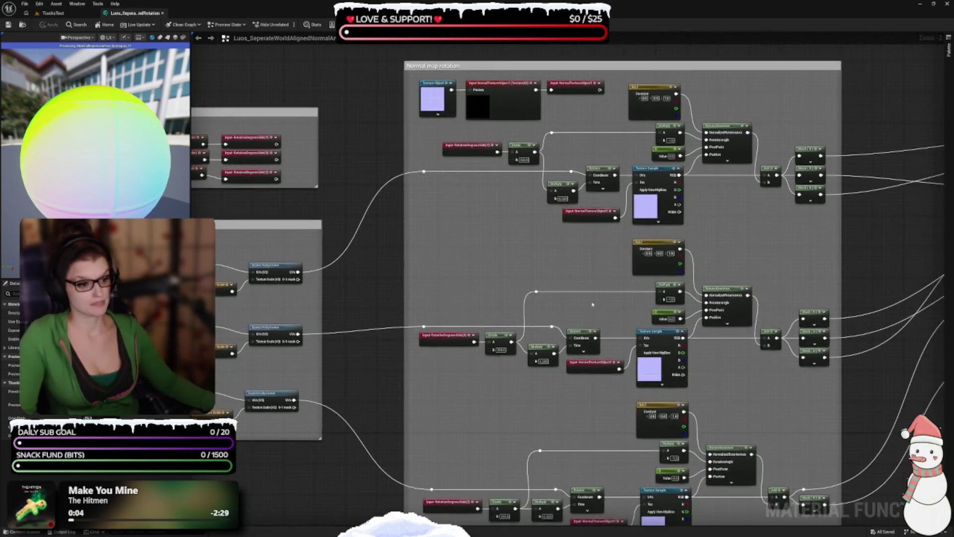
{"action": "left_click_drag", "start_coordinate": [571, 239], "coordinate": [476, 367]}
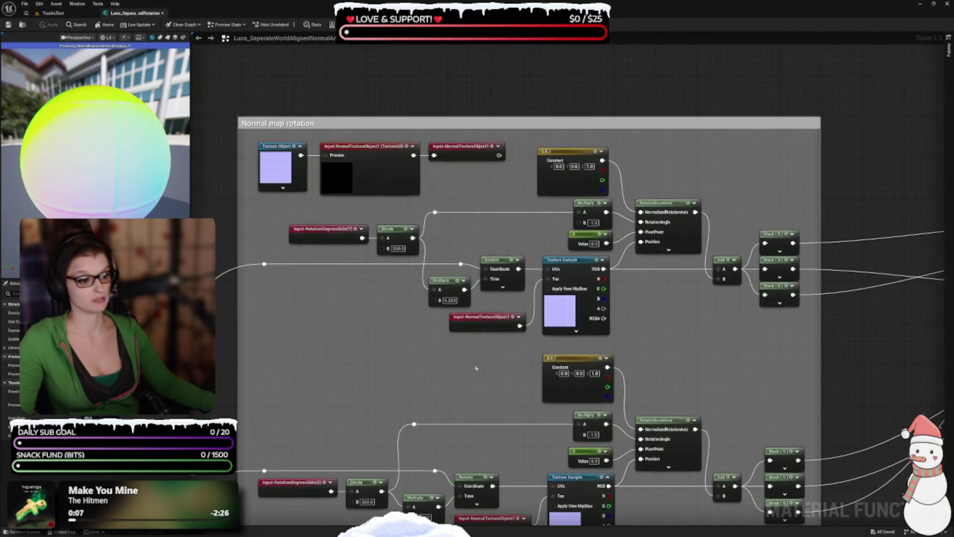
{"action": "mouse_move", "coordinate": [734, 332]}
{"action": "left_mouse_down"}
{"action": "mouse_move", "coordinate": [640, 279]}
{"action": "mouse_move", "coordinate": [575, 313]}
{"action": "left_mouse_up"}
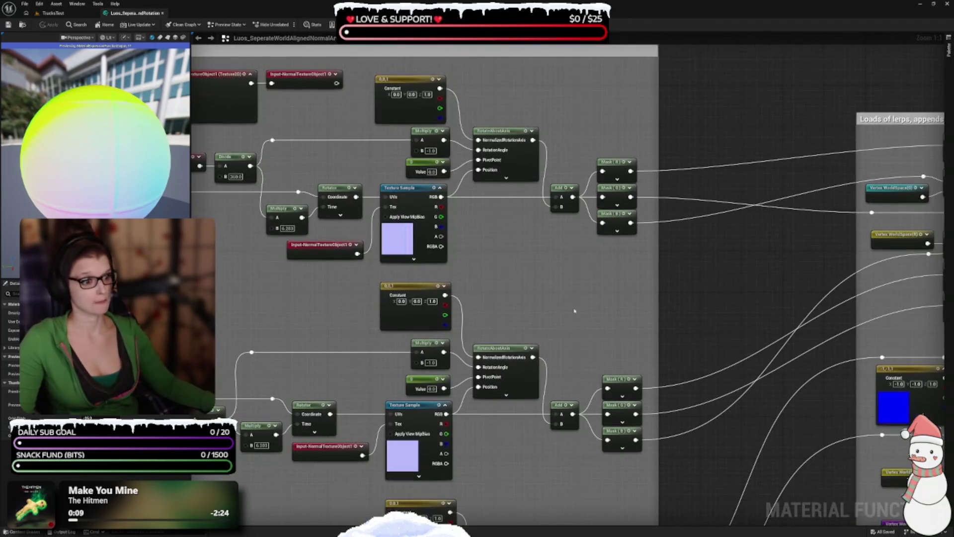
{"action": "left_click_drag", "start_coordinate": [689, 242], "coordinate": [527, 287]}
{"action": "left_click_drag", "start_coordinate": [421, 160], "coordinate": [468, 373]}
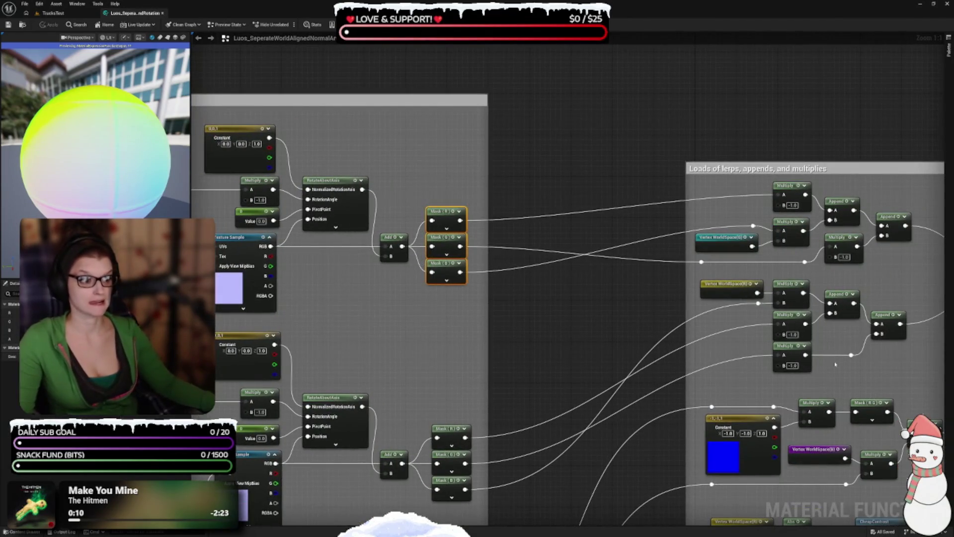
{"action": "left_click_drag", "start_coordinate": [524, 366], "coordinate": [441, 347]}
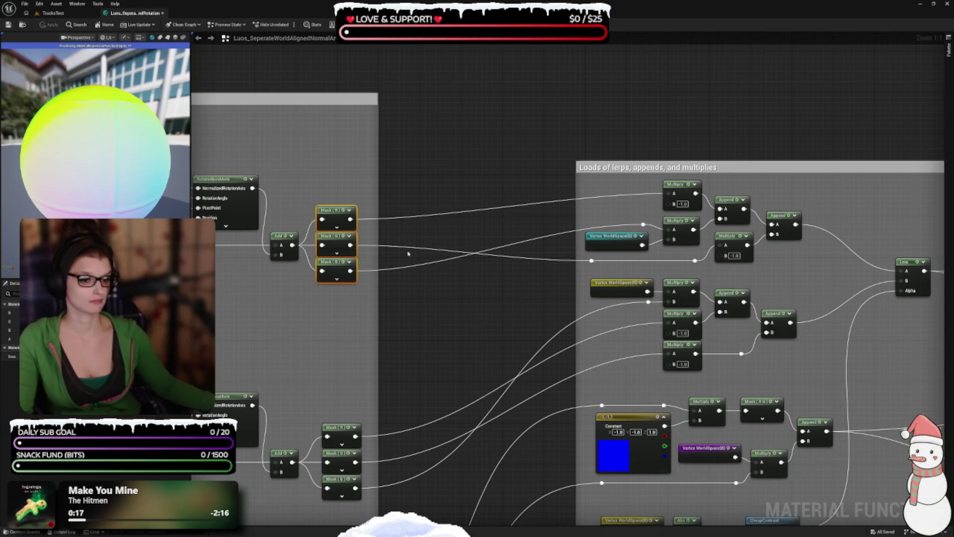
{"action": "left_click_drag", "start_coordinate": [394, 328], "coordinate": [655, 340]}
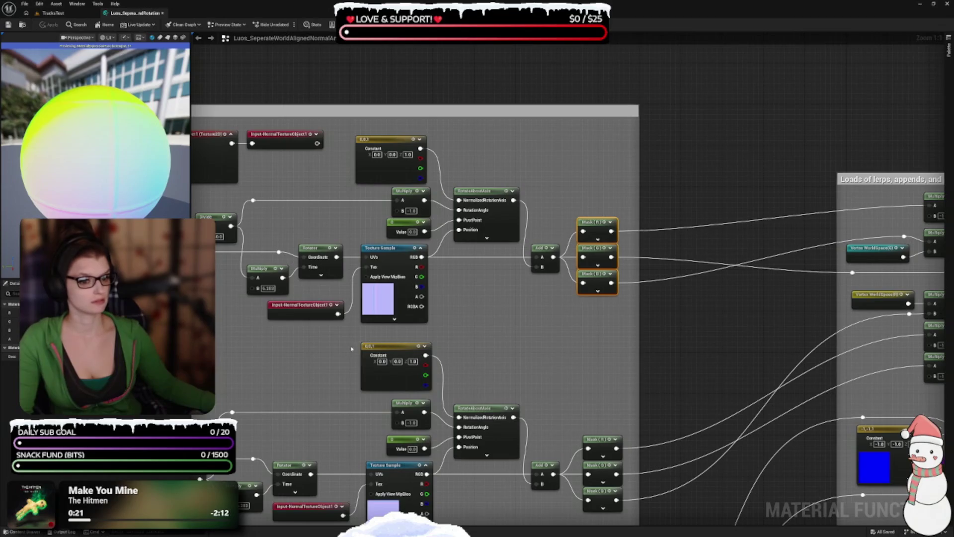
{"action": "left_click_drag", "start_coordinate": [178, 226], "coordinate": [348, 238]}
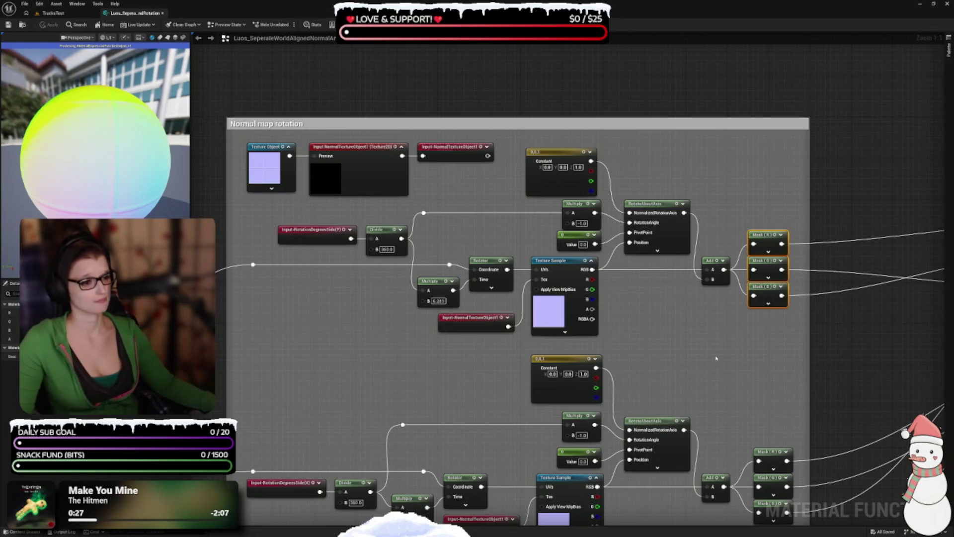
{"action": "left_click_drag", "start_coordinate": [686, 360], "coordinate": [572, 320]}
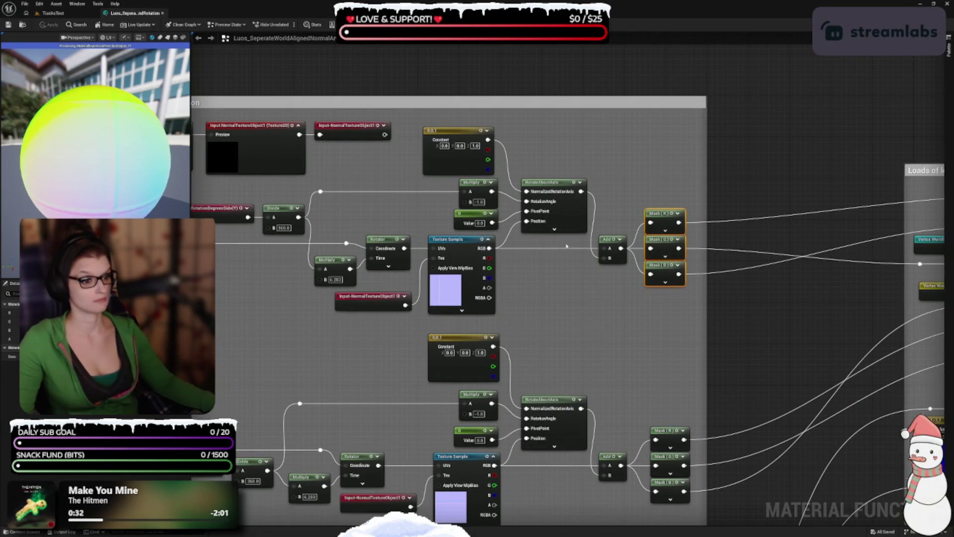
{"action": "left_click", "coordinate": [452, 254]}
{"action": "left_click_drag", "start_coordinate": [608, 262], "coordinate": [443, 262]}
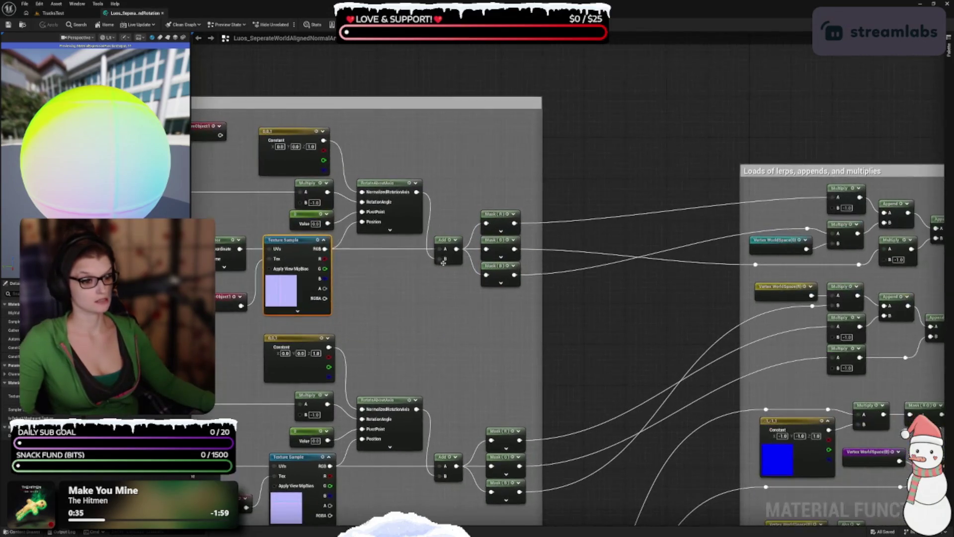
{"action": "left_click_drag", "start_coordinate": [526, 317], "coordinate": [404, 312]}
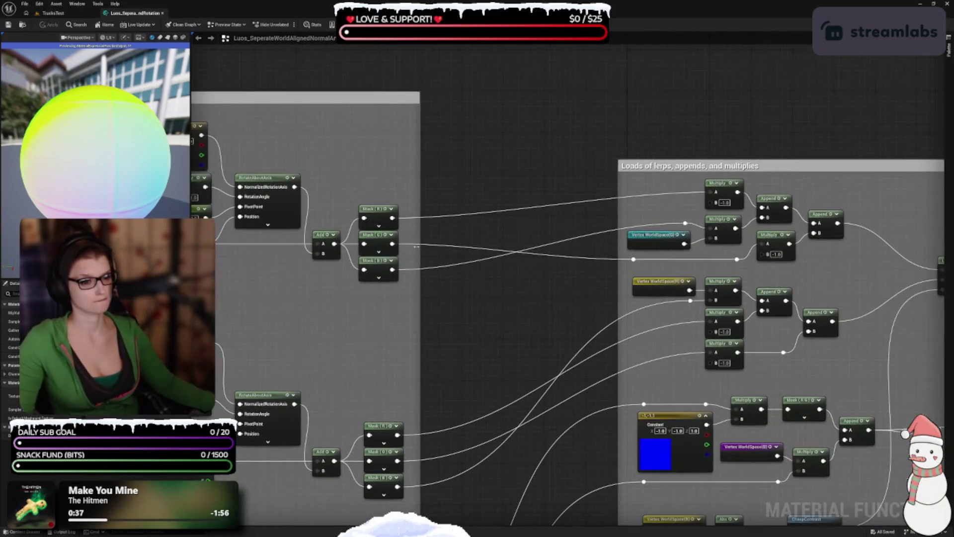
{"action": "left_click", "coordinate": [374, 208]}
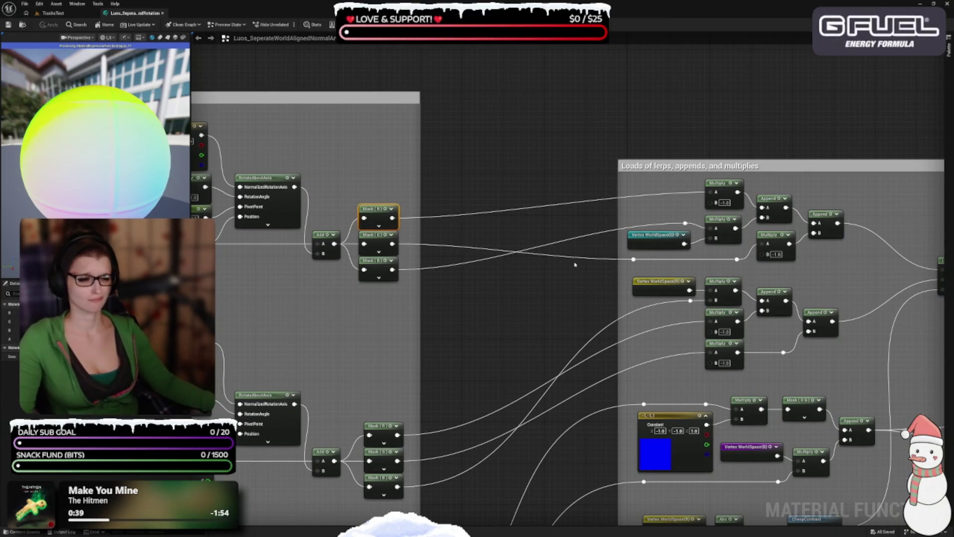
{"action": "mouse_move", "coordinate": [565, 276]}
{"action": "left_mouse_down"}
{"action": "mouse_move", "coordinate": [557, 253]}
{"action": "mouse_move", "coordinate": [507, 241]}
{"action": "left_mouse_up"}
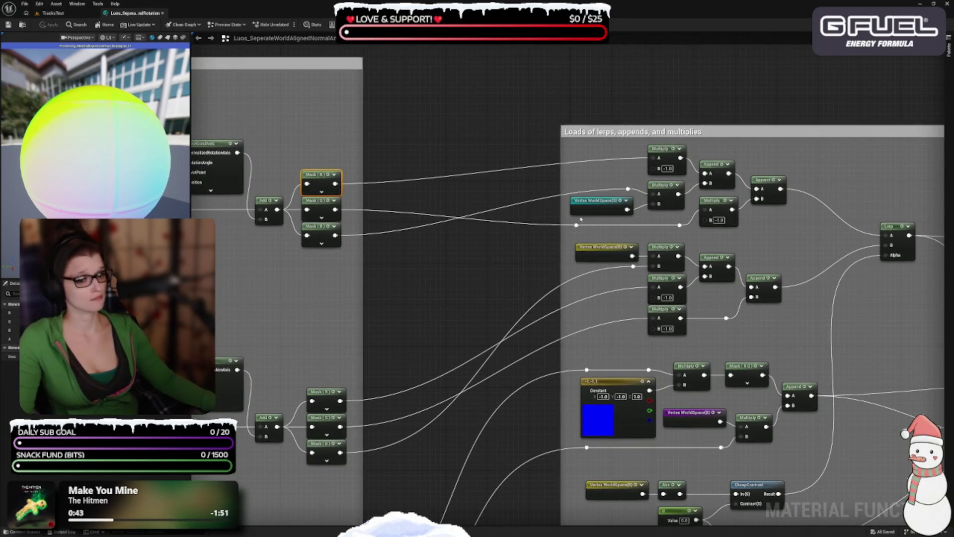
{"action": "left_click", "coordinate": [657, 148]}
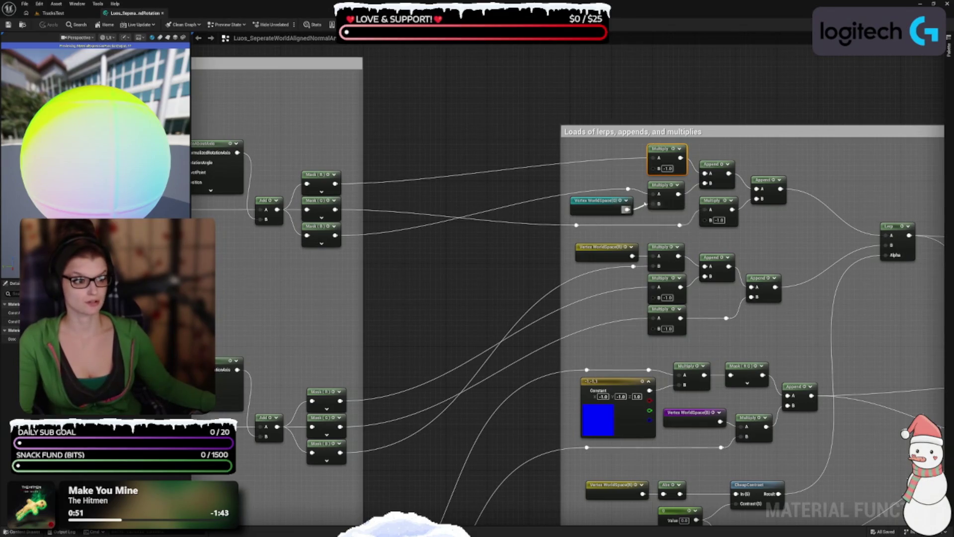
{"action": "left_click", "coordinate": [720, 181]}
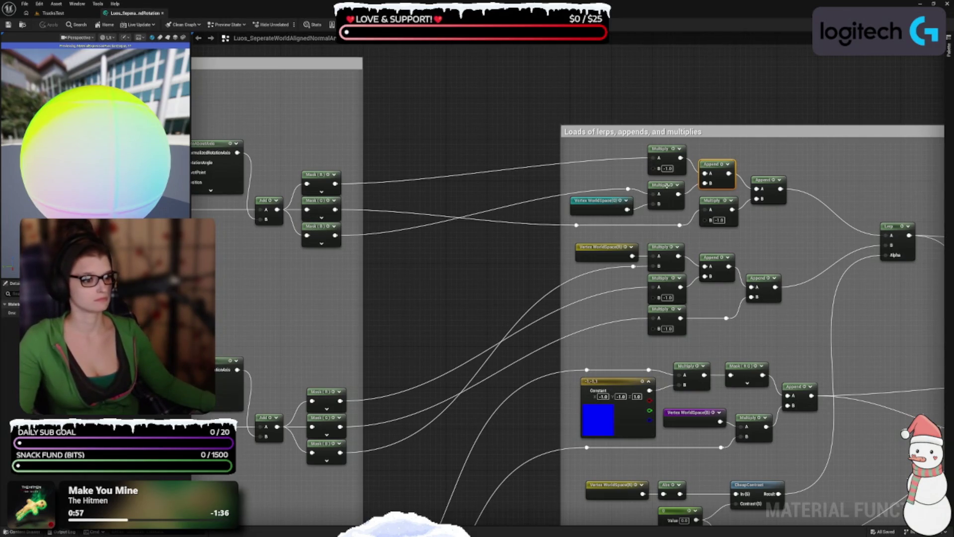
Inspect the Vertex WorldSpace(G) node and the upper Append node in the lerps comment.
{"action": "left_click", "coordinate": [574, 200]}
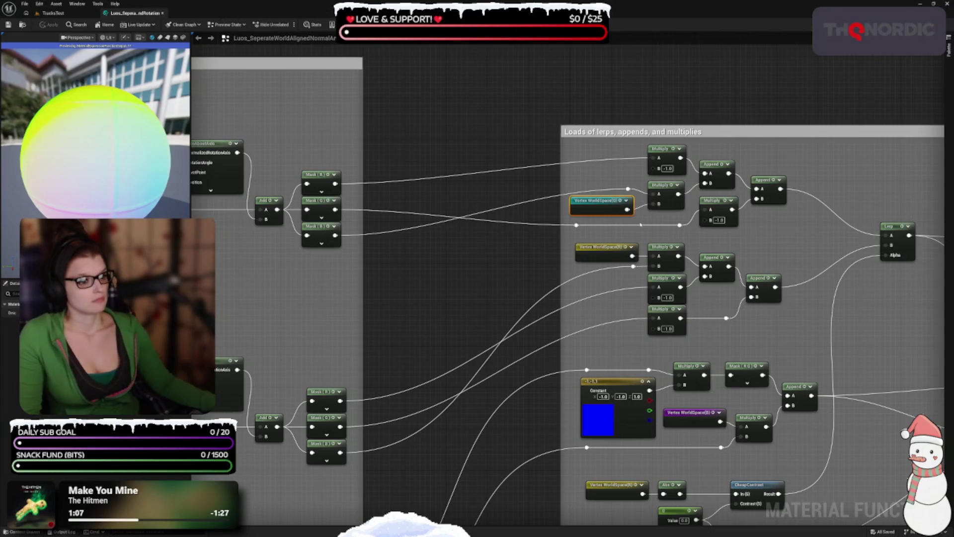
{"action": "scroll", "coordinate": [423, 237], "scroll_direction": "down", "scroll_amount": 3}
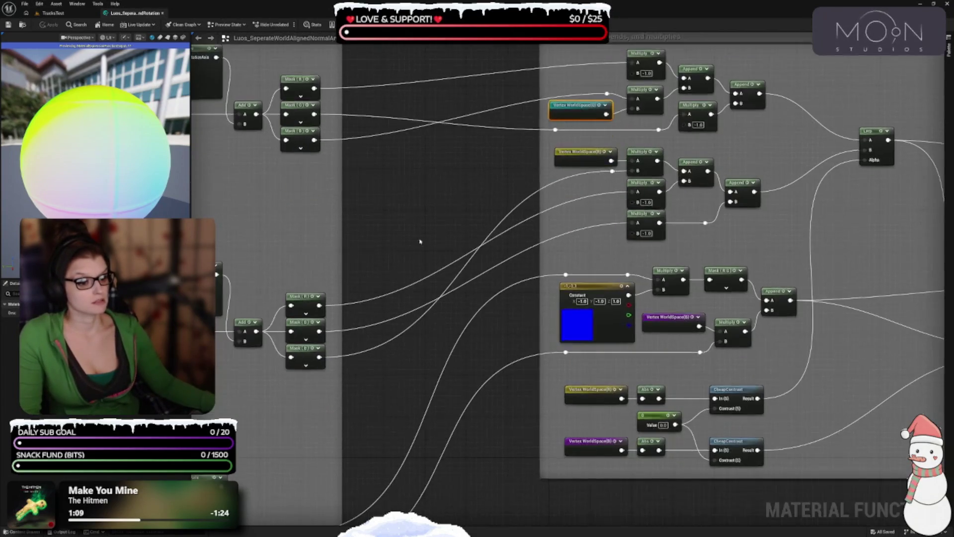
{"action": "scroll", "coordinate": [372, 243], "scroll_direction": "up", "scroll_amount": 3}
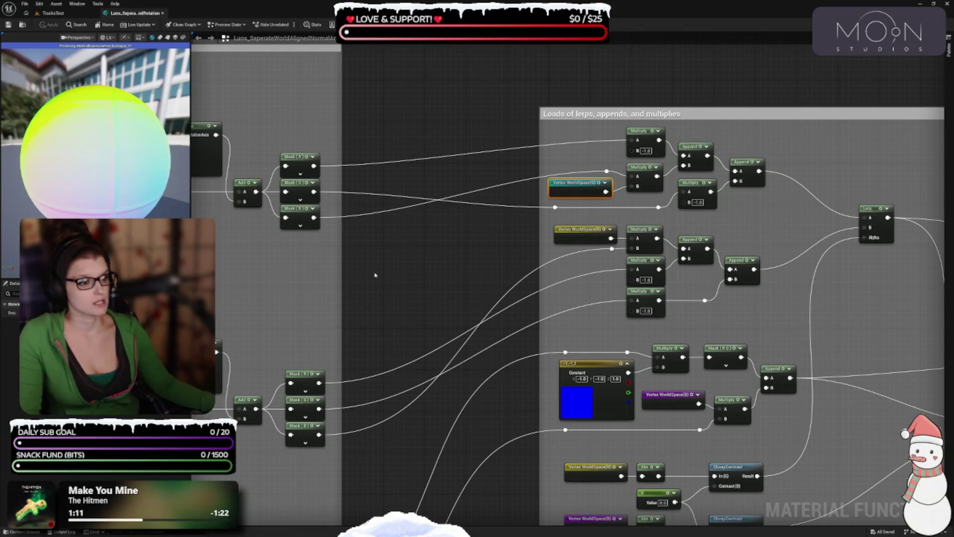
{"action": "left_click", "coordinate": [692, 151]}
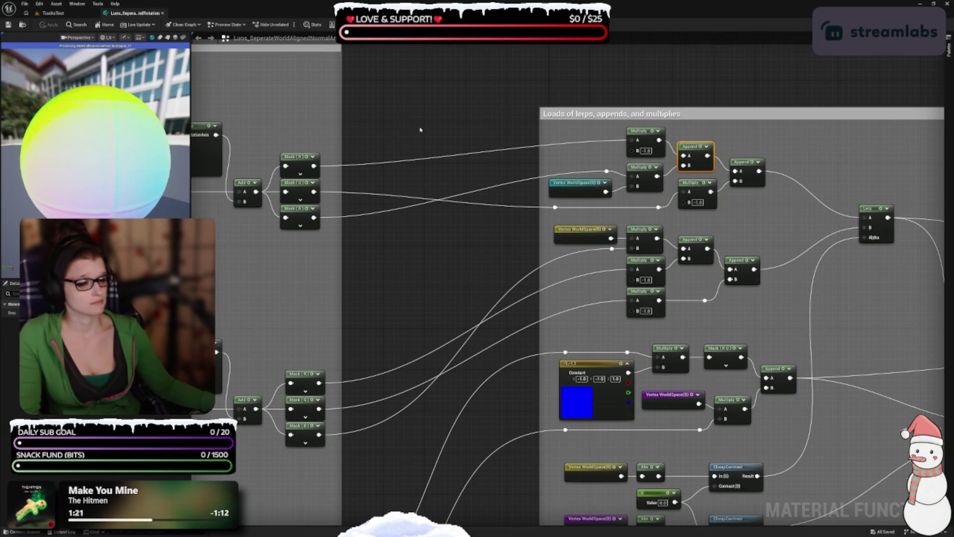
{"action": "mouse_move", "coordinate": [426, 323]}
{"action": "left_mouse_down"}
{"action": "mouse_move", "coordinate": [663, 224]}
{"action": "mouse_move", "coordinate": [827, 298]}
{"action": "mouse_move", "coordinate": [887, 351]}
{"action": "left_mouse_up"}
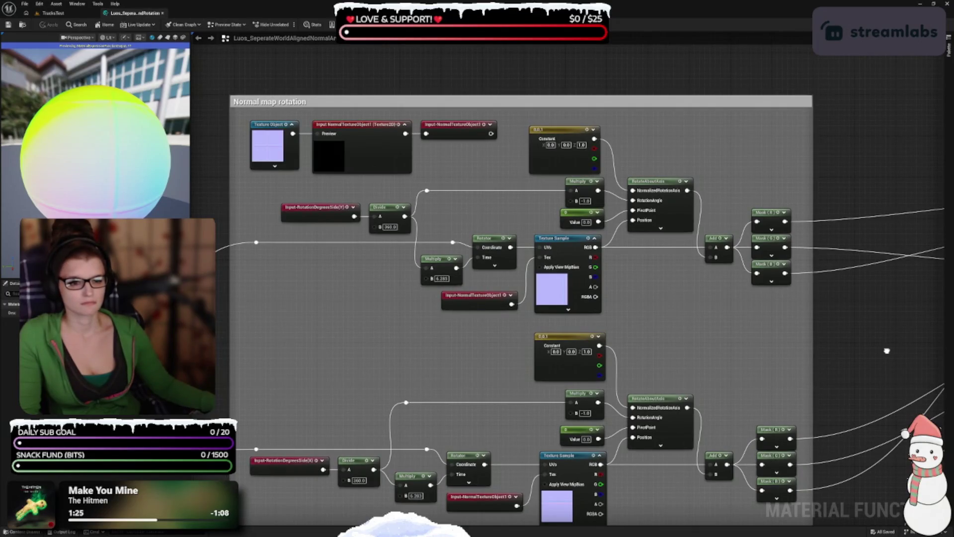
{"action": "left_click_drag", "start_coordinate": [887, 351], "coordinate": [619, 269]}
{"action": "left_click_drag", "start_coordinate": [856, 249], "coordinate": [843, 286]}
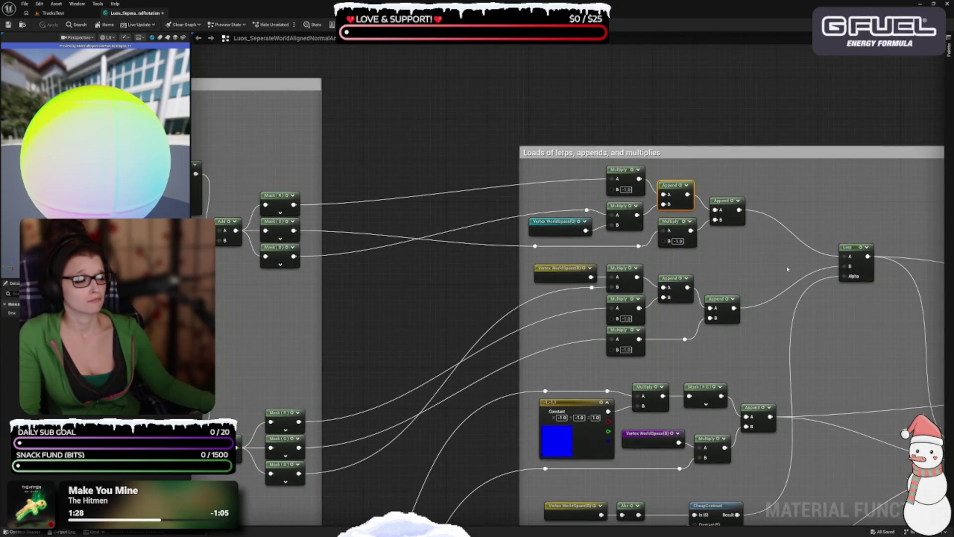
Check the other Append and Mask (G) nodes, then preview the top-row Append node on the sphere.
{"action": "left_click", "coordinate": [740, 223]}
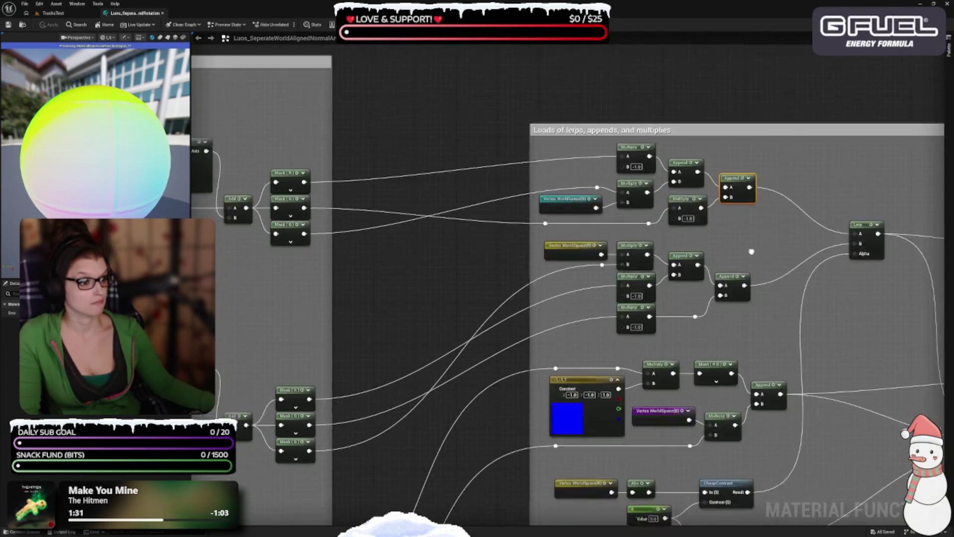
{"action": "left_click_drag", "start_coordinate": [740, 224], "coordinate": [824, 207]}
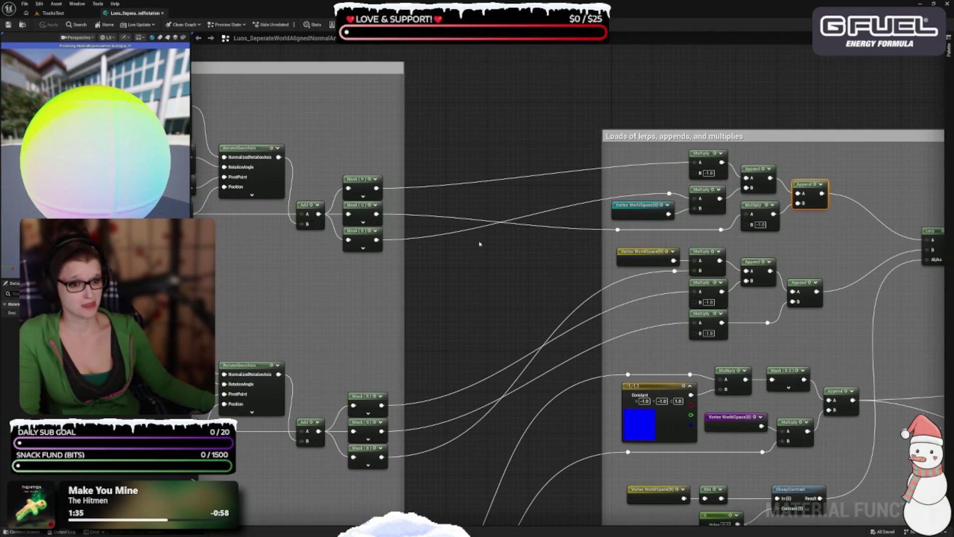
{"action": "left_click", "coordinate": [366, 207]}
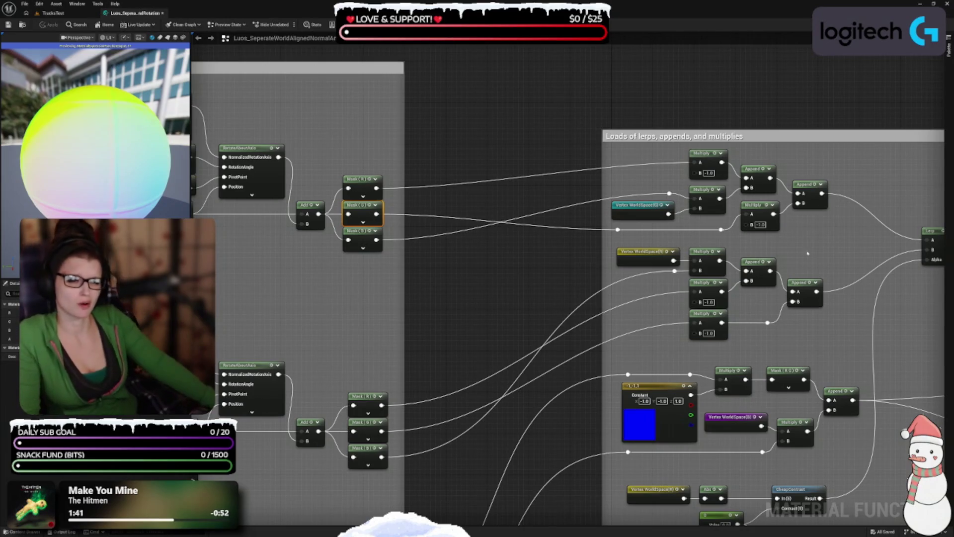
{"action": "left_click_drag", "start_coordinate": [833, 230], "coordinate": [774, 252]}
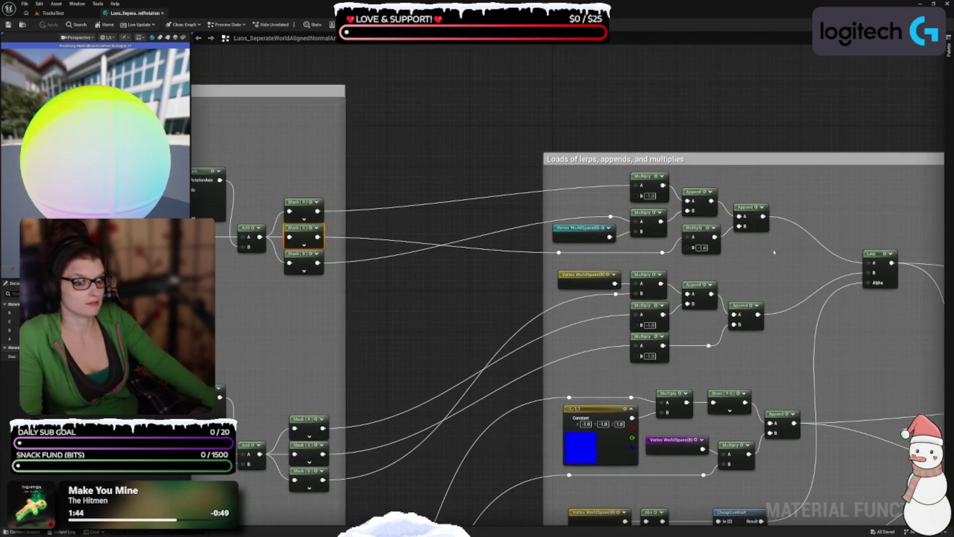
{"action": "left_click", "coordinate": [755, 215]}
{"action": "key", "text": "space"}
Inspect the Vertex WorldSpace(R) node and the Texture Sample and rotation nodes.
{"action": "right_click", "coordinate": [762, 277]}
{"action": "mouse_move", "coordinate": [483, 380]}
{"action": "left_mouse_down"}
{"action": "mouse_move", "coordinate": [503, 273]}
{"action": "mouse_move", "coordinate": [488, 330]}
{"action": "mouse_move", "coordinate": [511, 373]}
{"action": "left_mouse_up"}
{"action": "right_click", "coordinate": [478, 366]}
{"action": "left_click", "coordinate": [601, 239]}
{"action": "left_click_drag", "start_coordinate": [594, 299], "coordinate": [659, 317]}
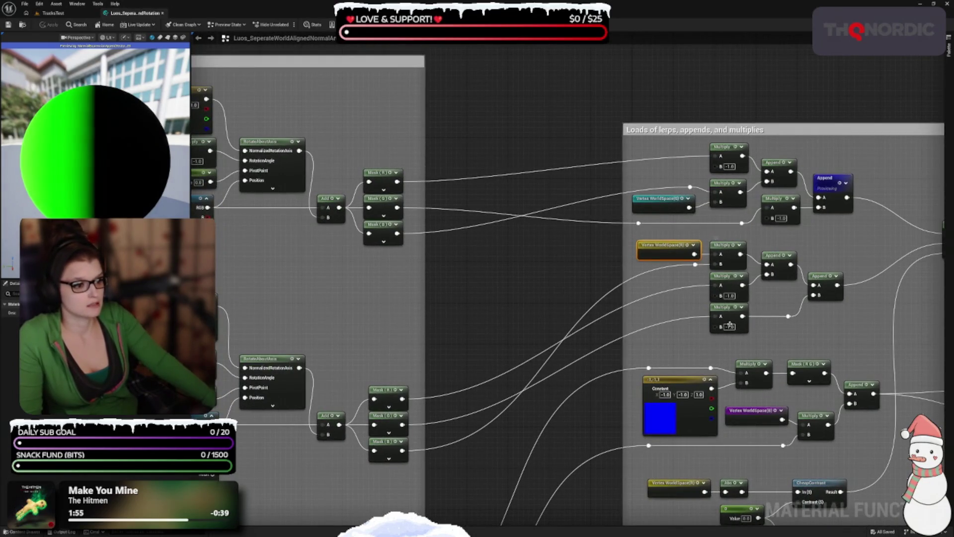
{"action": "left_click_drag", "start_coordinate": [411, 460], "coordinate": [469, 371]}
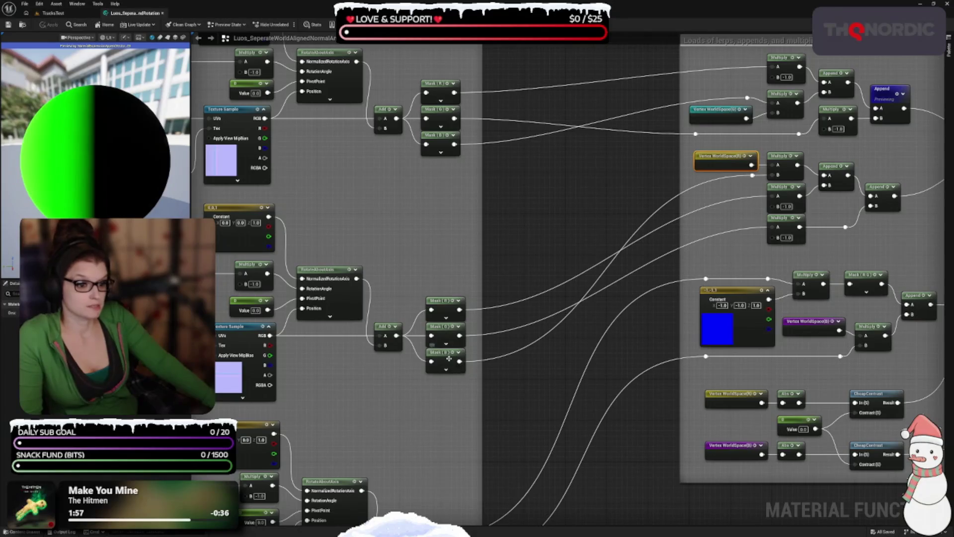
{"action": "left_click_drag", "start_coordinate": [417, 349], "coordinate": [309, 389]}
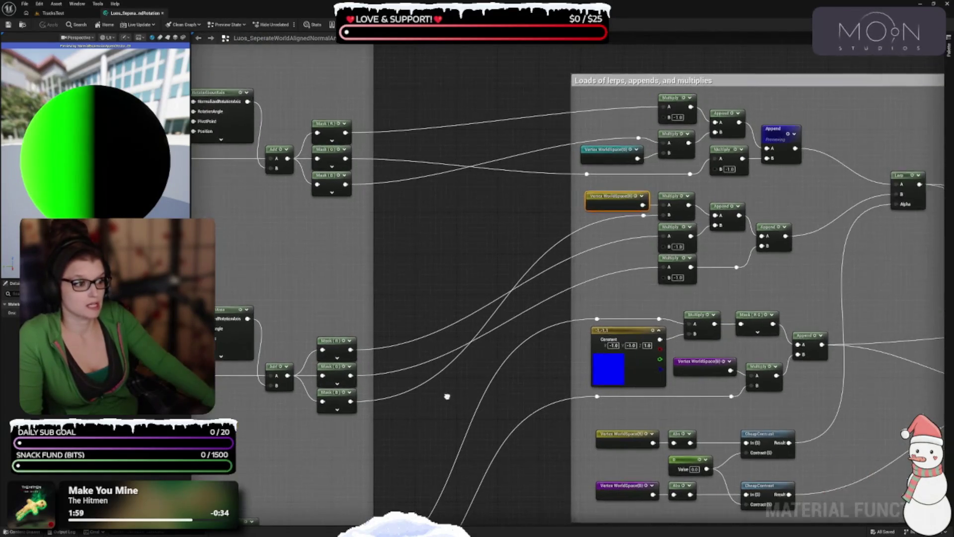
Inspect the top Multiply node and the second group's Multiply nodes, top to bottom.
{"action": "left_click", "coordinate": [683, 235]}
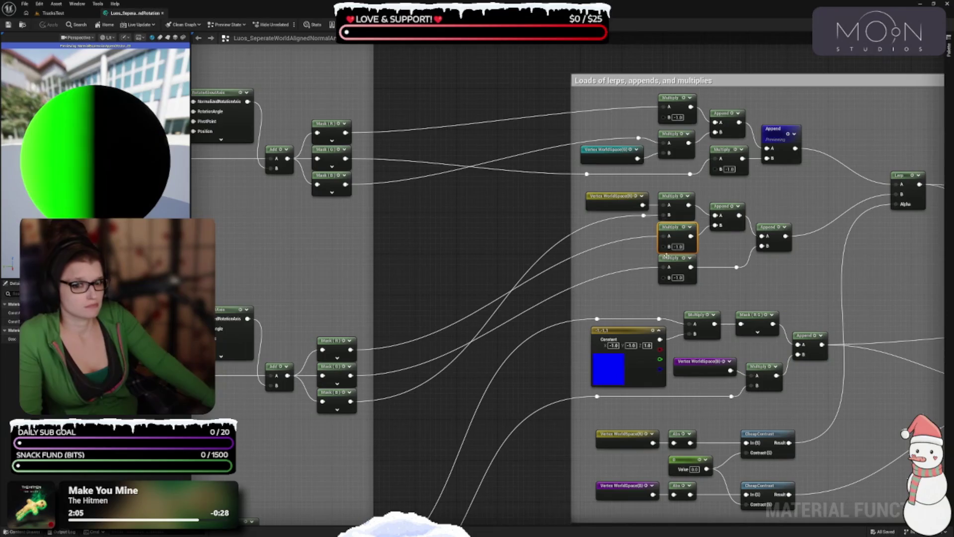
{"action": "left_click", "coordinate": [683, 105]}
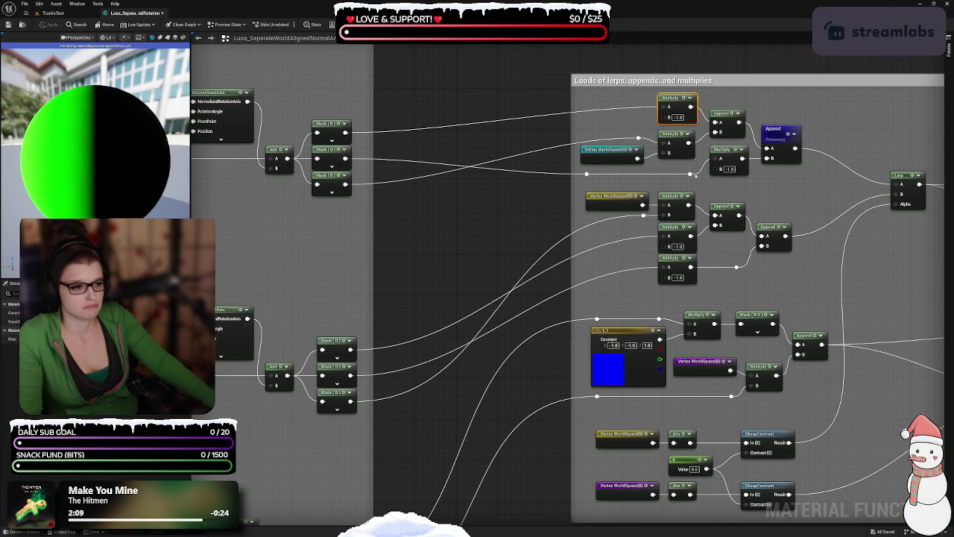
{"action": "left_click", "coordinate": [679, 236]}
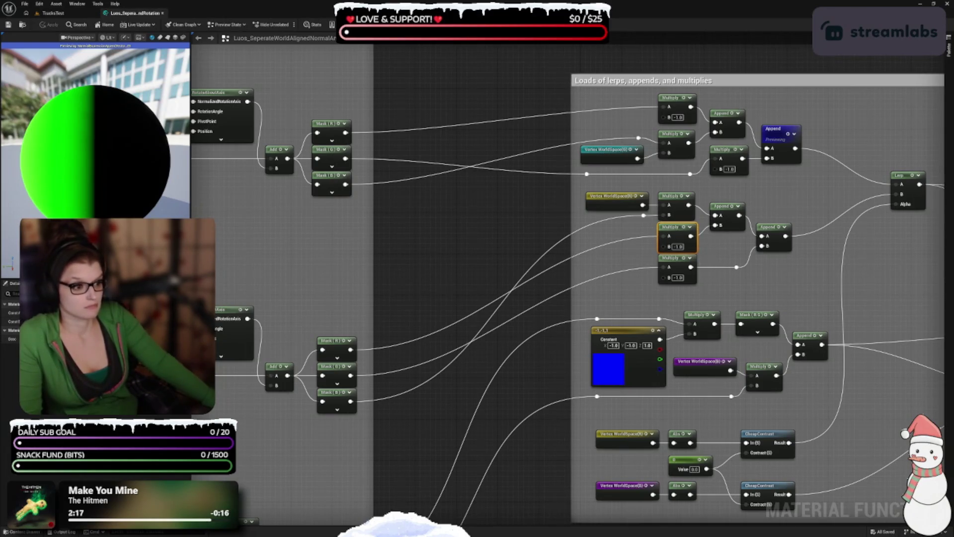
{"action": "left_click_drag", "start_coordinate": [695, 296], "coordinate": [687, 241]}
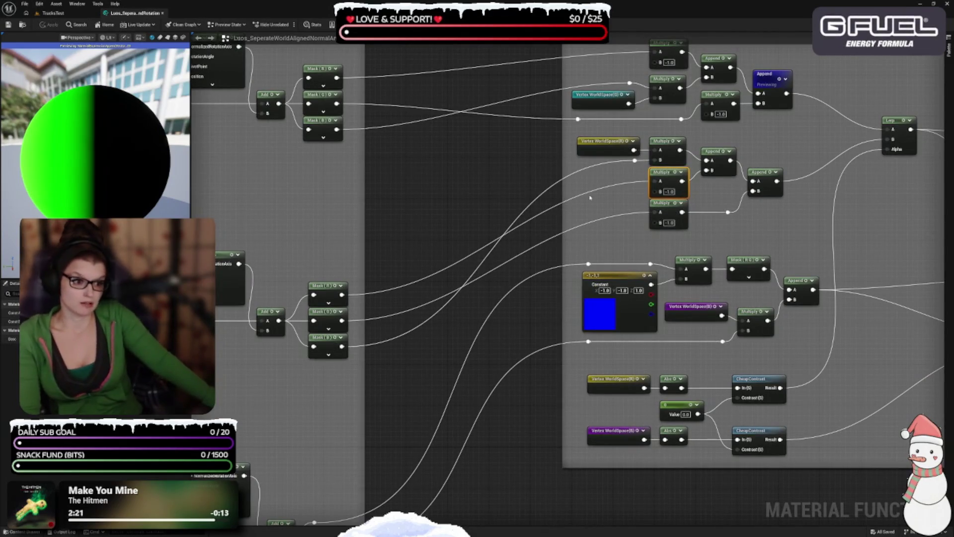
{"action": "left_click", "coordinate": [664, 206]}
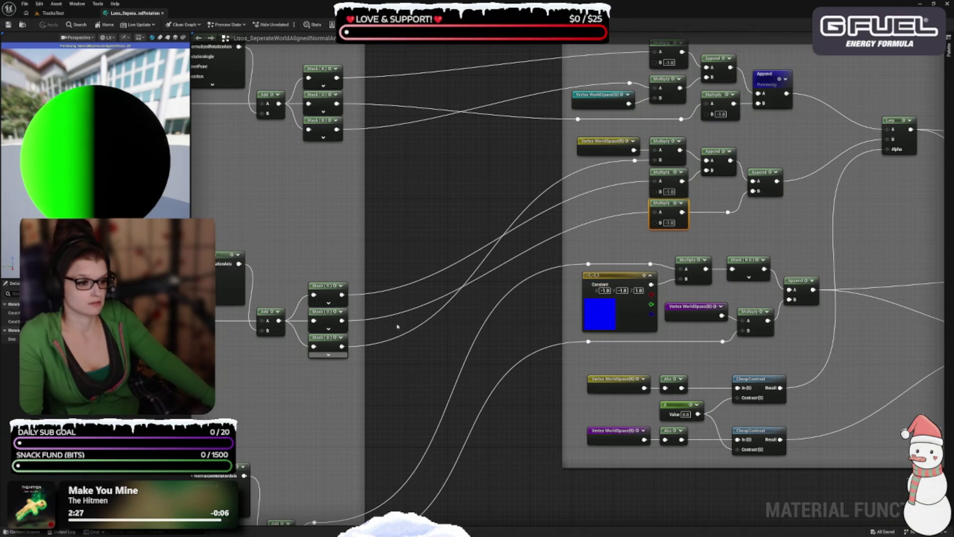
{"action": "mouse_move", "coordinate": [486, 348]}
{"action": "left_mouse_down"}
{"action": "mouse_move", "coordinate": [441, 238]}
{"action": "mouse_move", "coordinate": [369, 332]}
{"action": "left_mouse_up"}
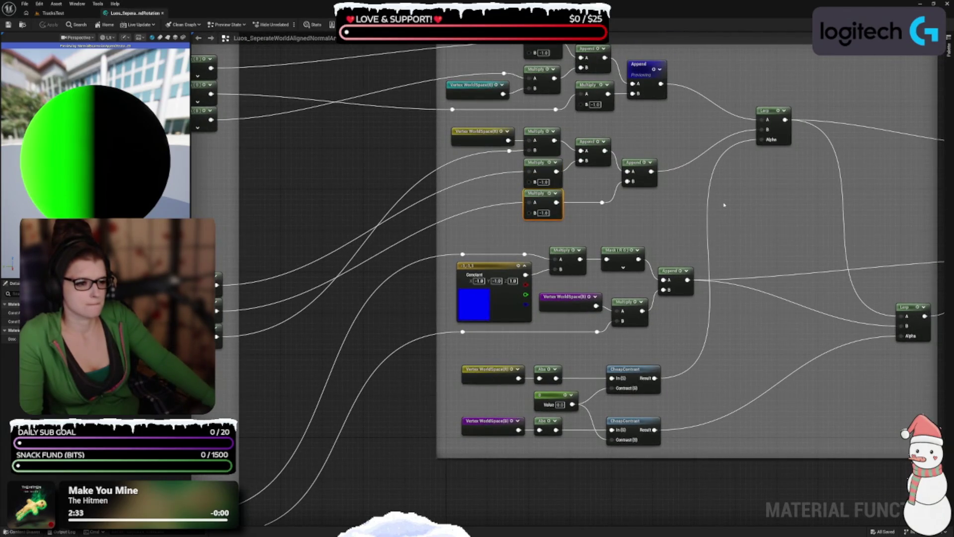
{"action": "left_click_drag", "start_coordinate": [724, 205], "coordinate": [645, 230]}
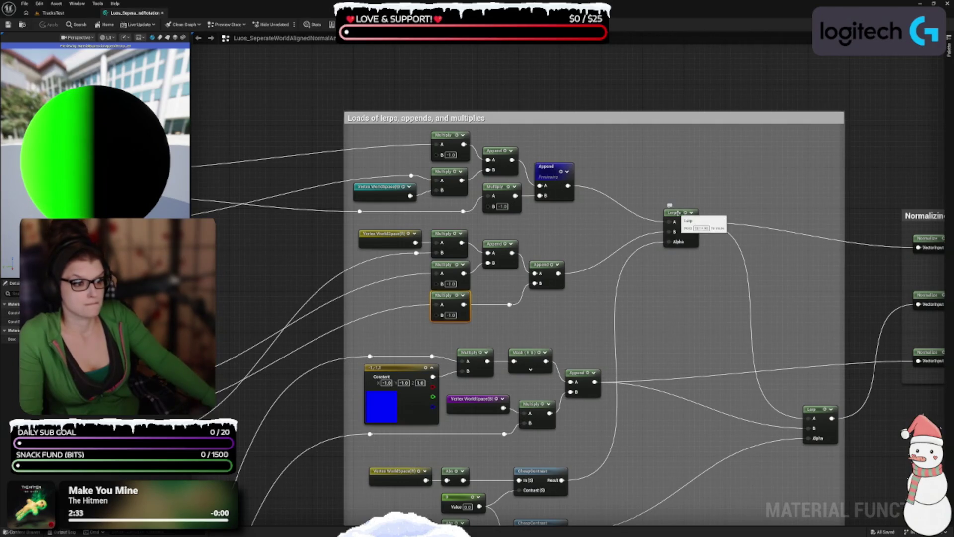
{"action": "left_click", "coordinate": [676, 230]}
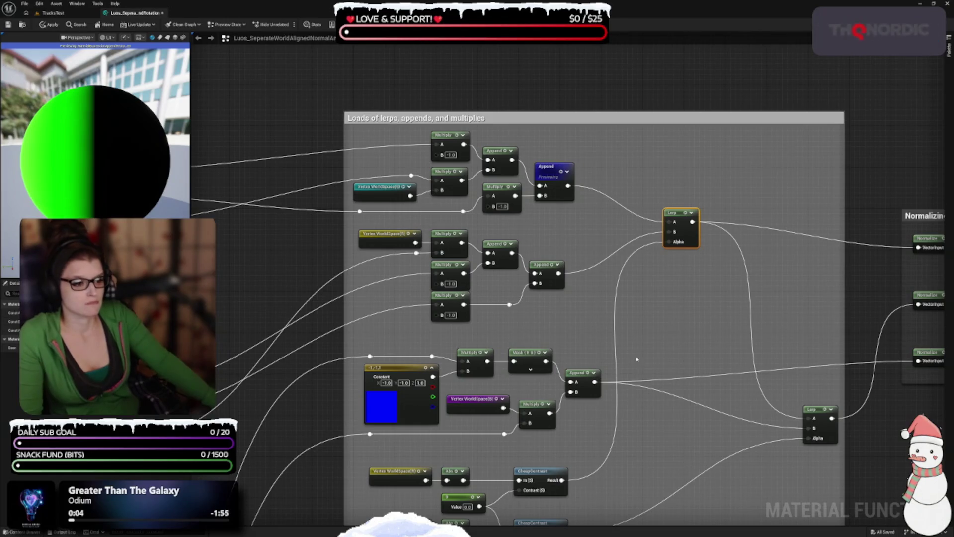
{"action": "left_click_drag", "start_coordinate": [638, 362], "coordinate": [652, 302]}
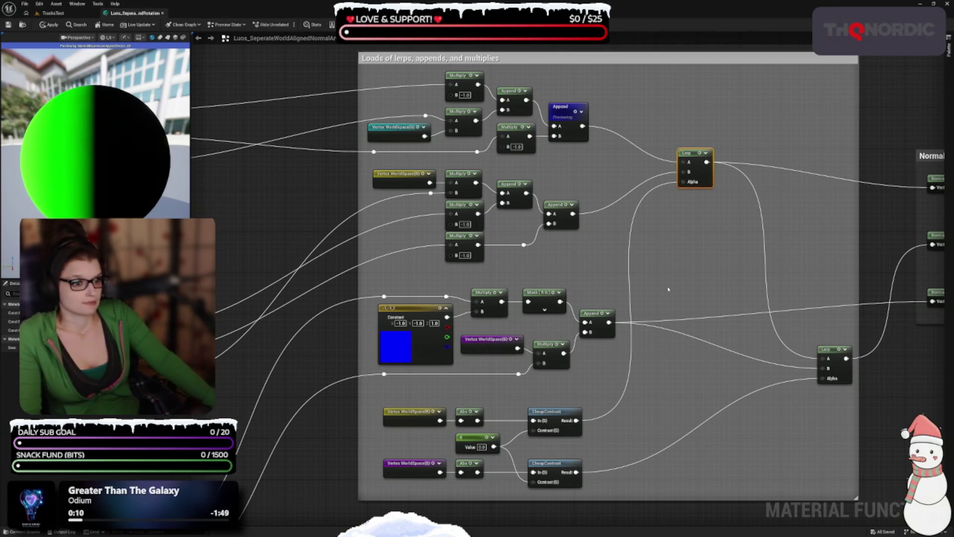
{"action": "left_click_drag", "start_coordinate": [552, 457], "coordinate": [559, 374]}
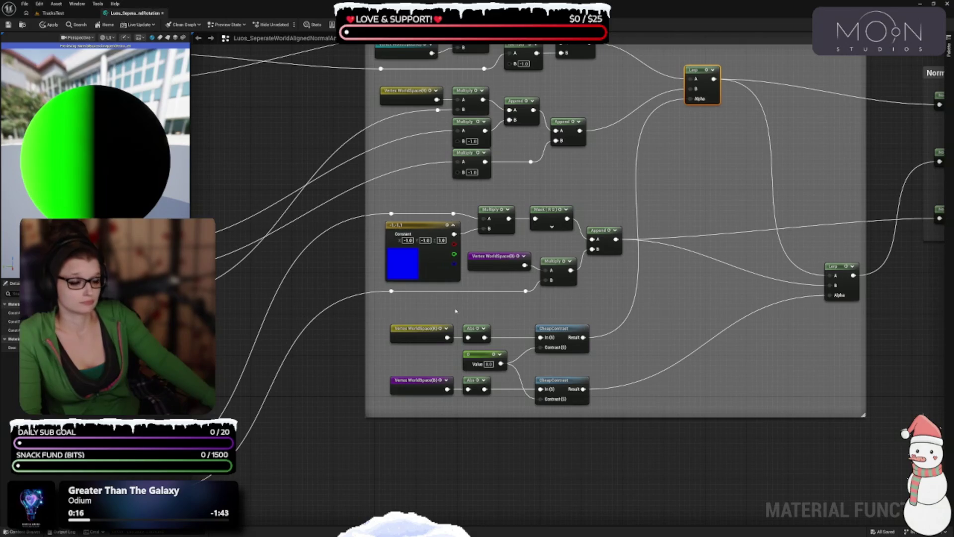
{"action": "left_click_drag", "start_coordinate": [429, 311], "coordinate": [502, 347]}
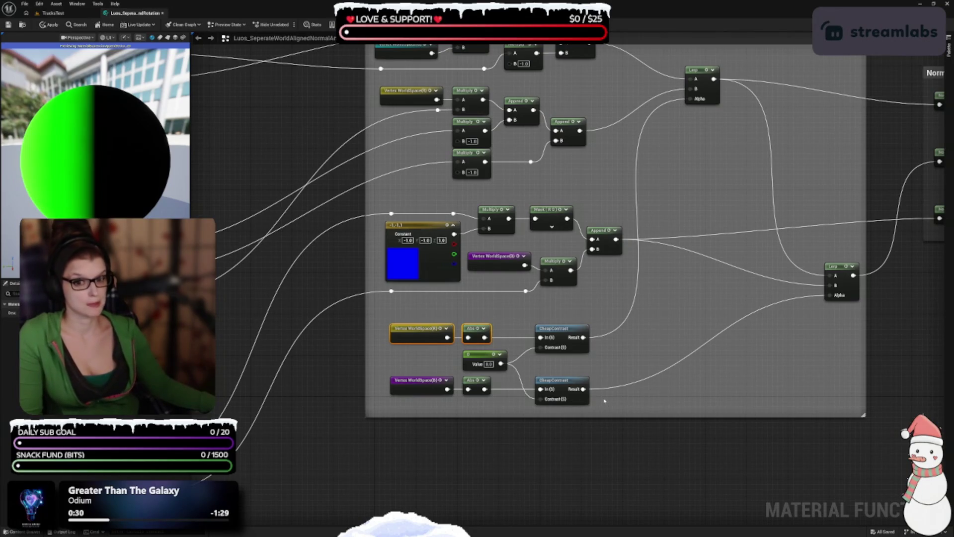
{"action": "left_click_drag", "start_coordinate": [642, 357], "coordinate": [606, 492]}
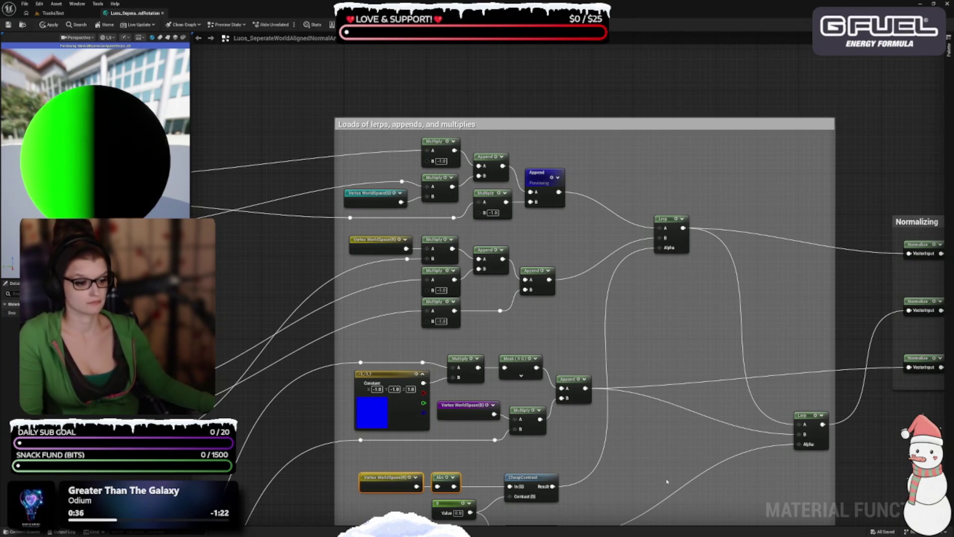
{"action": "left_click_drag", "start_coordinate": [667, 481], "coordinate": [689, 353]}
{"action": "mouse_move", "coordinate": [682, 408]}
{"action": "left_mouse_down"}
{"action": "mouse_move", "coordinate": [705, 366]}
{"action": "mouse_move", "coordinate": [568, 446]}
{"action": "mouse_move", "coordinate": [771, 412]}
{"action": "left_mouse_up"}
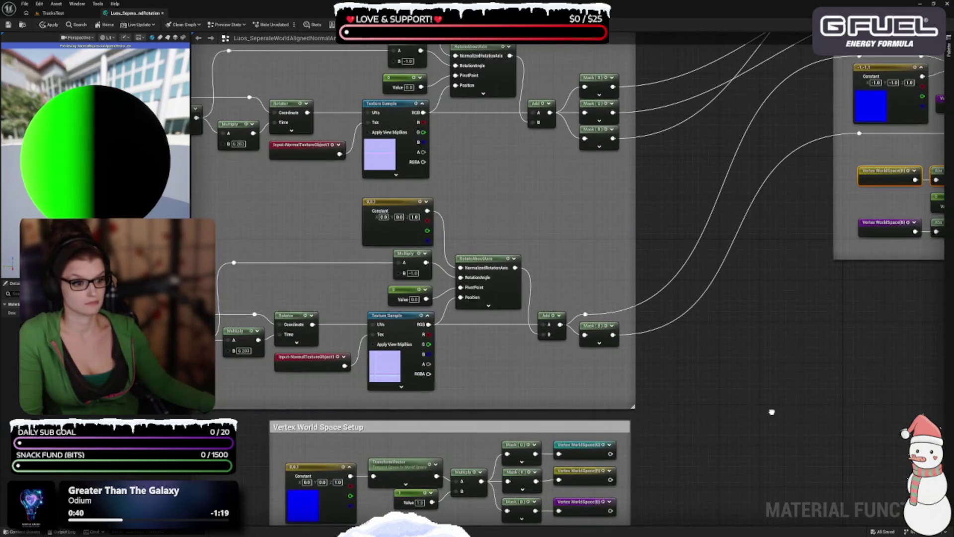
{"action": "mouse_move", "coordinate": [468, 357]}
{"action": "left_mouse_down"}
{"action": "mouse_move", "coordinate": [523, 379]}
{"action": "mouse_move", "coordinate": [520, 390]}
{"action": "mouse_move", "coordinate": [396, 392]}
{"action": "mouse_move", "coordinate": [528, 368]}
{"action": "left_mouse_up"}
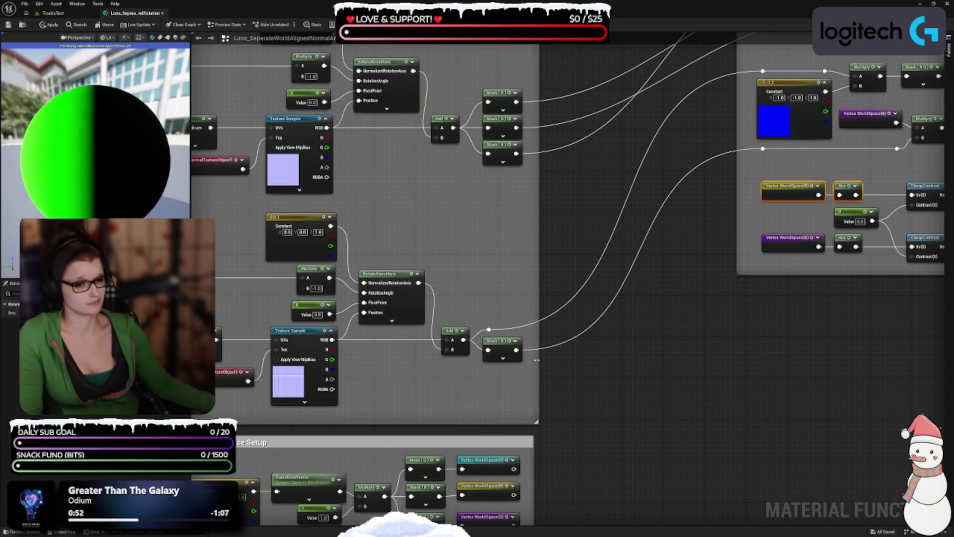
{"action": "scroll", "coordinate": [599, 228], "scroll_direction": "down", "scroll_amount": 2}
{"action": "scroll", "coordinate": [664, 372], "scroll_direction": "up", "scroll_amount": 2}
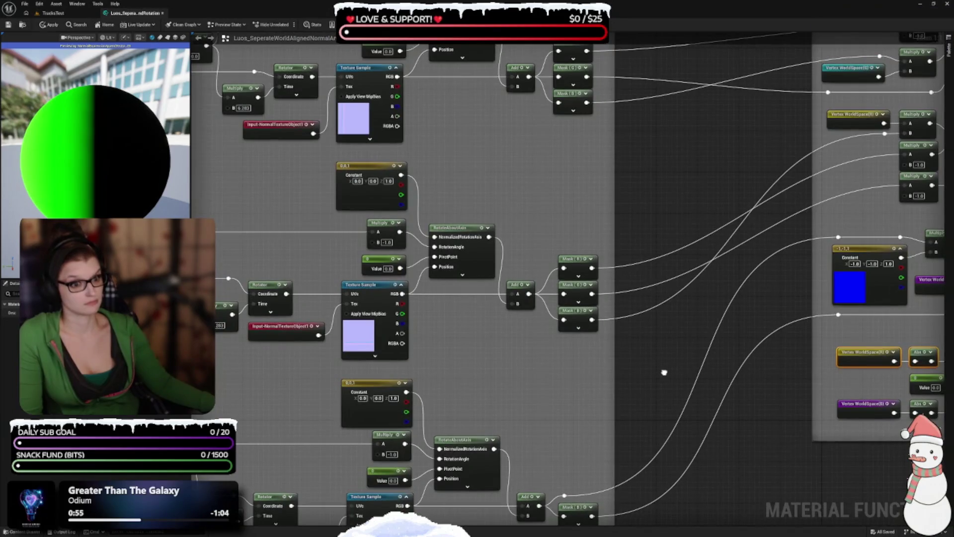
{"action": "mouse_move", "coordinate": [649, 199]}
{"action": "left_mouse_down"}
{"action": "mouse_move", "coordinate": [644, 356]}
{"action": "mouse_move", "coordinate": [650, 222]}
{"action": "mouse_move", "coordinate": [640, 304]}
{"action": "mouse_move", "coordinate": [541, 233]}
{"action": "left_mouse_up"}
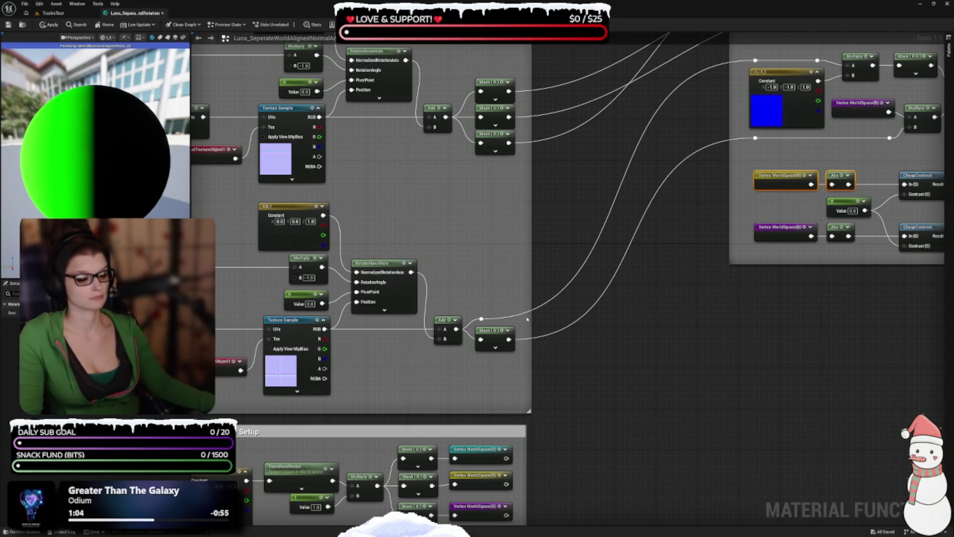
{"action": "left_click", "coordinate": [455, 339]}
{"action": "left_click_drag", "start_coordinate": [445, 379], "coordinate": [476, 342]}
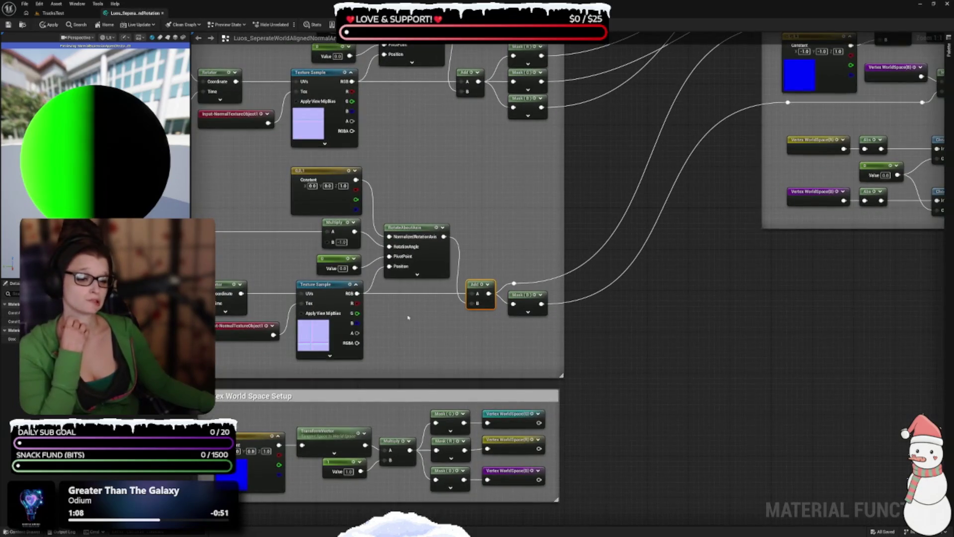
{"action": "left_click_drag", "start_coordinate": [406, 327], "coordinate": [233, 324]}
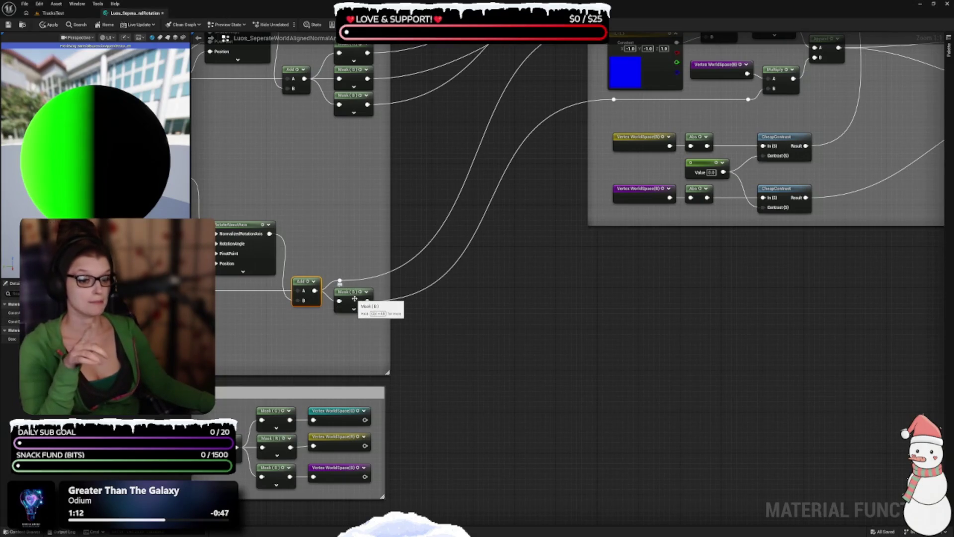
{"action": "left_click_drag", "start_coordinate": [429, 303], "coordinate": [422, 363]}
{"action": "left_click_drag", "start_coordinate": [417, 418], "coordinate": [389, 467]}
{"action": "mouse_move", "coordinate": [278, 412]}
{"action": "left_mouse_down"}
{"action": "mouse_move", "coordinate": [357, 368]}
{"action": "mouse_move", "coordinate": [349, 408]}
{"action": "left_mouse_up"}
{"action": "left_click_drag", "start_coordinate": [609, 222], "coordinate": [499, 279]}
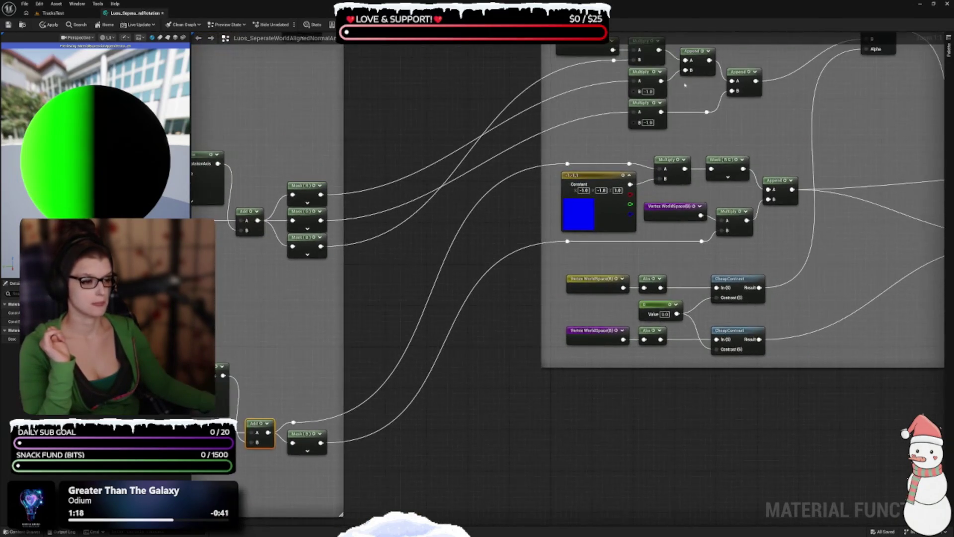
{"action": "left_click", "coordinate": [611, 219]}
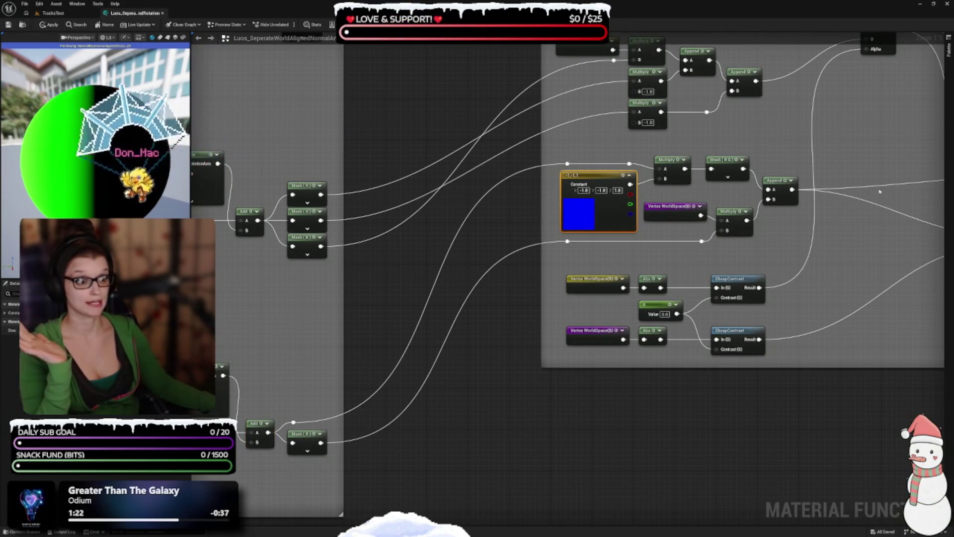
{"action": "left_click_drag", "start_coordinate": [838, 178], "coordinate": [730, 160]}
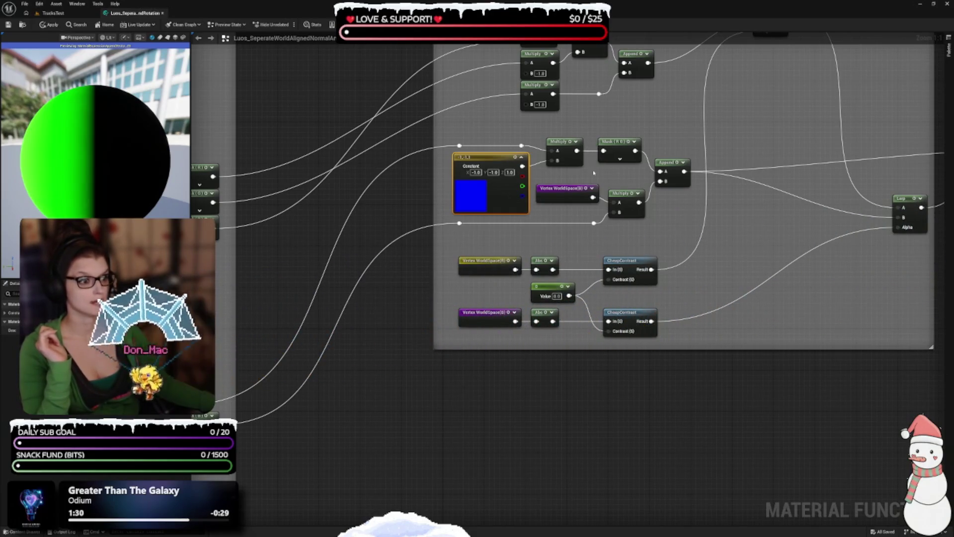
{"action": "left_click_drag", "start_coordinate": [578, 196], "coordinate": [612, 140]}
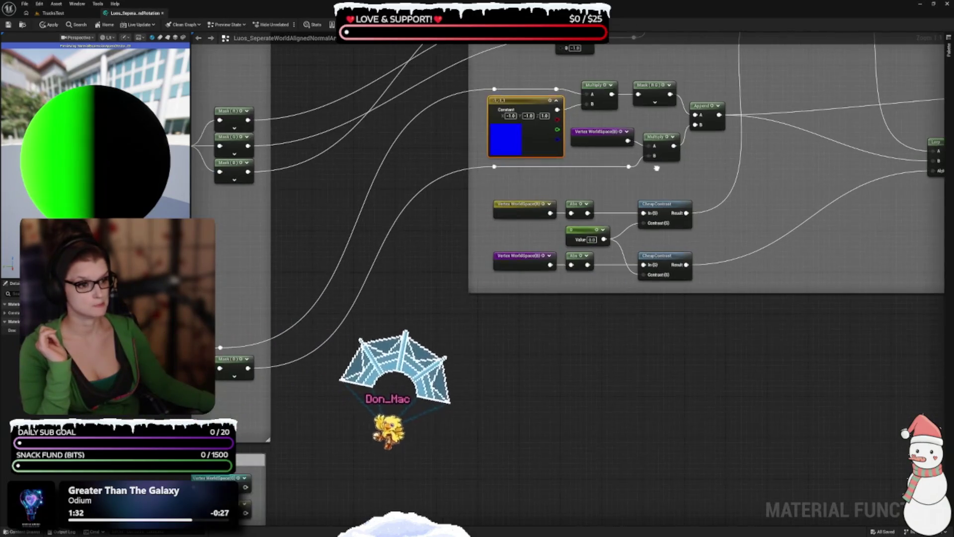
{"action": "left_click", "coordinate": [613, 139]}
{"action": "left_click_drag", "start_coordinate": [868, 149], "coordinate": [856, 227]}
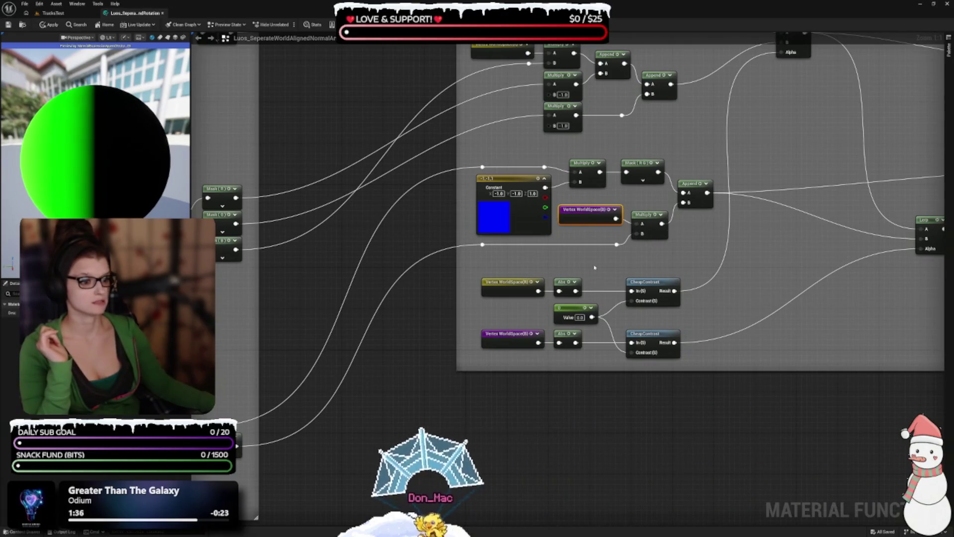
{"action": "mouse_move", "coordinate": [594, 268]}
{"action": "left_mouse_down"}
{"action": "mouse_move", "coordinate": [670, 237]}
{"action": "mouse_move", "coordinate": [722, 193]}
{"action": "left_mouse_up"}
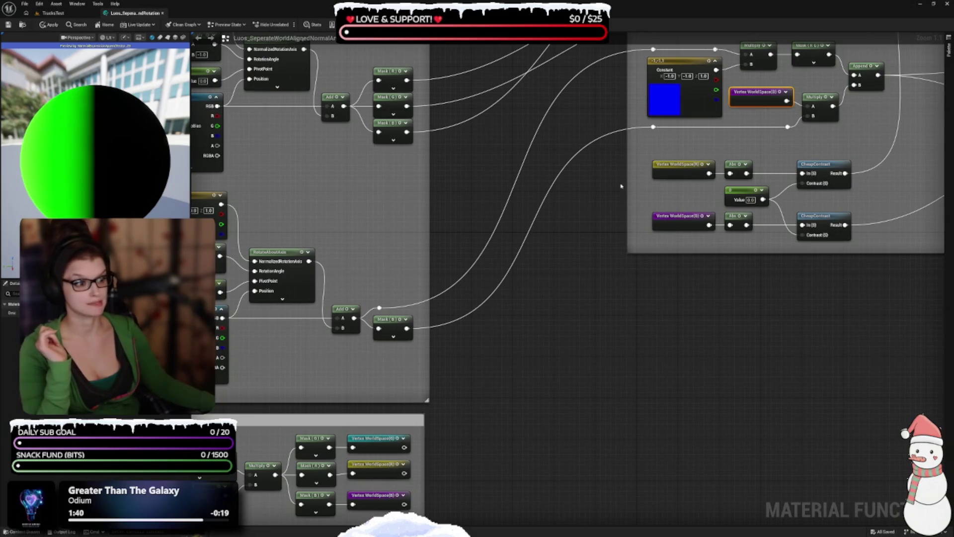
{"action": "left_click", "coordinate": [393, 329]}
{"action": "mouse_move", "coordinate": [467, 359]}
{"action": "left_mouse_down"}
{"action": "mouse_move", "coordinate": [594, 302]}
{"action": "mouse_move", "coordinate": [484, 324]}
{"action": "left_mouse_up"}
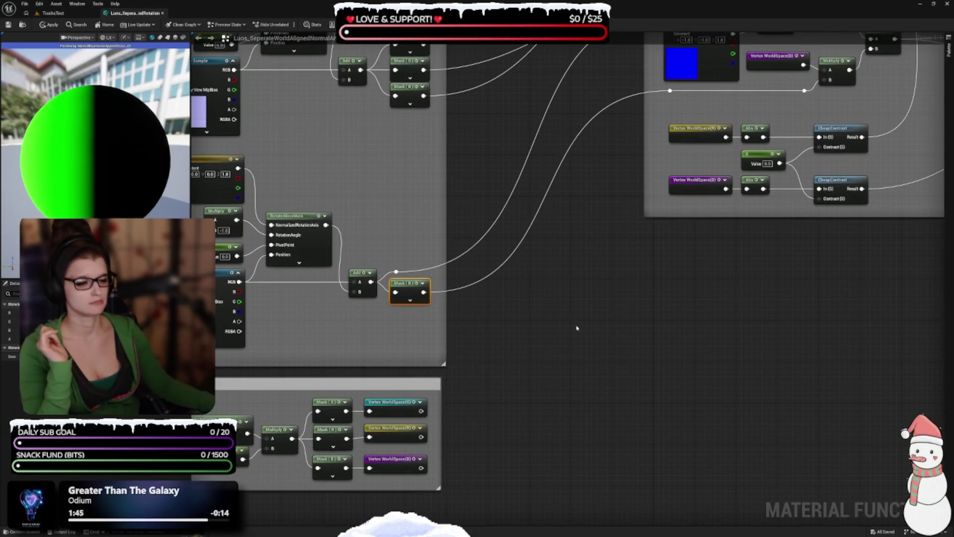
{"action": "mouse_move", "coordinate": [563, 337]}
{"action": "left_mouse_down"}
{"action": "mouse_move", "coordinate": [539, 347]}
{"action": "mouse_move", "coordinate": [648, 339]}
{"action": "left_mouse_up"}
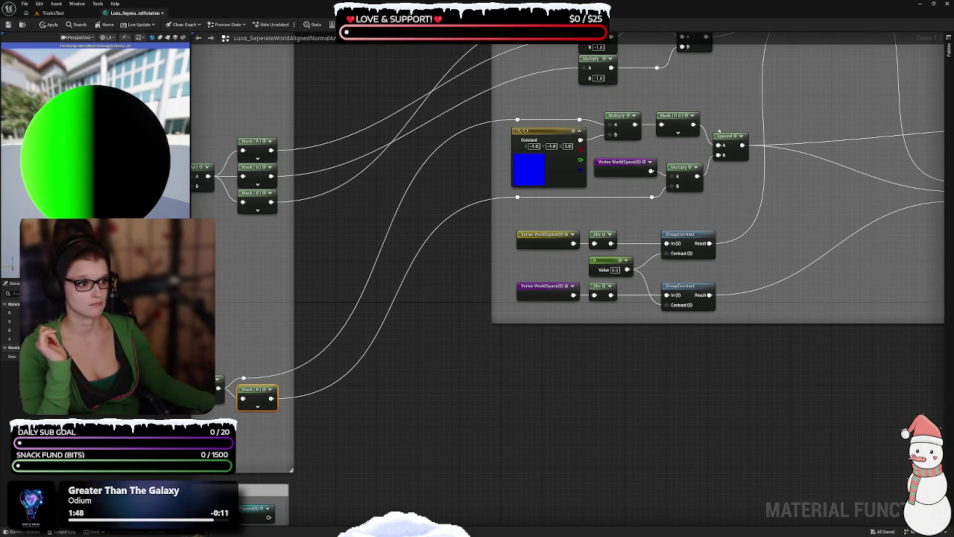
{"action": "left_click_drag", "start_coordinate": [761, 160], "coordinate": [705, 237]}
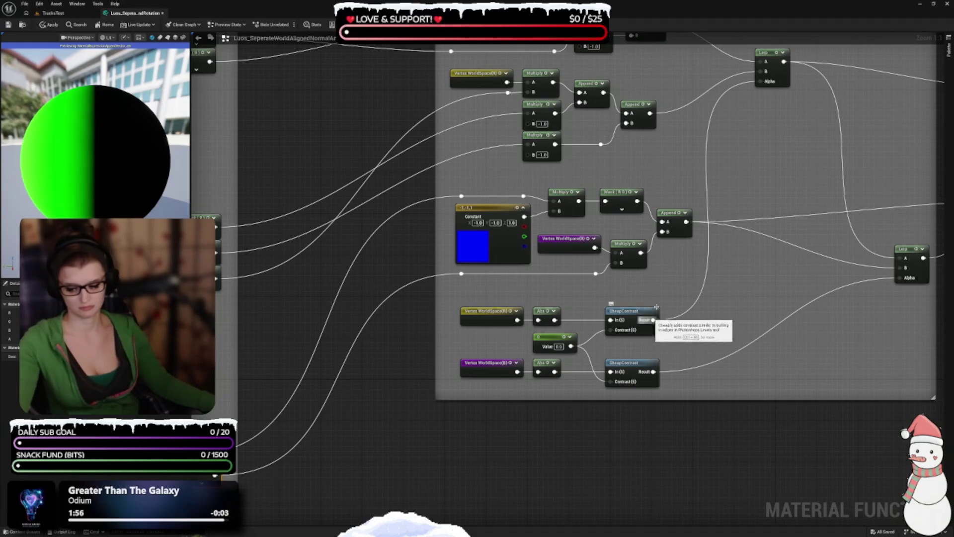
{"action": "left_click_drag", "start_coordinate": [760, 273], "coordinate": [640, 287]}
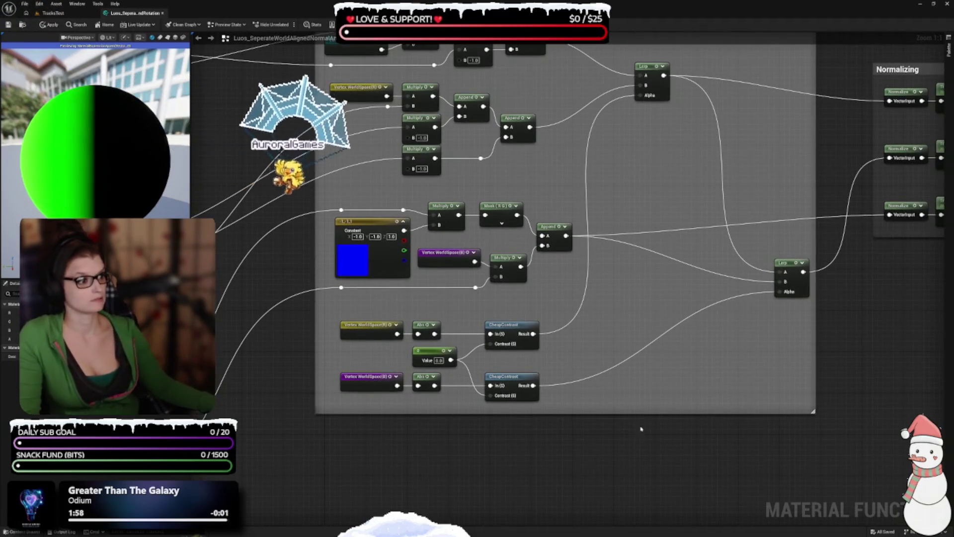
{"action": "mouse_move", "coordinate": [613, 428]}
{"action": "left_mouse_down"}
{"action": "mouse_move", "coordinate": [489, 428]}
{"action": "mouse_move", "coordinate": [556, 394]}
{"action": "left_mouse_up"}
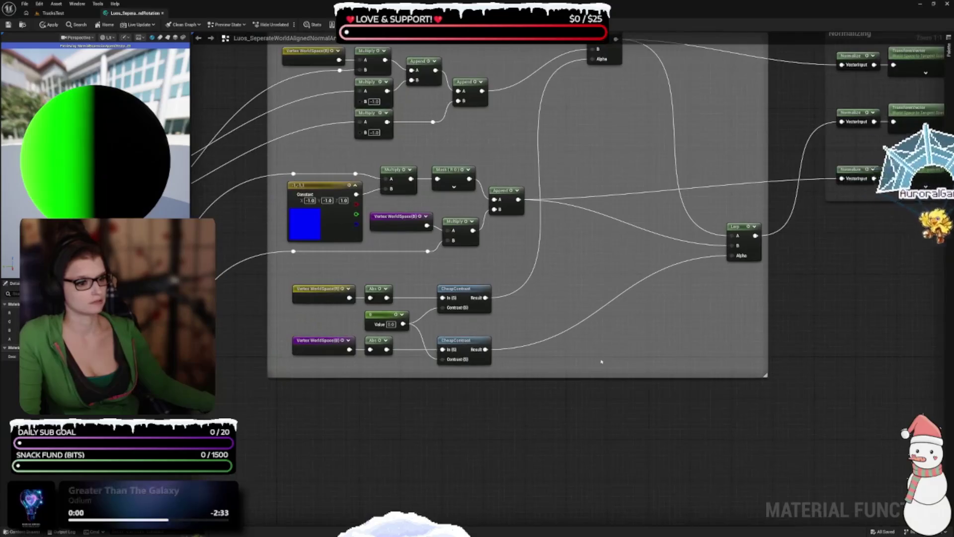
{"action": "left_click_drag", "start_coordinate": [587, 317], "coordinate": [562, 417]}
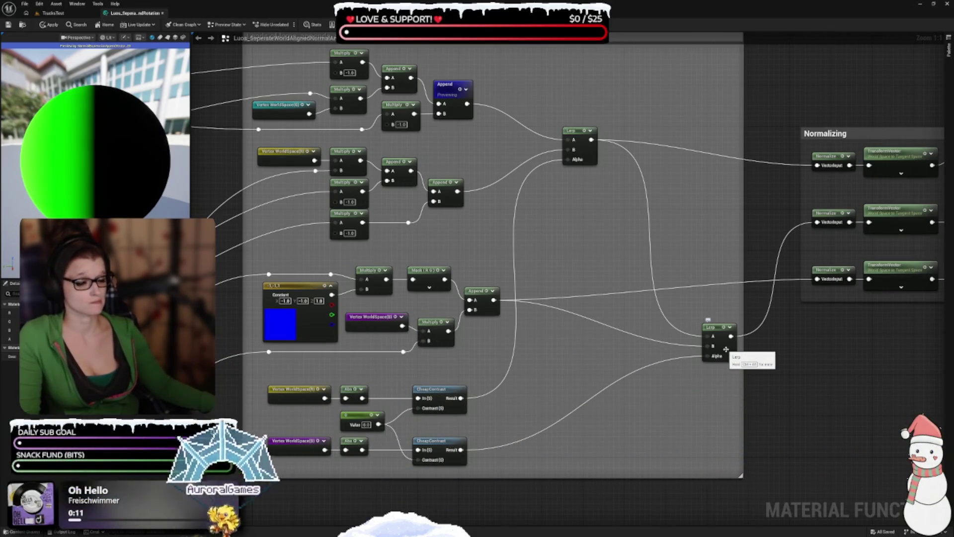
Select the XY, XYZ and Z Texture output nodes and zoom out to Zoom -7.
{"action": "mouse_move", "coordinate": [683, 405]}
{"action": "left_mouse_down"}
{"action": "mouse_move", "coordinate": [576, 450]}
{"action": "mouse_move", "coordinate": [545, 486]}
{"action": "left_mouse_up"}
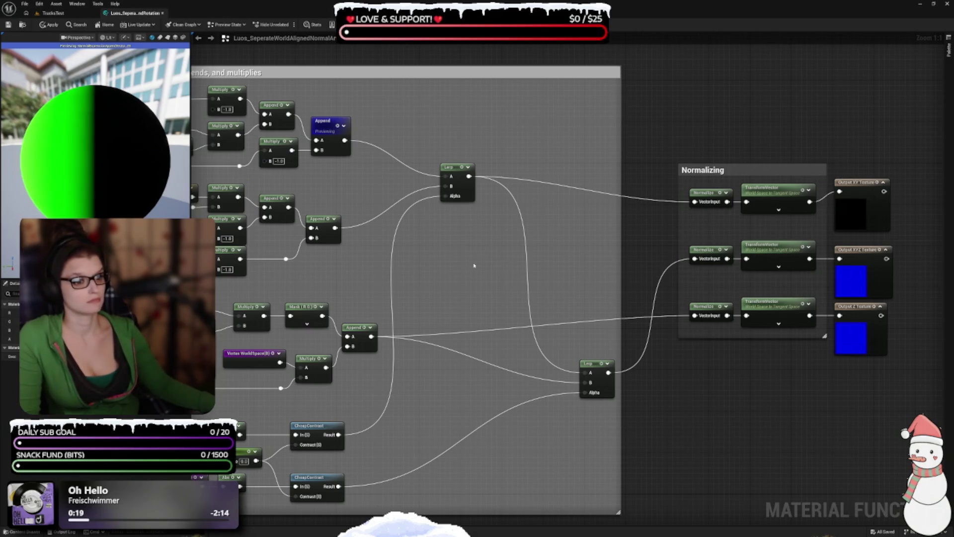
{"action": "scroll", "coordinate": [474, 265], "scroll_direction": "down", "scroll_amount": 3}
{"action": "scroll", "coordinate": [476, 230], "scroll_direction": "up", "scroll_amount": 3}
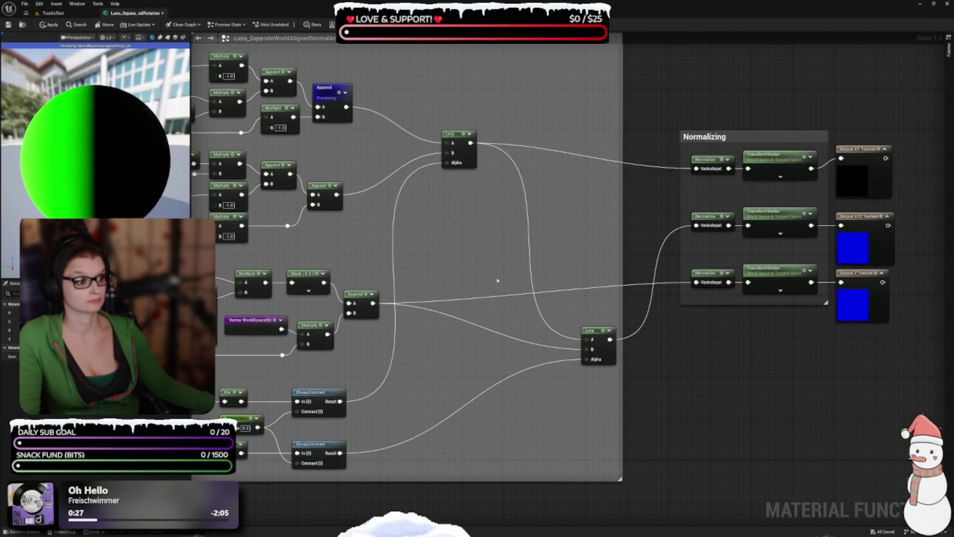
{"action": "left_click_drag", "start_coordinate": [502, 303], "coordinate": [543, 262]}
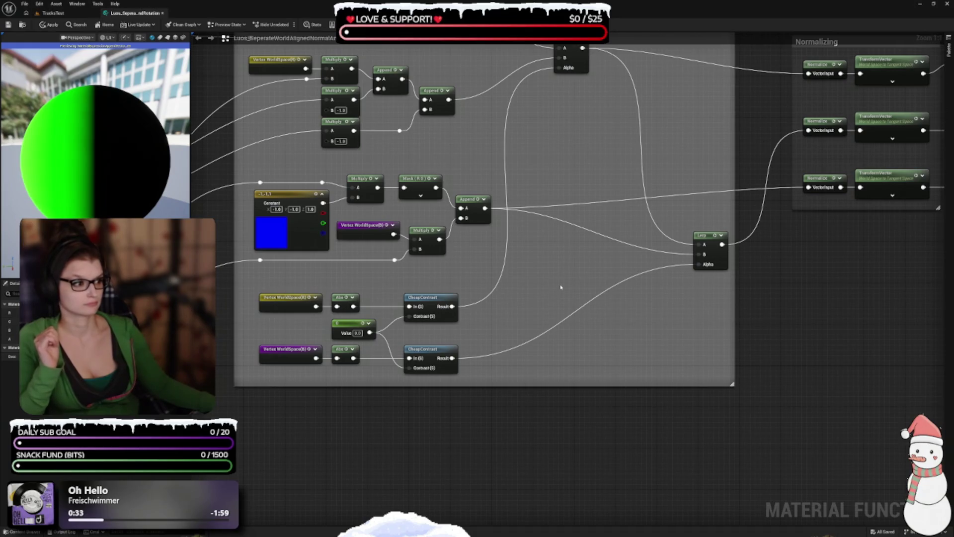
{"action": "left_click_drag", "start_coordinate": [565, 298], "coordinate": [483, 392]}
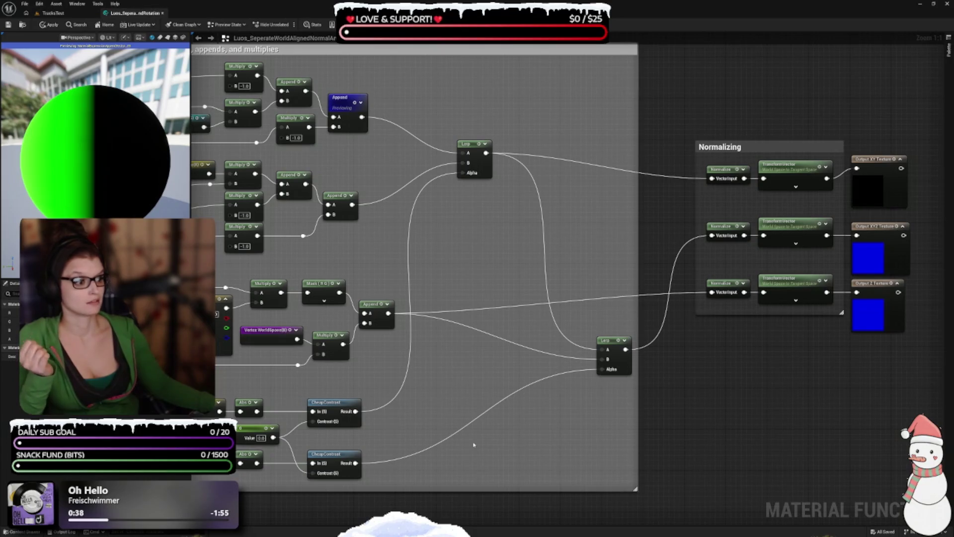
{"action": "mouse_move", "coordinate": [764, 403]}
{"action": "left_mouse_down"}
{"action": "mouse_move", "coordinate": [693, 209]}
{"action": "mouse_move", "coordinate": [700, 195]}
{"action": "mouse_move", "coordinate": [735, 195]}
{"action": "left_mouse_up"}
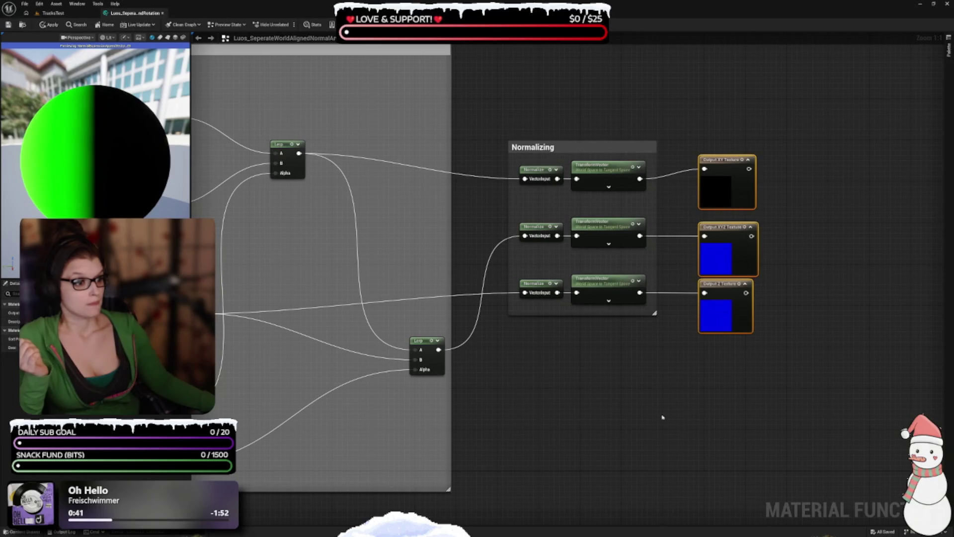
{"action": "scroll", "coordinate": [804, 308], "scroll_direction": "down", "scroll_amount": 8}
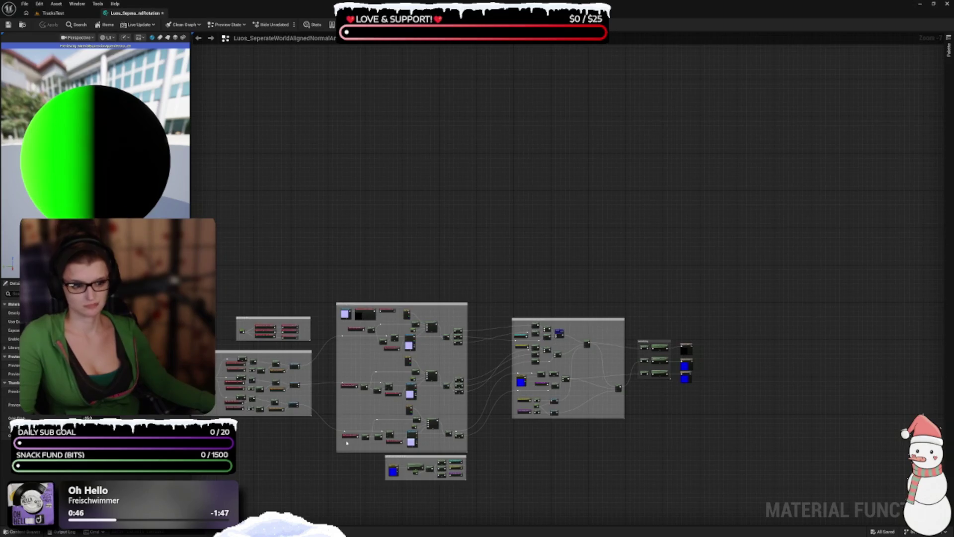
Drag the Lerp comment, Normalizing group and three outputs left and down together, then deselect.
{"action": "left_click_drag", "start_coordinate": [347, 443], "coordinate": [507, 353]}
{"action": "scroll", "coordinate": [506, 353], "scroll_direction": "up", "scroll_amount": 3}
{"action": "mouse_move", "coordinate": [902, 261]}
{"action": "left_mouse_down"}
{"action": "mouse_move", "coordinate": [673, 298]}
{"action": "mouse_move", "coordinate": [582, 337]}
{"action": "mouse_move", "coordinate": [511, 349]}
{"action": "left_mouse_up"}
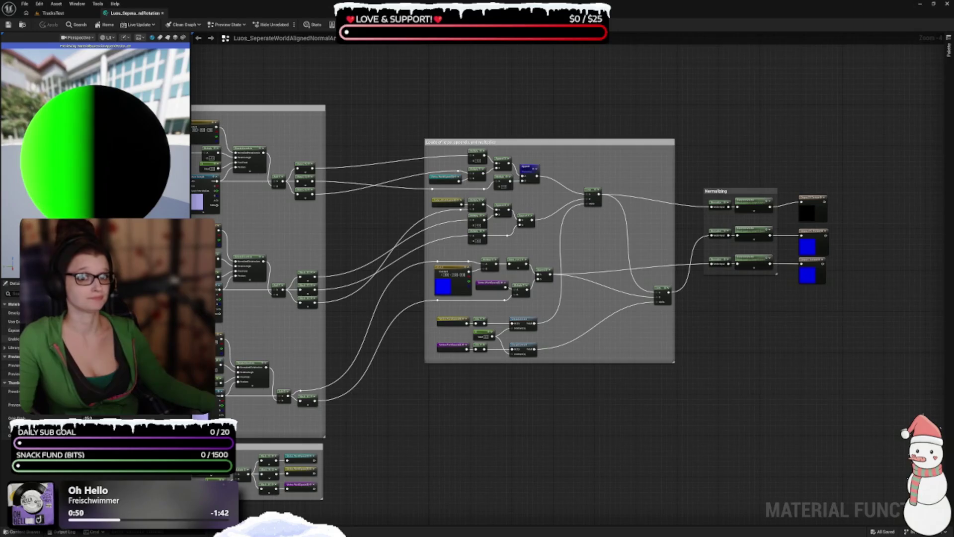
{"action": "left_click_drag", "start_coordinate": [799, 408], "coordinate": [808, 376]}
{"action": "mouse_move", "coordinate": [906, 407]}
{"action": "left_mouse_down"}
{"action": "mouse_move", "coordinate": [476, 174]}
{"action": "mouse_move", "coordinate": [440, 72]}
{"action": "left_mouse_up"}
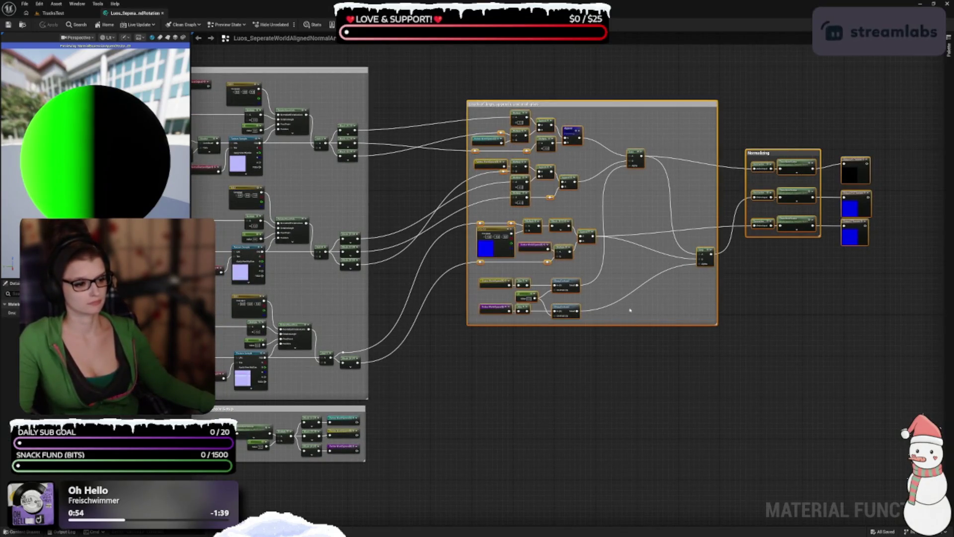
{"action": "mouse_move", "coordinate": [585, 101]}
{"action": "left_mouse_down"}
{"action": "mouse_move", "coordinate": [565, 116]}
{"action": "mouse_move", "coordinate": [552, 171]}
{"action": "mouse_move", "coordinate": [541, 162]}
{"action": "mouse_move", "coordinate": [549, 161]}
{"action": "left_mouse_up"}
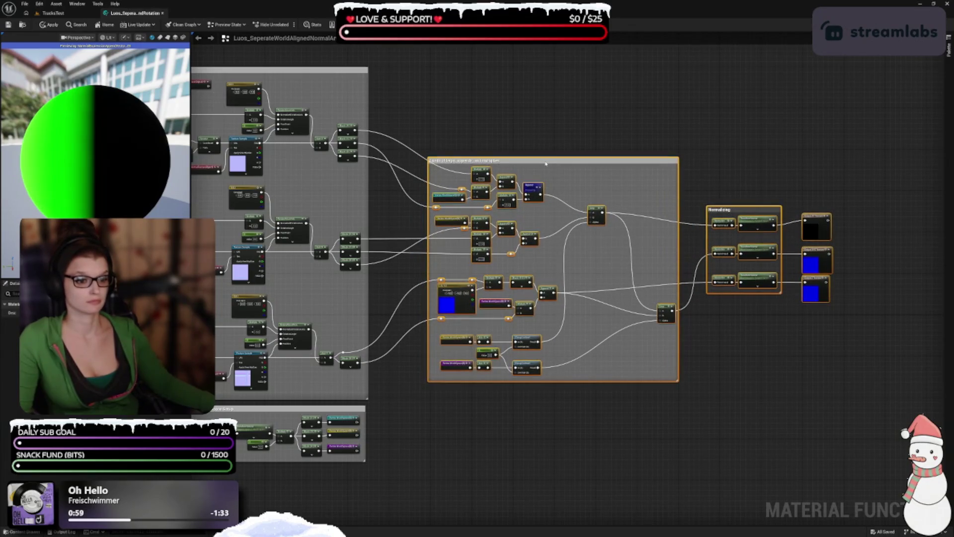
{"action": "left_click", "coordinate": [567, 449]}
Recenter the whole graph in the view.
{"action": "scroll", "coordinate": [568, 448], "scroll_direction": "up", "scroll_amount": 2}
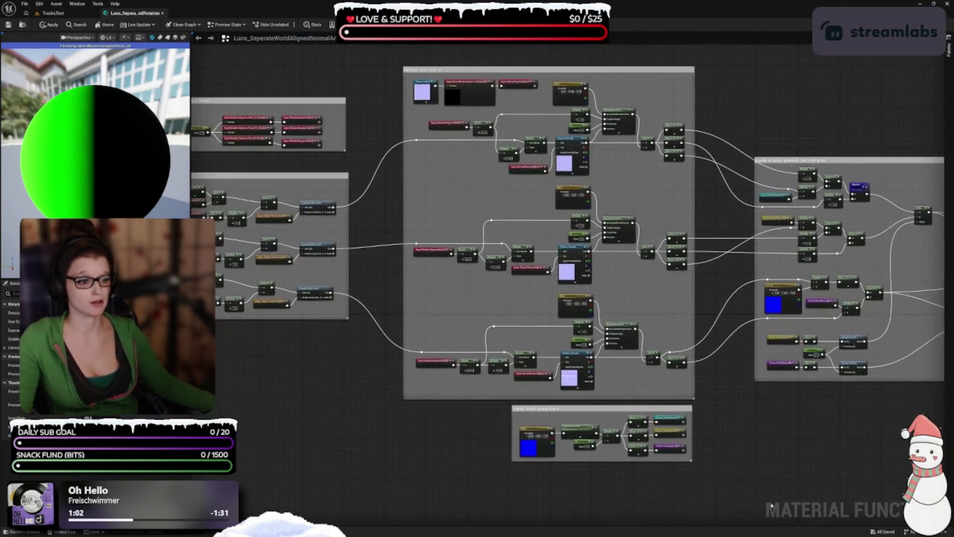
{"action": "scroll", "coordinate": [762, 473], "scroll_direction": "down", "scroll_amount": 5}
{"action": "scroll", "coordinate": [790, 471], "scroll_direction": "up", "scroll_amount": 3}
{"action": "left_click_drag", "start_coordinate": [790, 470], "coordinate": [676, 441]}
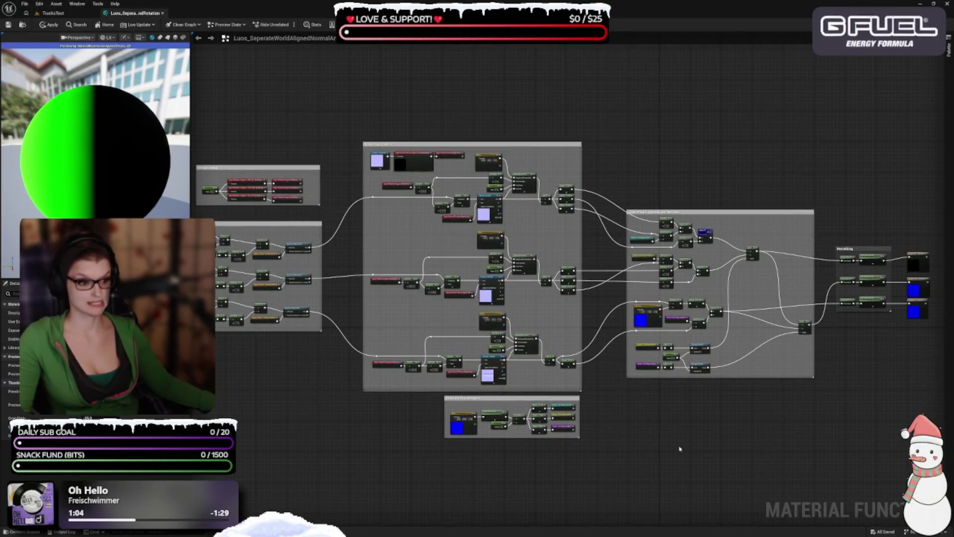